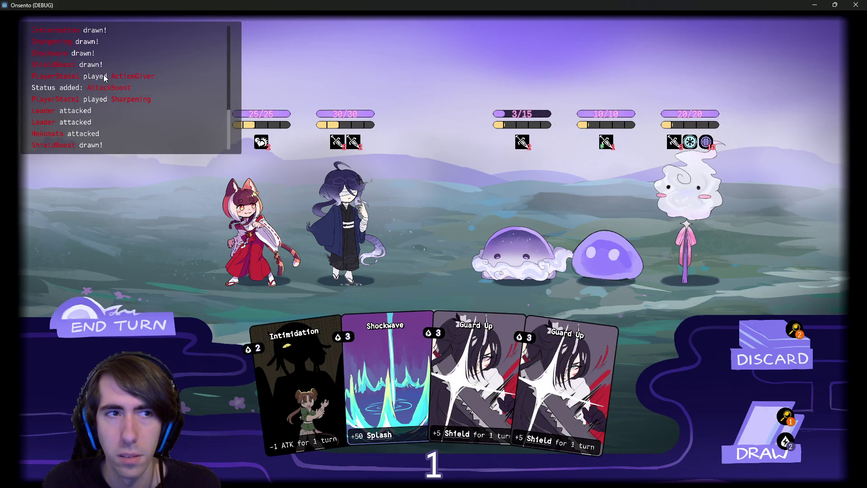
End the turn, then play both Guard Up cards on the dark-haired ally.
left_click(123, 321)
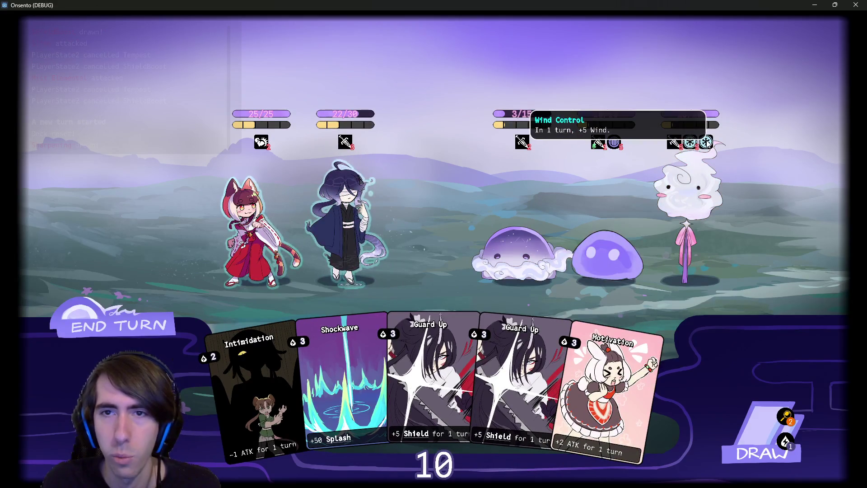
left_click_drag(456, 380, 315, 234)
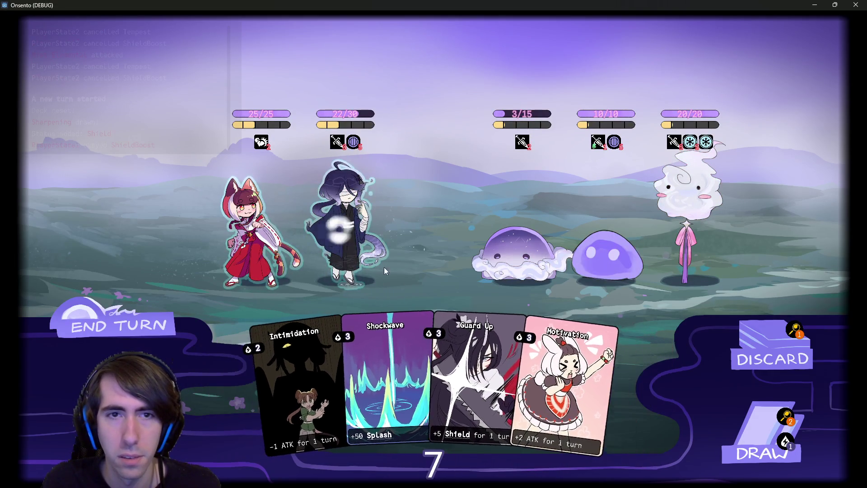
left_click_drag(425, 375, 350, 216)
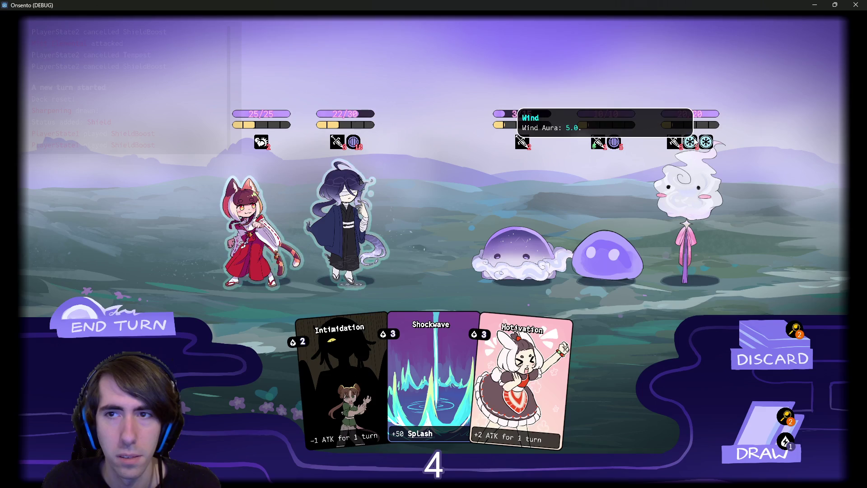
End the next turn, confirming past the 'You can still draw!' warning.
mouse_move(689, 142)
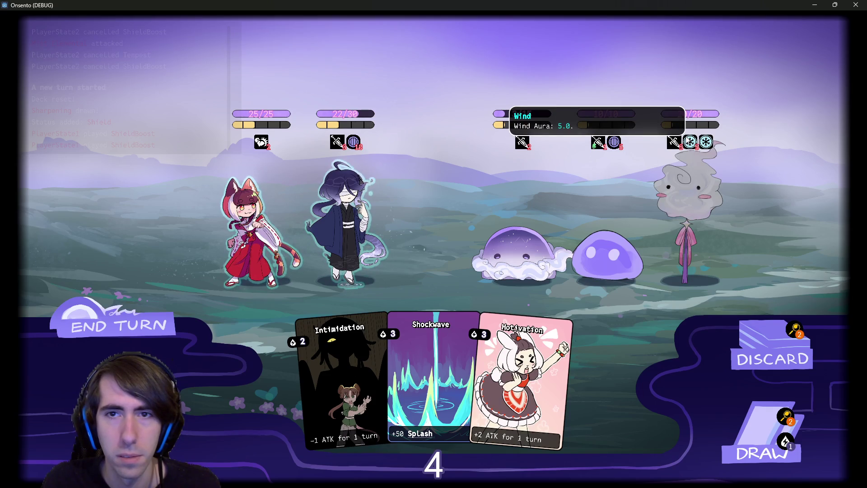
left_click(118, 333)
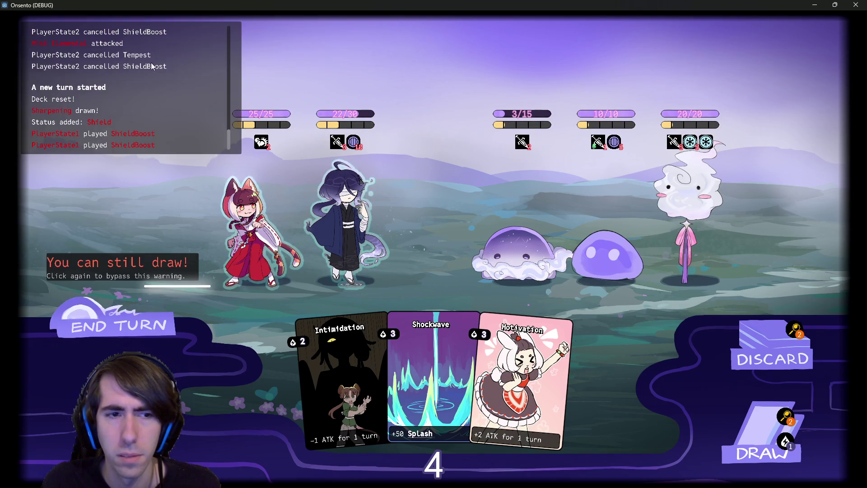
left_click(119, 348)
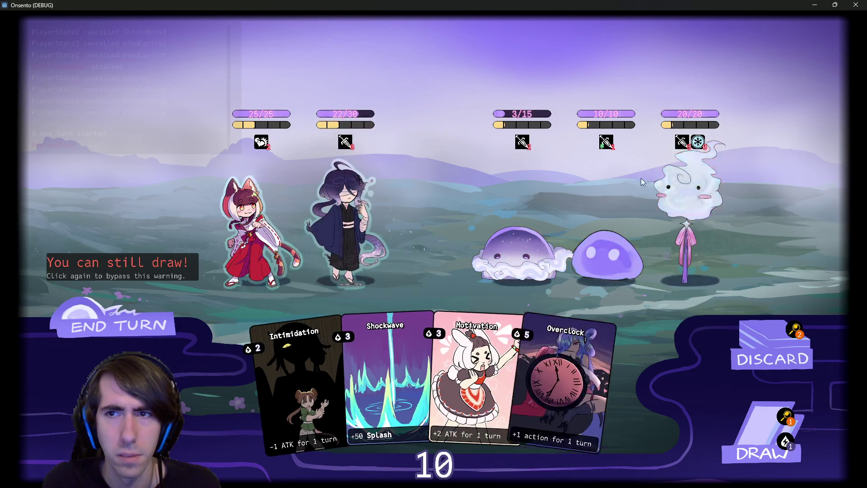
mouse_move(703, 148)
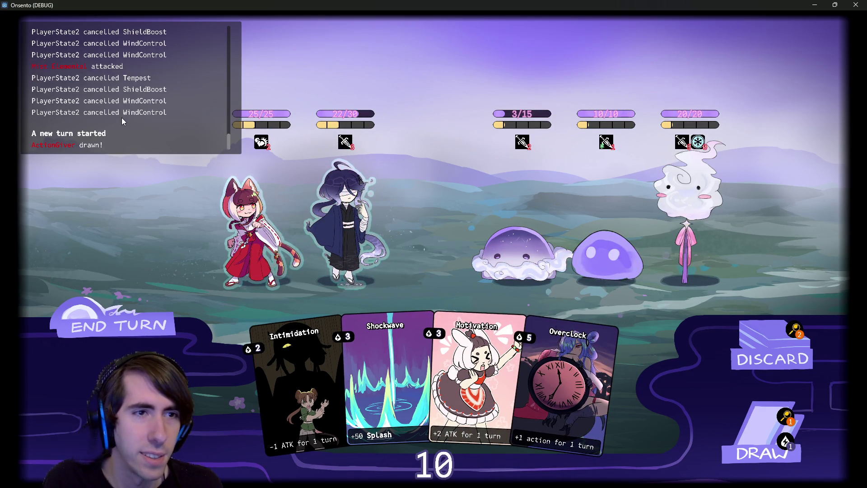
Scroll through the debug log to review the cancelled Tempest and WindControl entries.
scroll(87, 93, "up", 3)
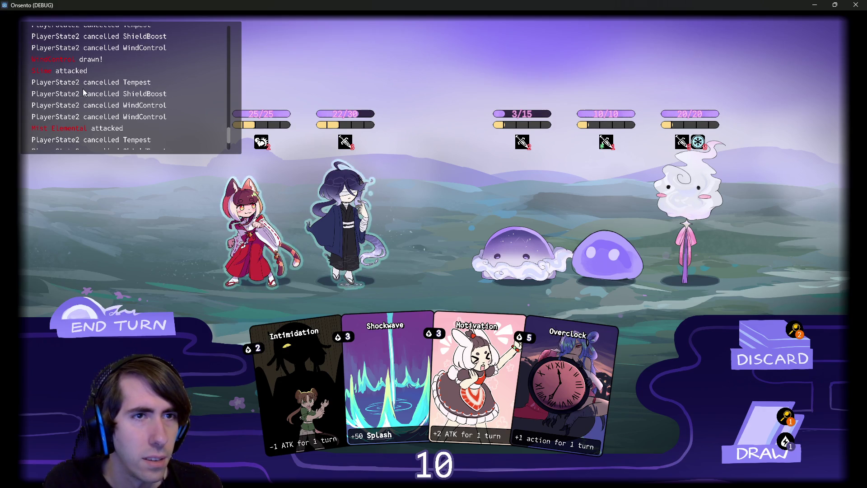
scroll(84, 92, "up", 2)
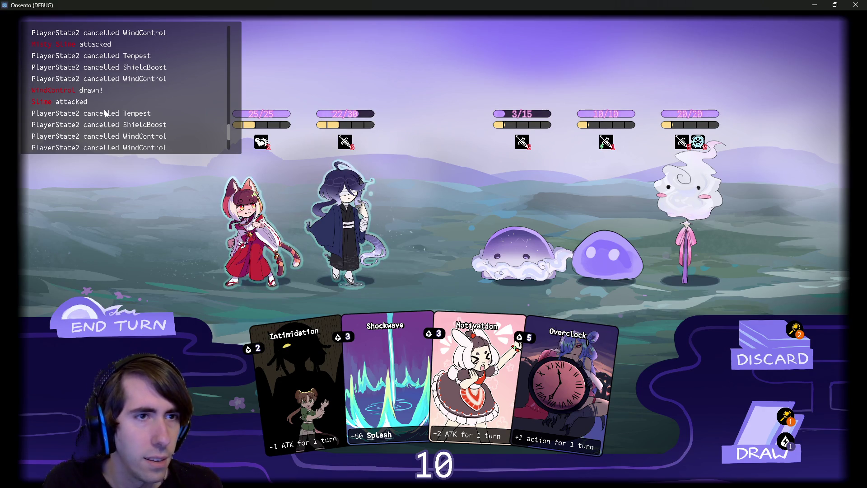
scroll(106, 114, "up", 4)
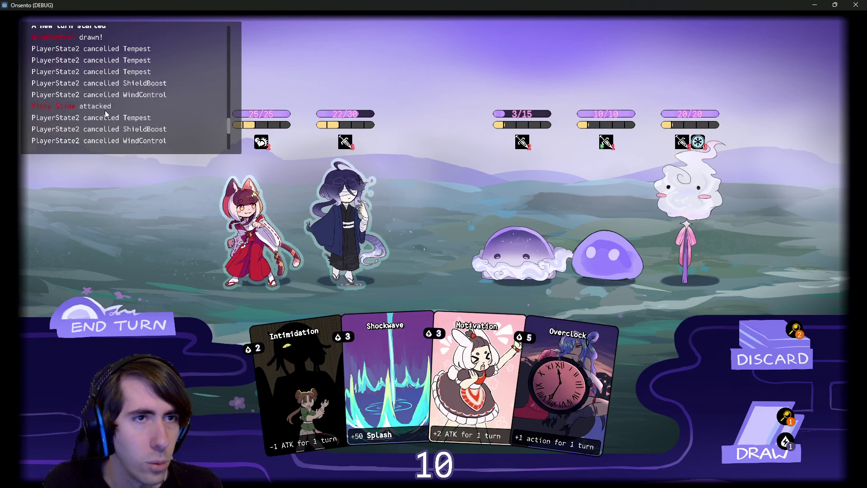
scroll(103, 113, "up", 2)
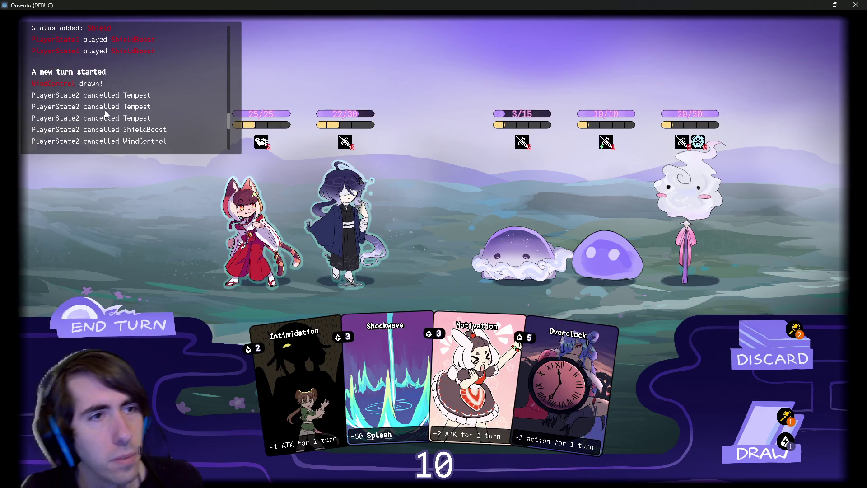
scroll(97, 113, "up", 2)
scroll(97, 113, "down", 1)
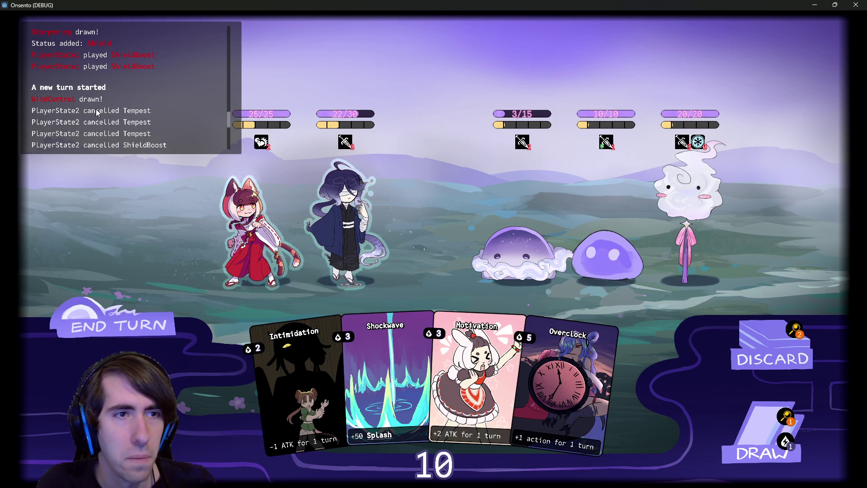
scroll(54, 107, "up", 1)
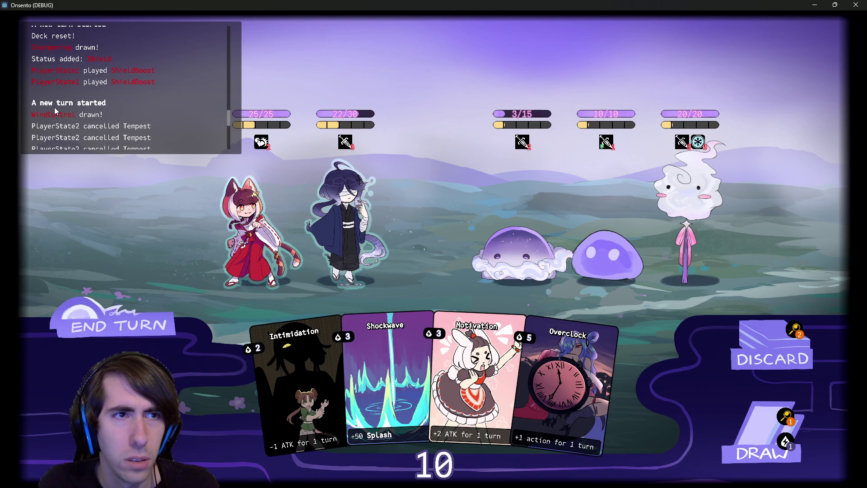
scroll(54, 107, "down", 1)
scroll(54, 107, "up", 4)
scroll(54, 107, "up", 7)
scroll(54, 107, "up", 10)
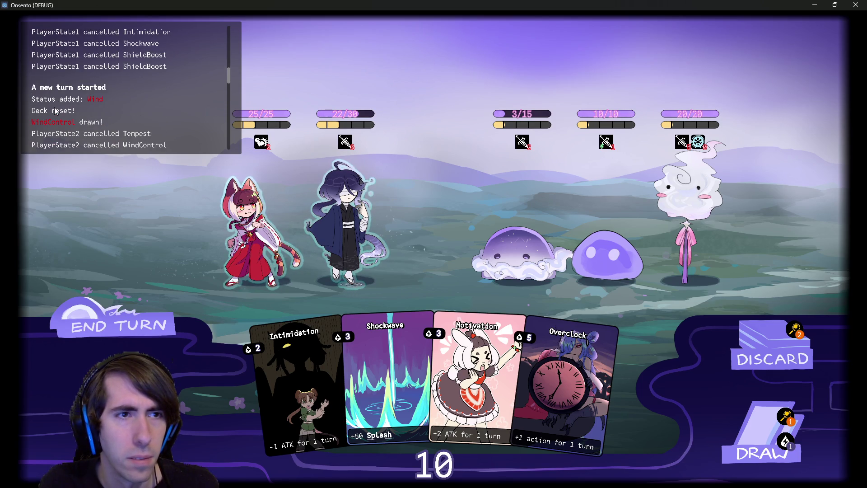
scroll(84, 109, "down", 8)
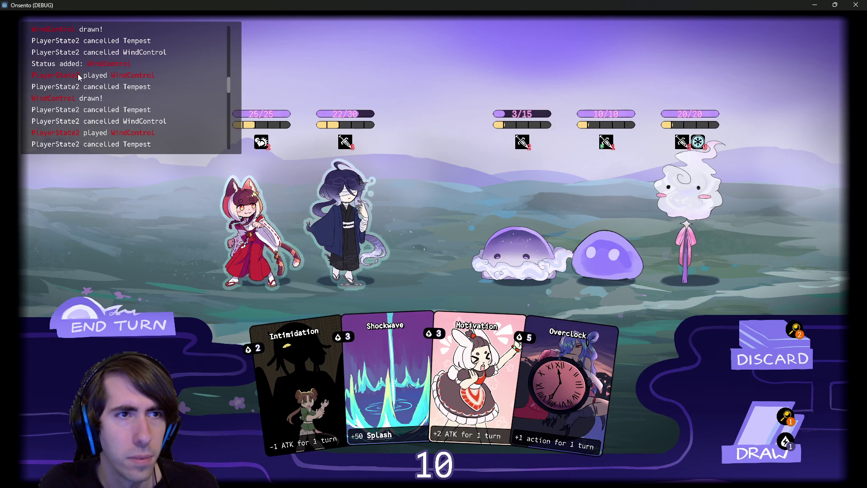
scroll(104, 113, "down", 6)
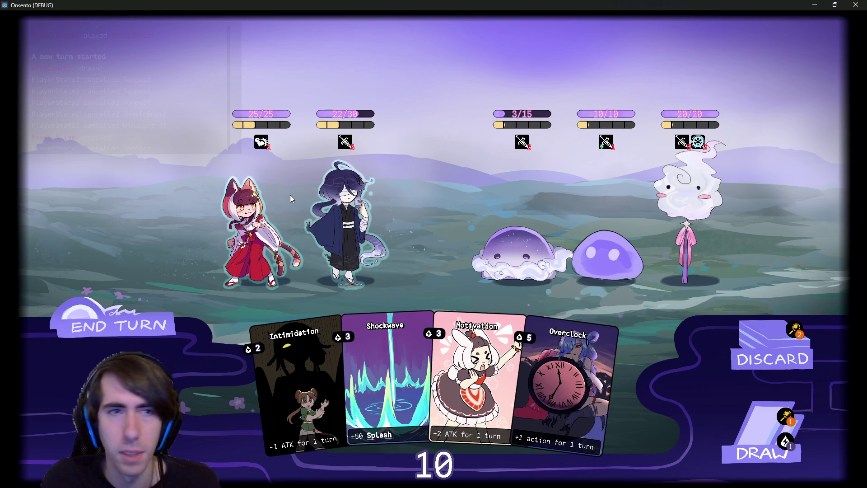
scroll(183, 123, "down", 1)
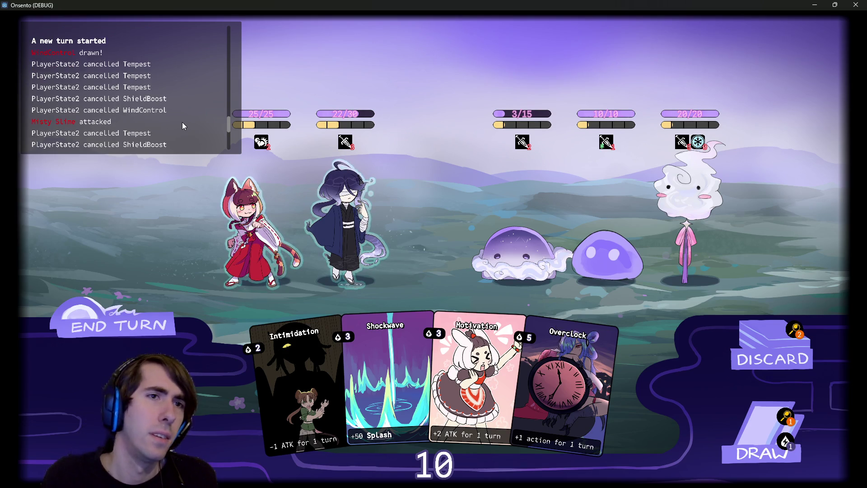
scroll(183, 123, "down", 1)
scroll(182, 122, "down", 3)
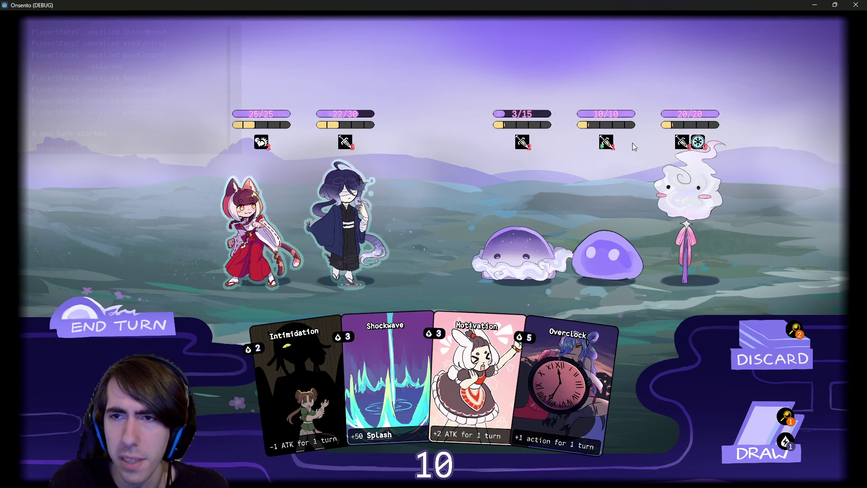
Inspect the enemies' status icons, then close the running game window.
mouse_move(699, 143)
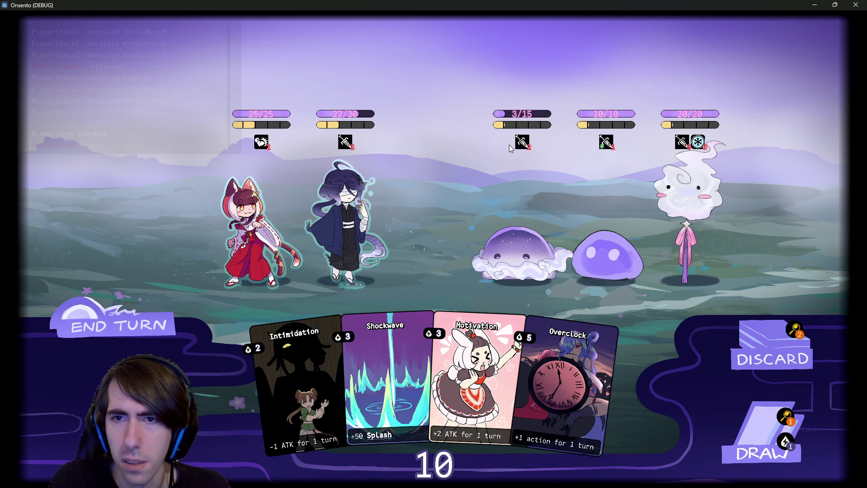
mouse_move(520, 141)
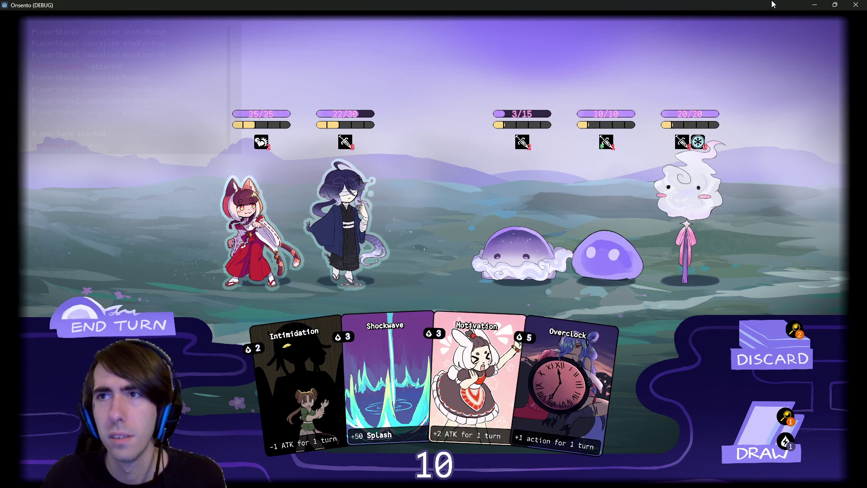
left_click(856, 5)
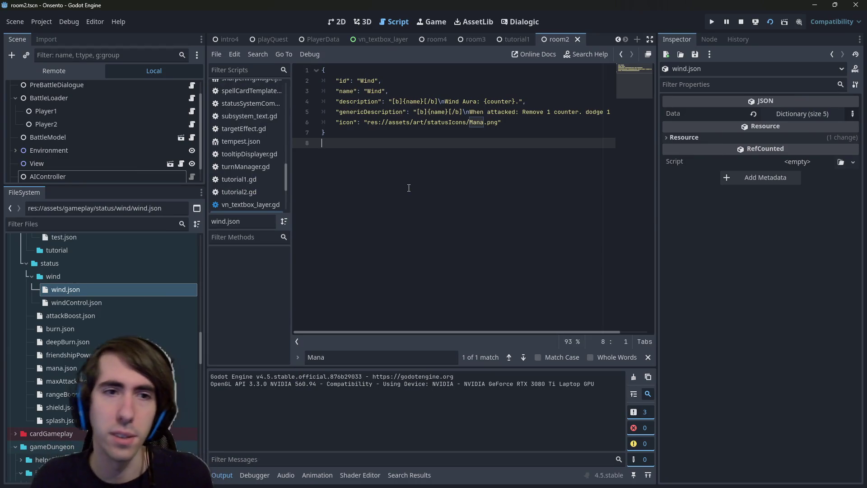
Open targetEffect.gd via quick file search for 'target' and dismiss the old Mana search.
key("shift+alt+o")
type("target")
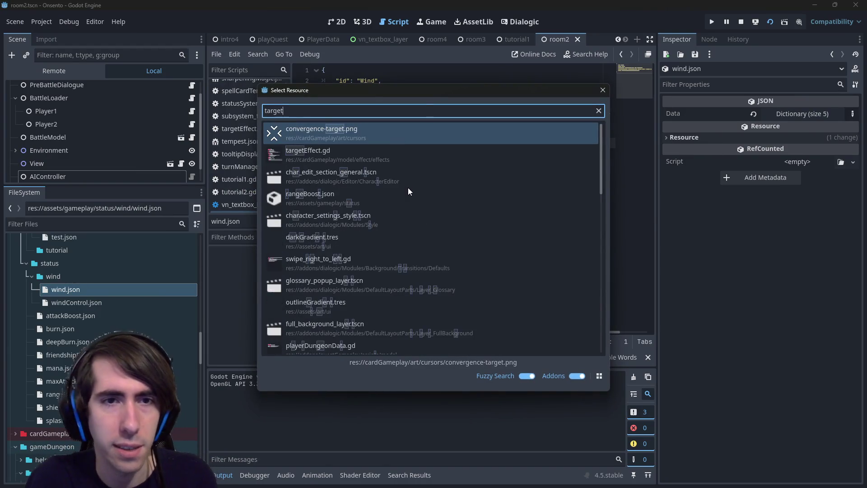
key("Down")
key("Return")
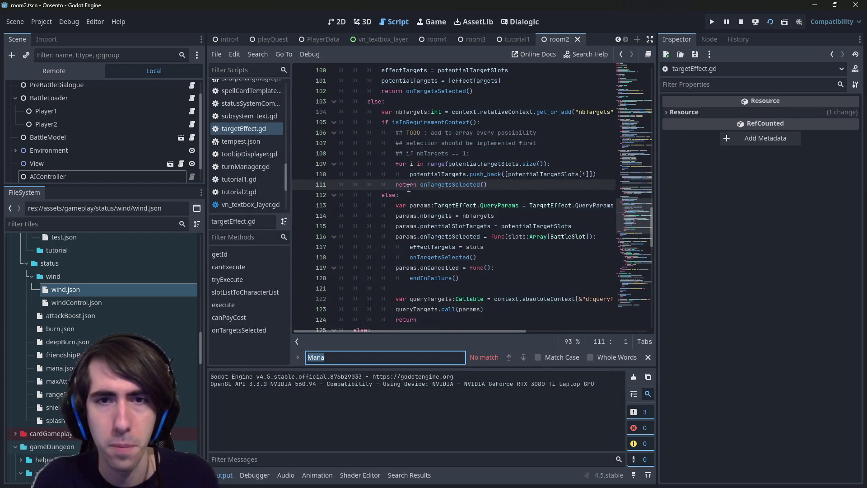
key("Escape")
scroll(408, 188, "up", 3)
left_click_drag(480, 216, 392, 217)
Search the script for 'cost', select canPayCost, and start a project-wide search for it.
key("ctrl+f")
type("cost")
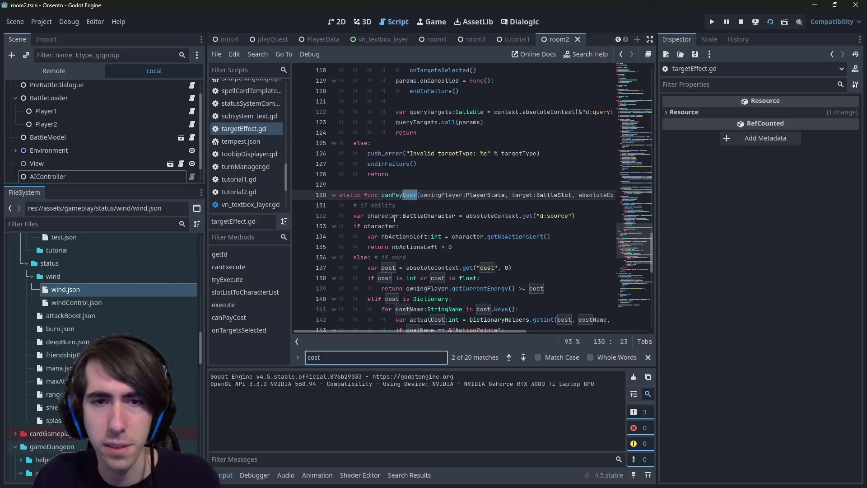
scroll(394, 219, "down", 3)
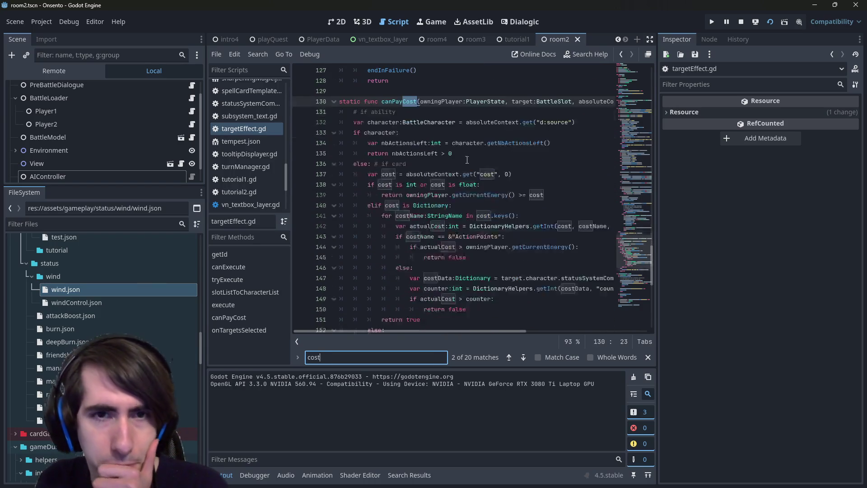
left_click_drag(371, 111, 396, 112)
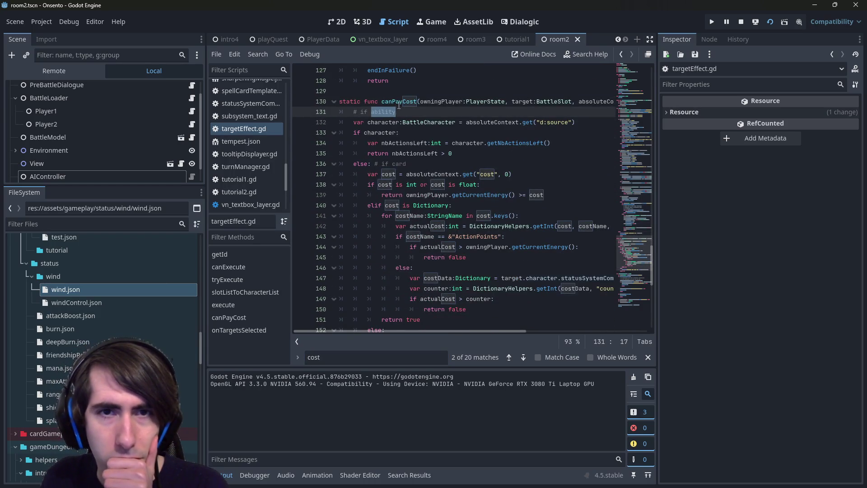
double_click(397, 101)
scroll(454, 196, "down", 7)
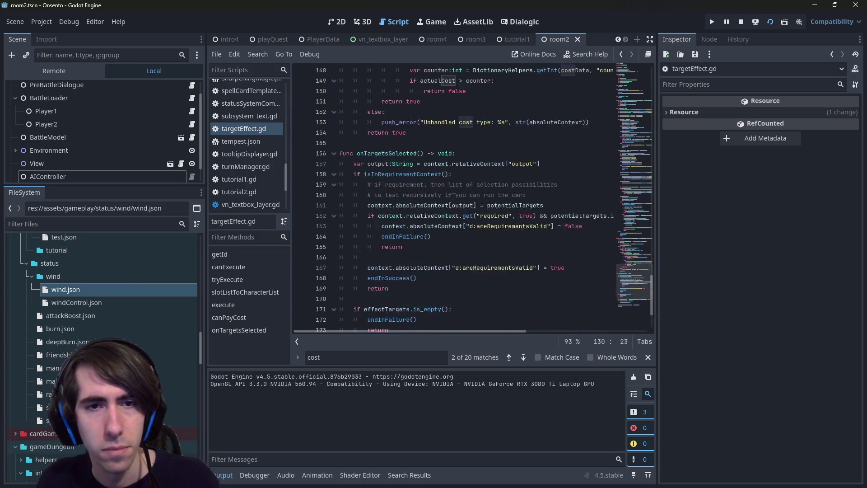
scroll(454, 196, "up", 4)
scroll(454, 196, "up", 2)
key("ctrl+shift+f")
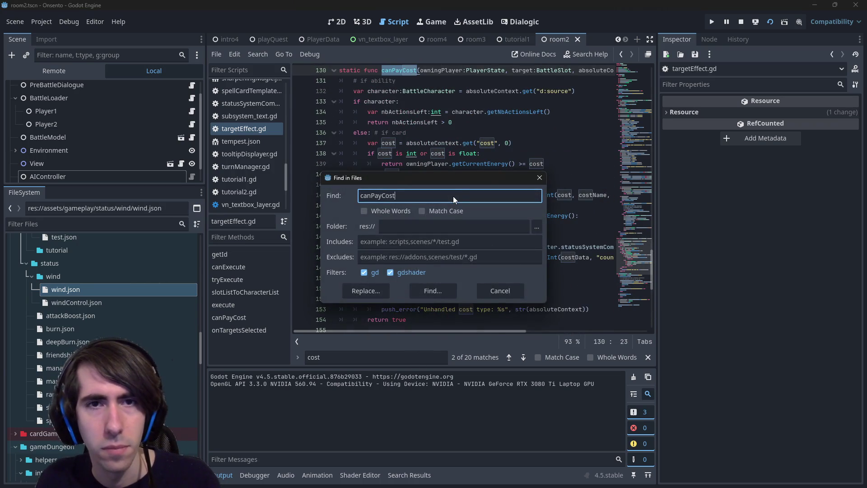
Run the project search for canPayCost and jump to its call on line 86.
key("Return")
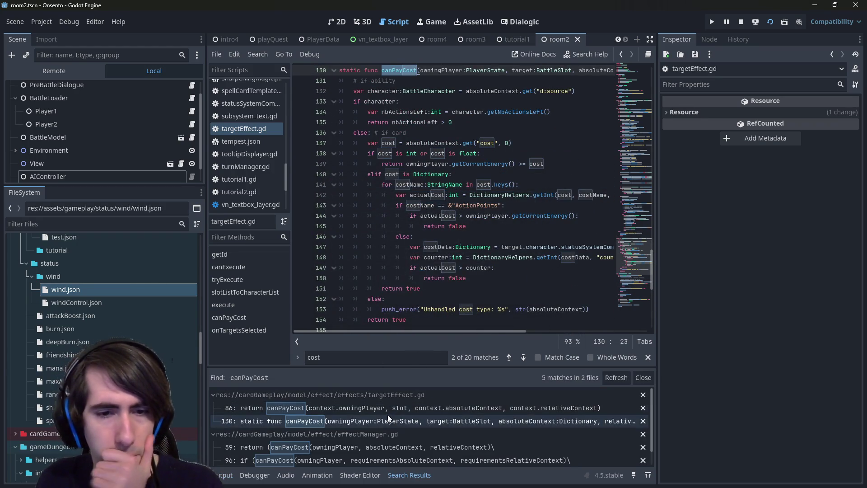
left_click(379, 409)
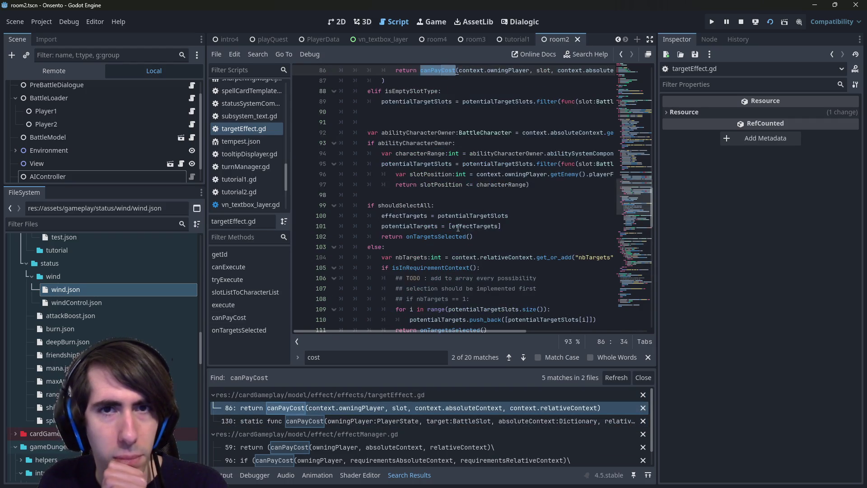
scroll(456, 233, "up", 5)
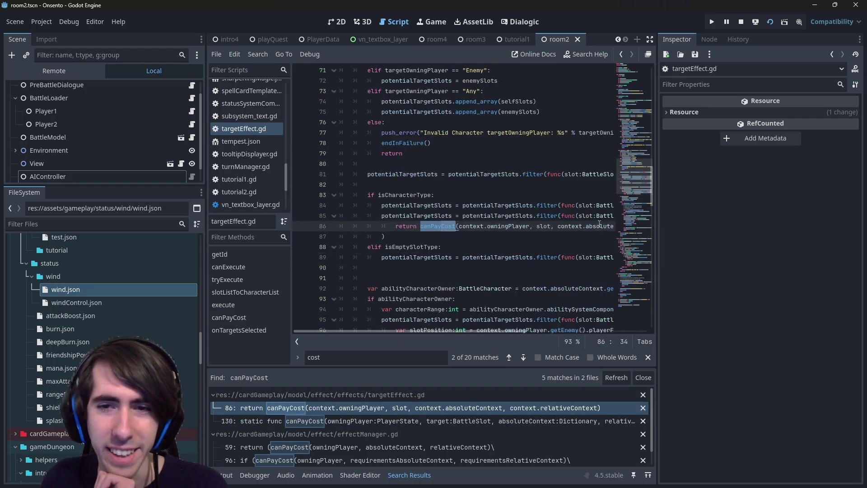
Widen the code area past the Inspector and open the IEffect base script effect.gd.
mouse_move(658, 214)
left_mouse_down()
mouse_move(806, 207)
mouse_move(727, 221)
left_mouse_up()
left_click(511, 228)
scroll(497, 234, "down", 3)
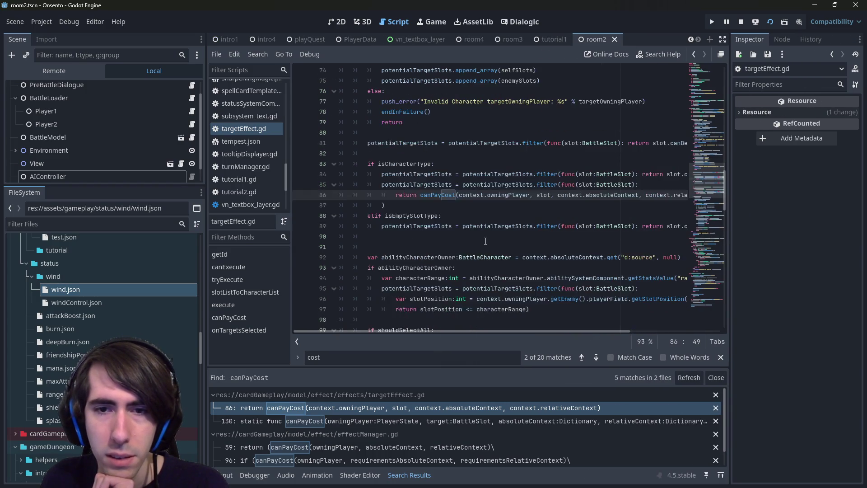
scroll(469, 247, "down", 3)
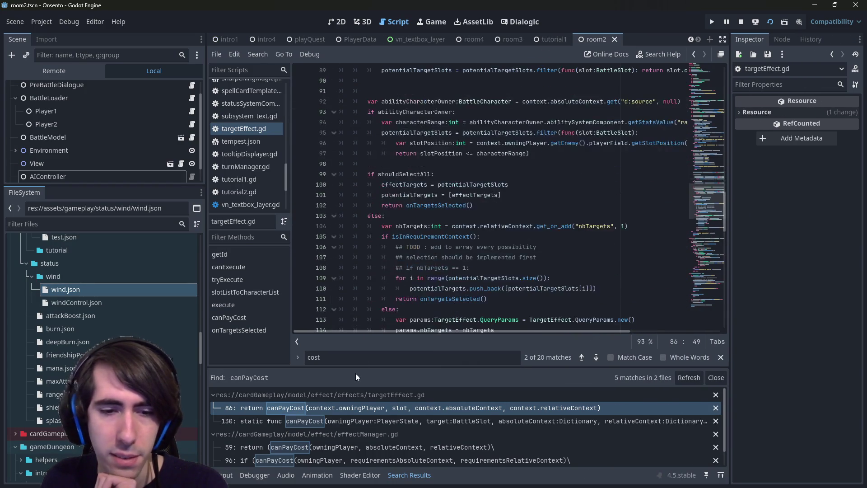
scroll(354, 406, "down", 1)
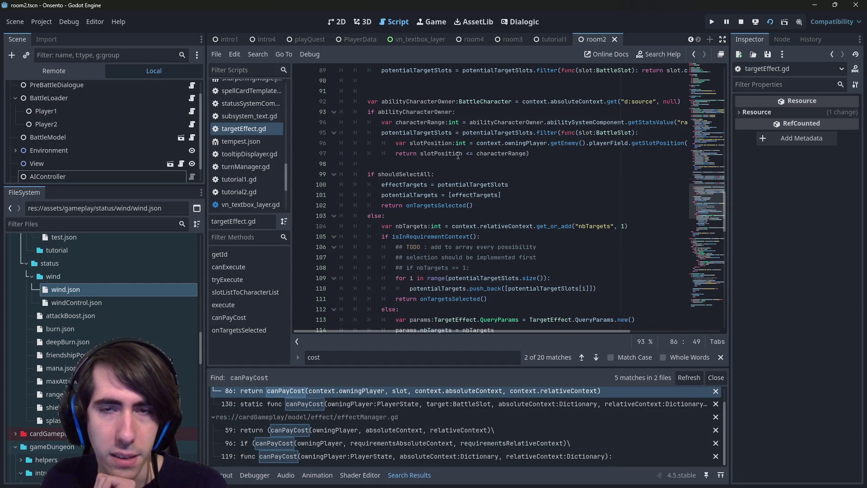
scroll(382, 64, "up", 20)
left_click(380, 71, "ctrl")
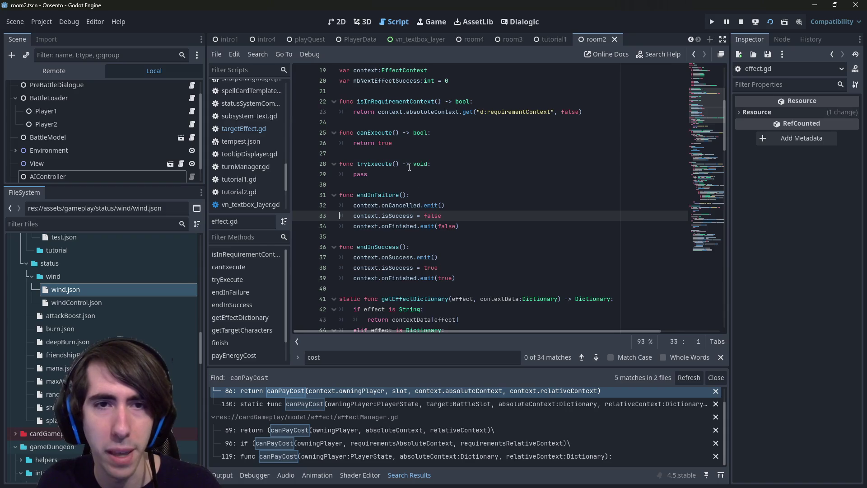
Scroll effect.gd to finish() and inspect its isInRequirementContext call and documentation.
scroll(408, 222, "down", 4)
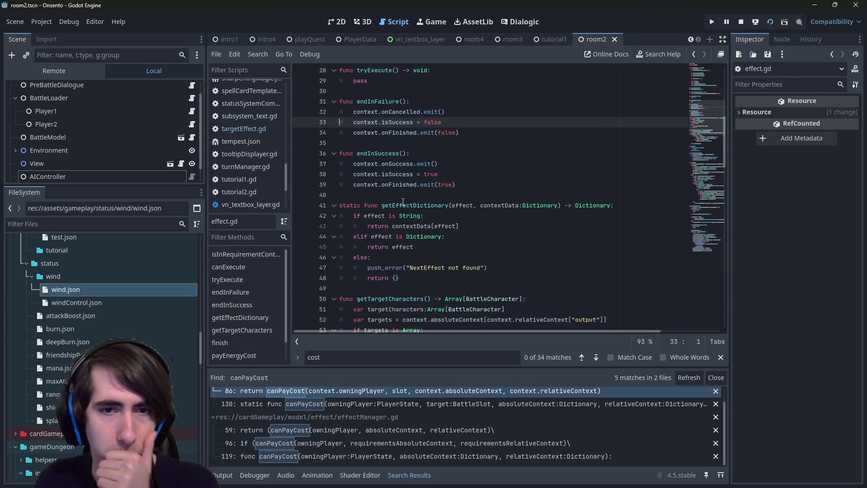
scroll(403, 202, "down", 7)
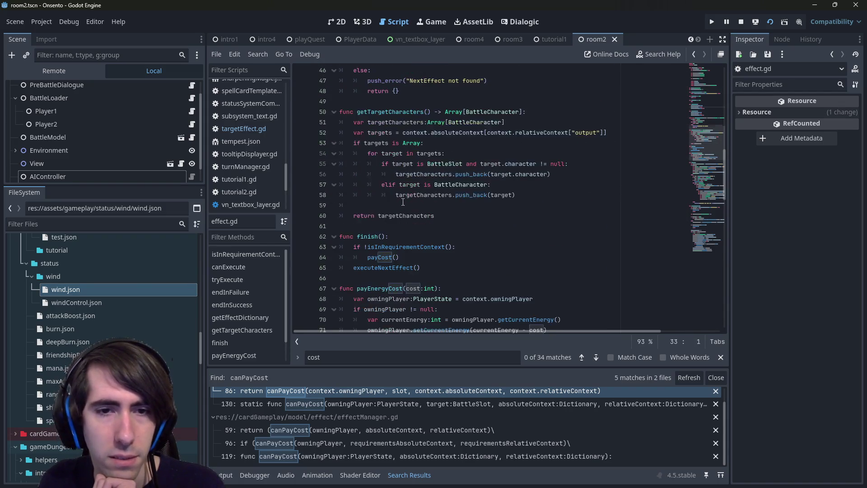
left_click(379, 194)
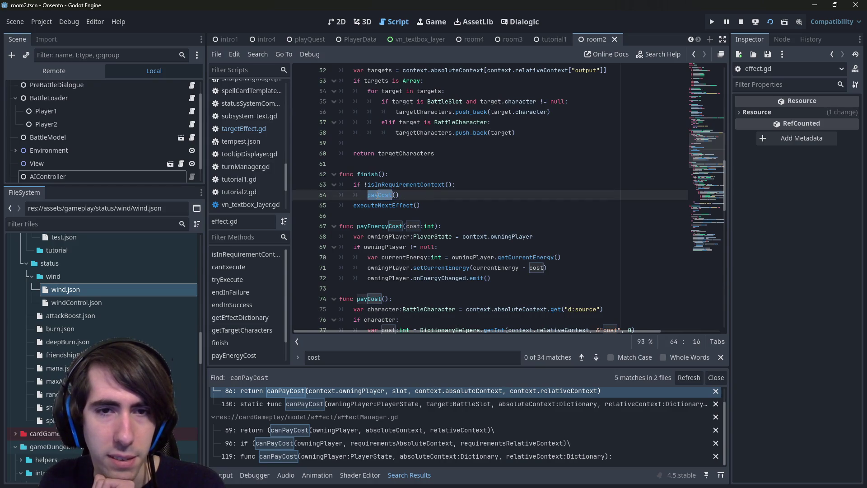
double_click(378, 185)
mouse_move(378, 185)
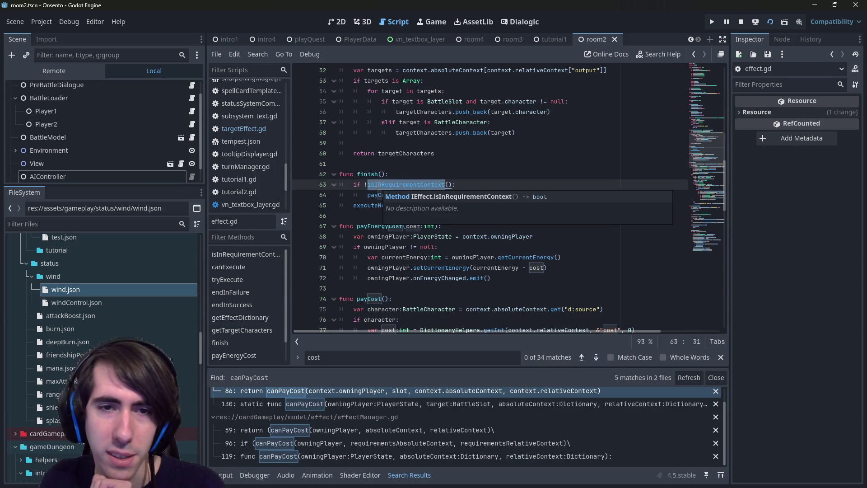
scroll(379, 185, "down", 2)
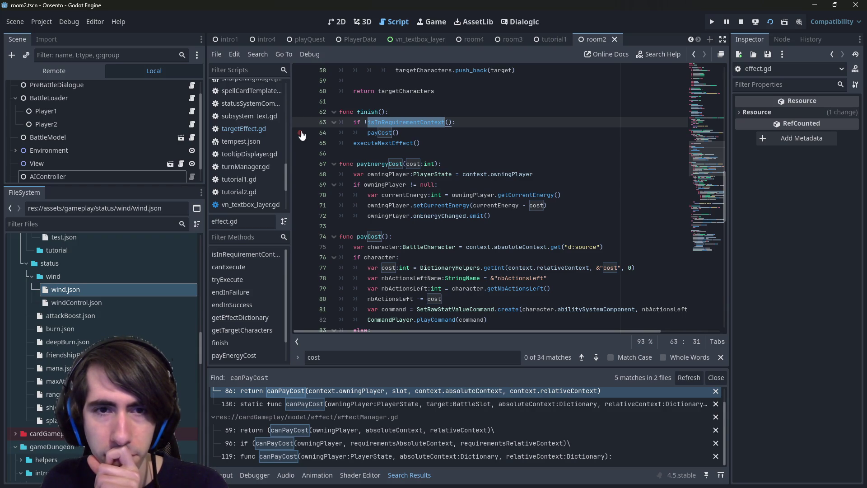
Select payCost on line 74 and scroll around to review its definition.
double_click(368, 236)
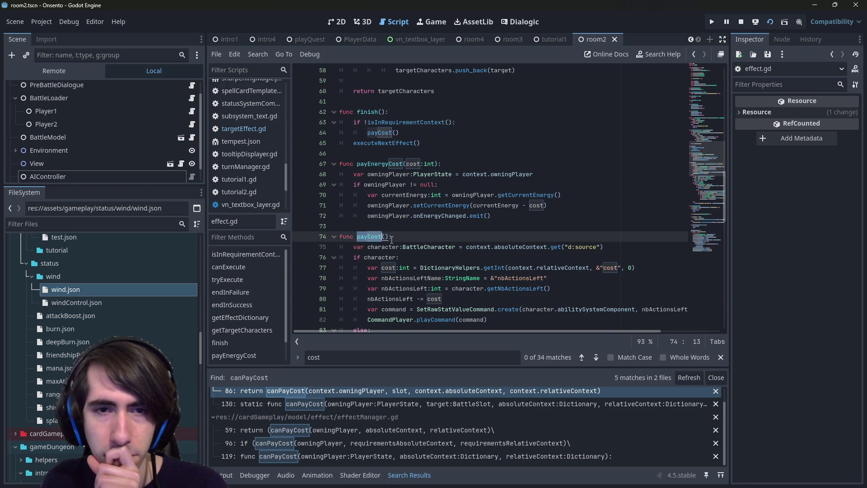
scroll(380, 239, "down", 10)
scroll(391, 241, "up", 5)
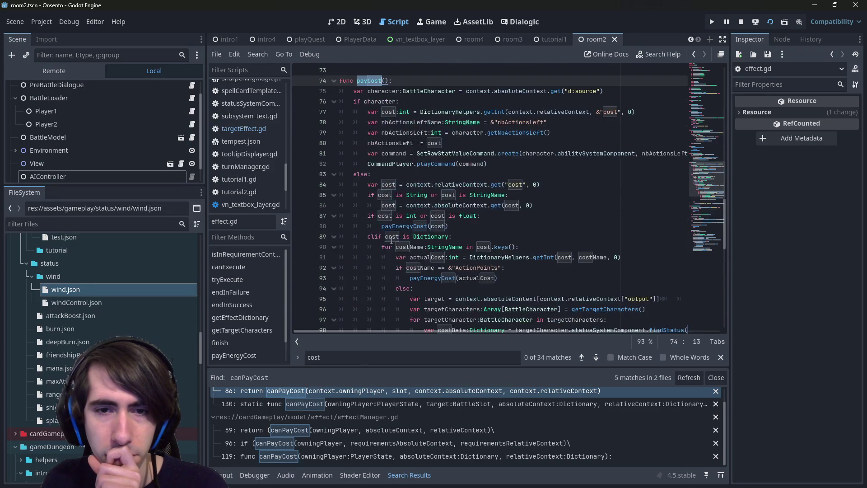
scroll(423, 284, "up", 3)
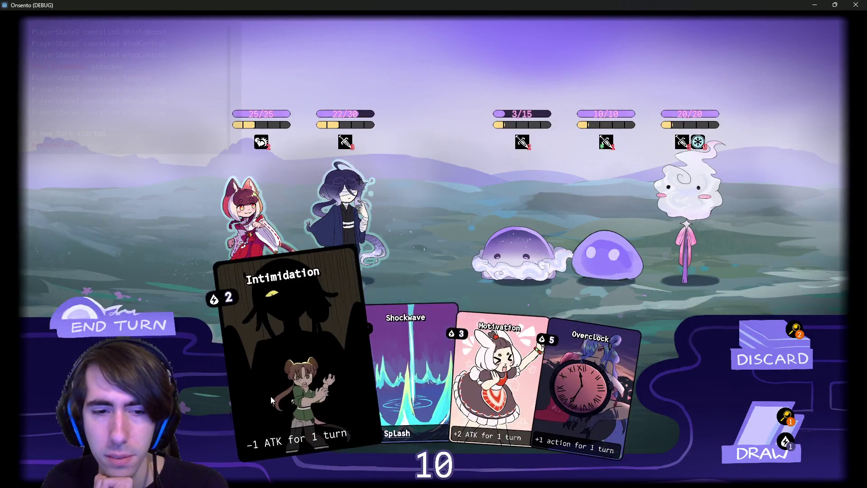
Try Motivation on the red-hooded character, cancel it, and draw two extra cards.
left_click(497, 384)
left_click(254, 234)
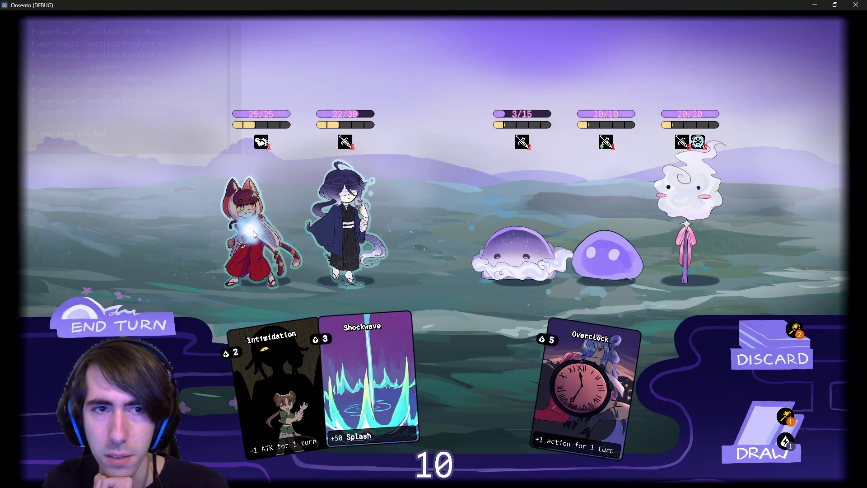
right_click(347, 234)
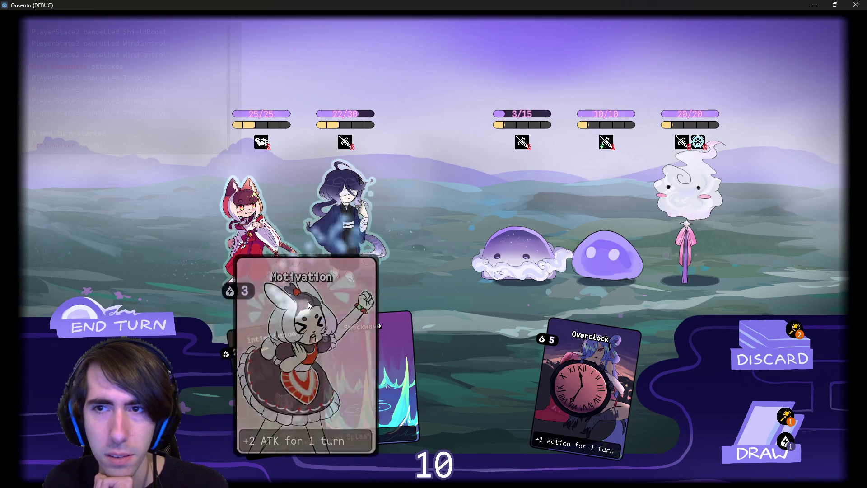
left_click(719, 423)
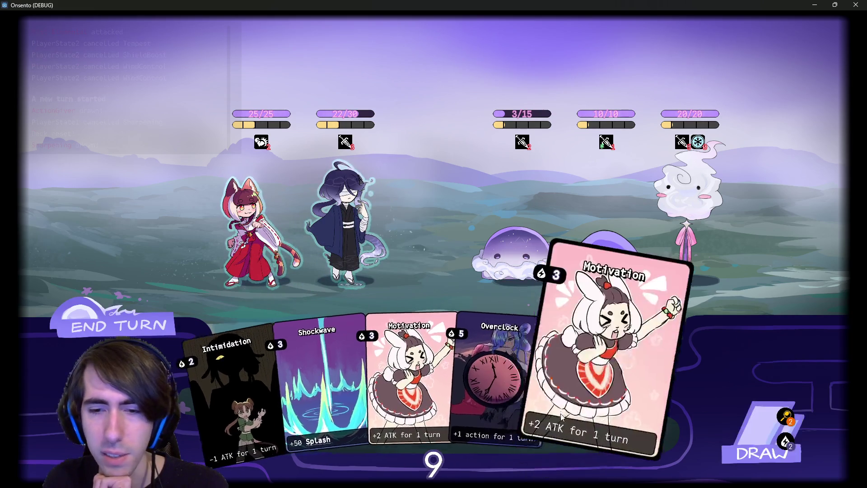
left_click(722, 424)
Shield the dark-robed character with Guard Up, draw a card, and end the turn despite the warning.
left_click(601, 402)
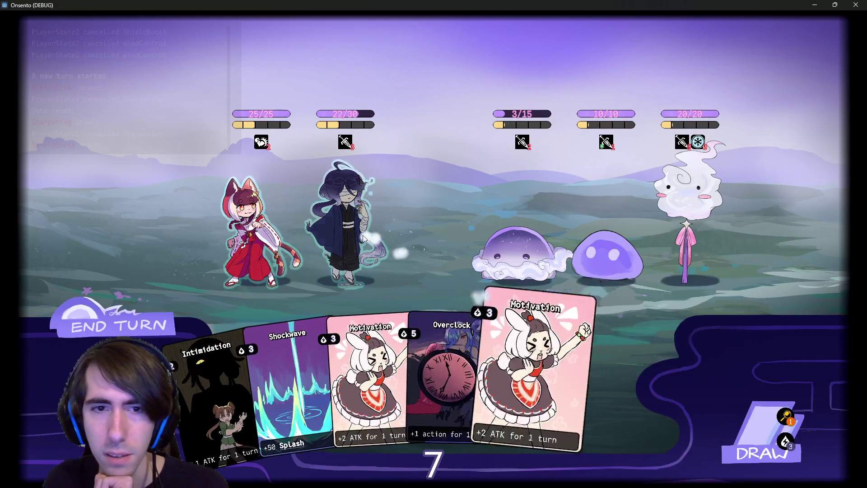
left_click(348, 226)
left_click(759, 434)
left_click(566, 329)
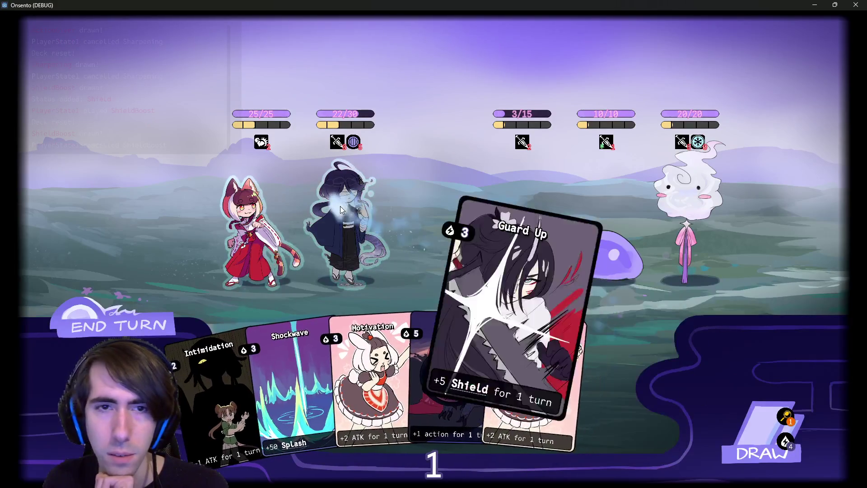
right_click(340, 206)
left_click(107, 322)
left_click(107, 322)
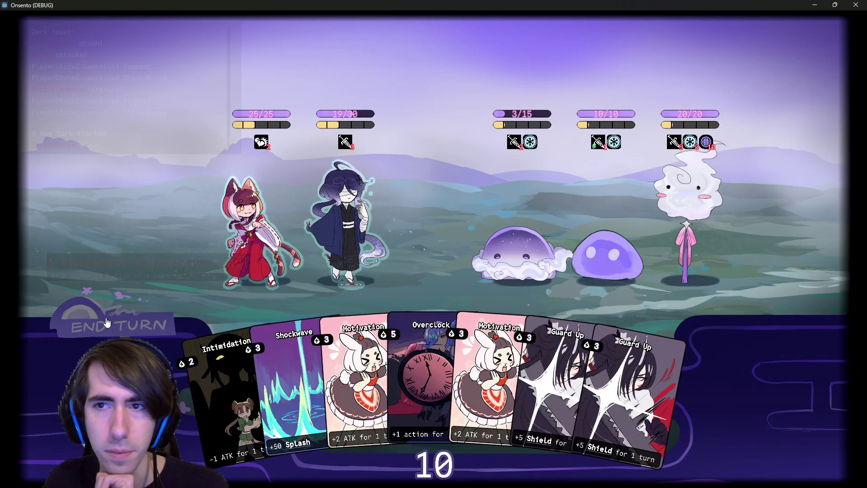
Stack two Guard Ups on the dark-robed character, draw a card, and try ending the turn.
mouse_move(532, 144)
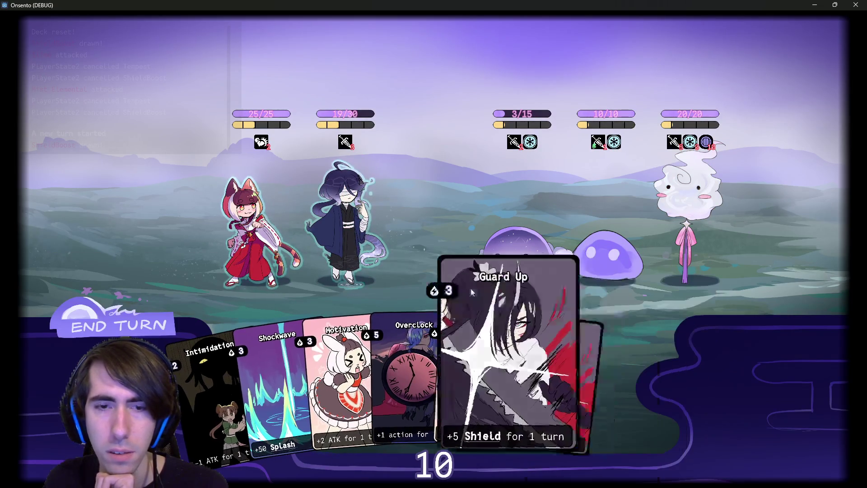
left_click_drag(560, 384, 345, 217)
left_click_drag(596, 362, 346, 217)
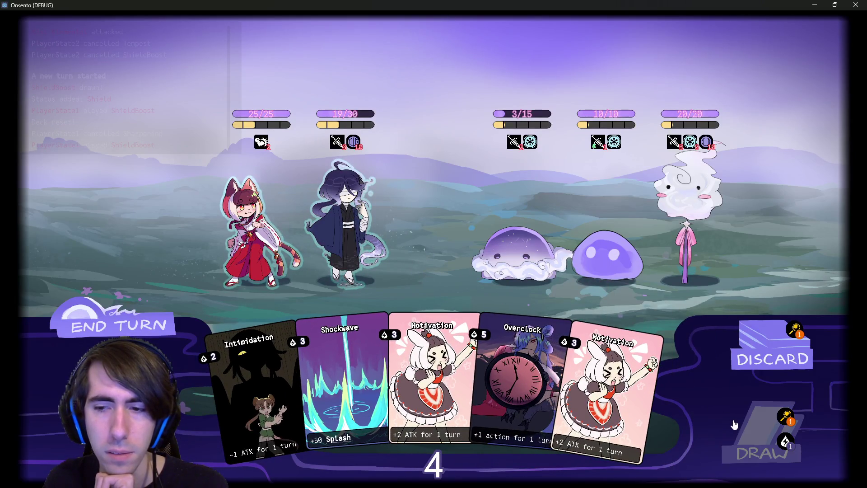
left_click(729, 420)
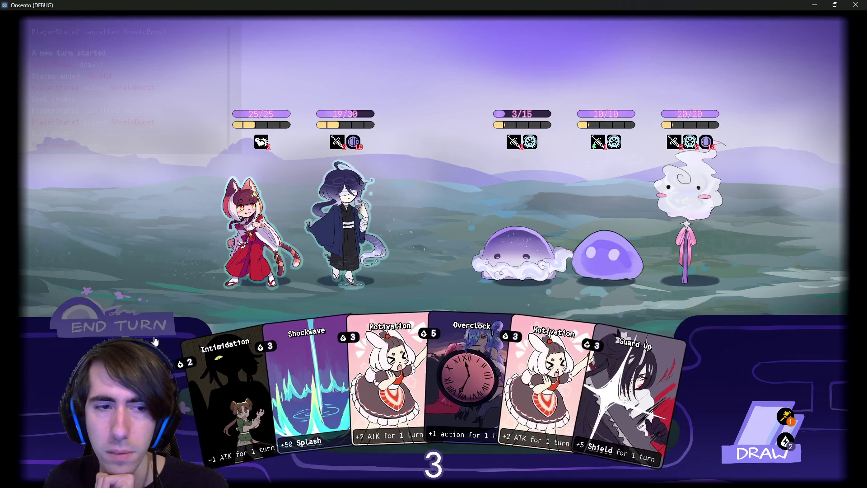
left_click(114, 335)
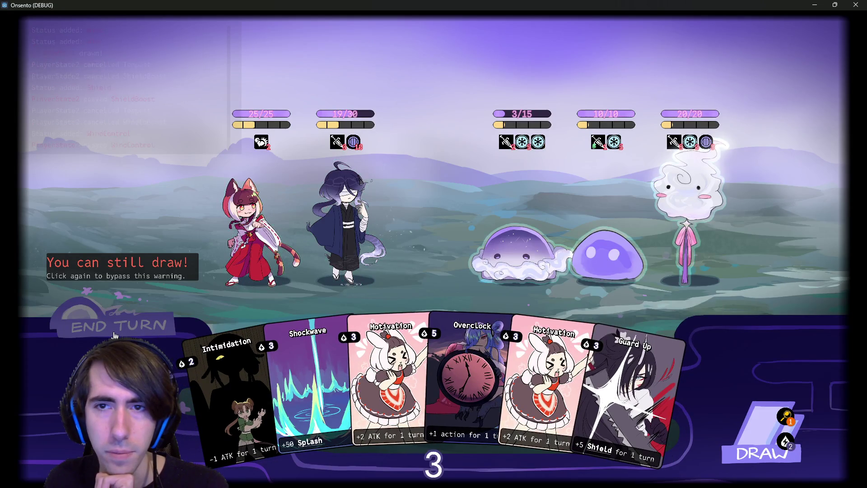
mouse_move(543, 144)
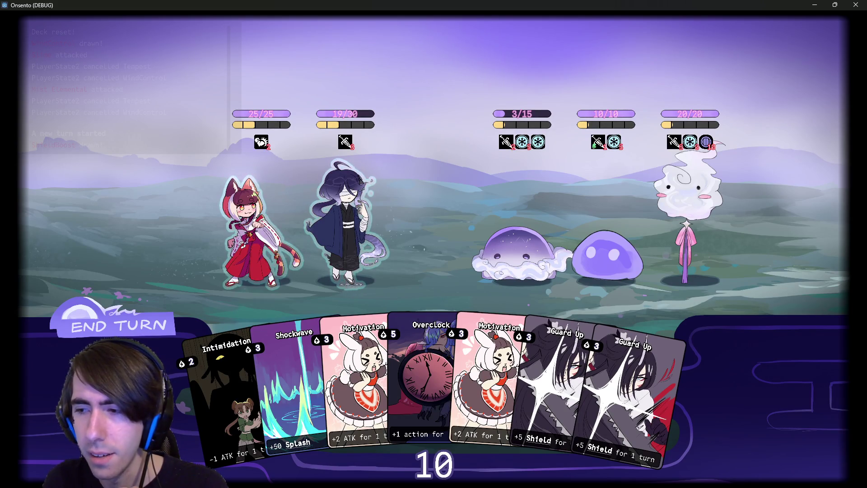
key("alt+Tab")
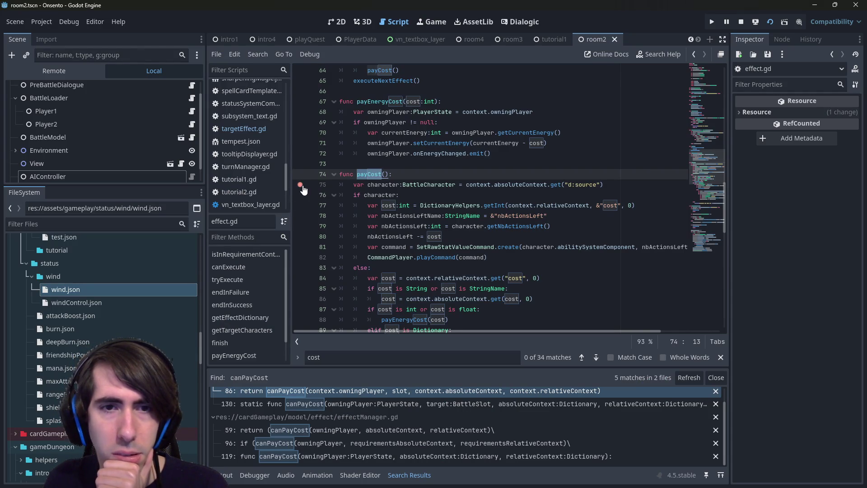
Add a breakpoint on line 64's payCost() call in finish(), then return to the game.
scroll(304, 190, "up", 2)
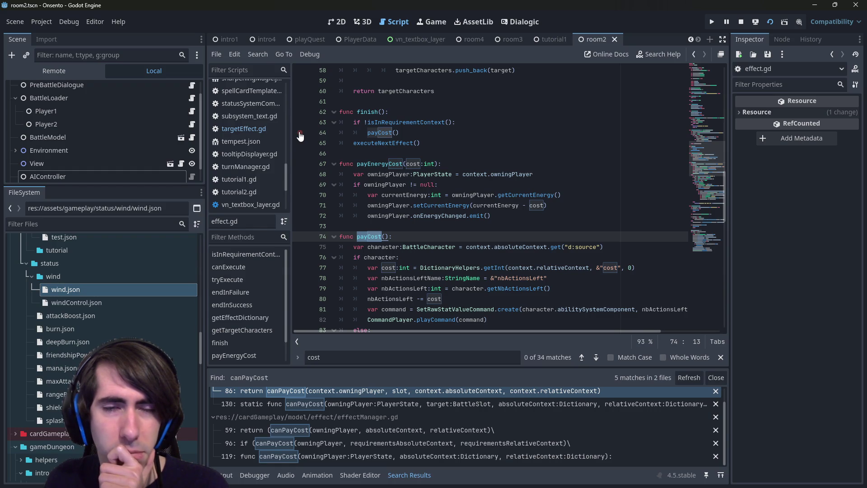
left_click(300, 133)
key("F5")
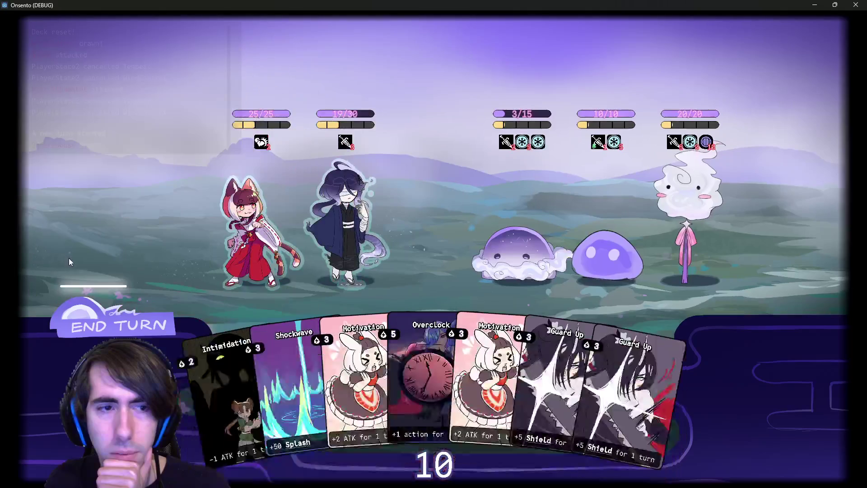
Play a Guard Up card on the blue-haired ally to trigger the line 64 breakpoint.
left_click(590, 389)
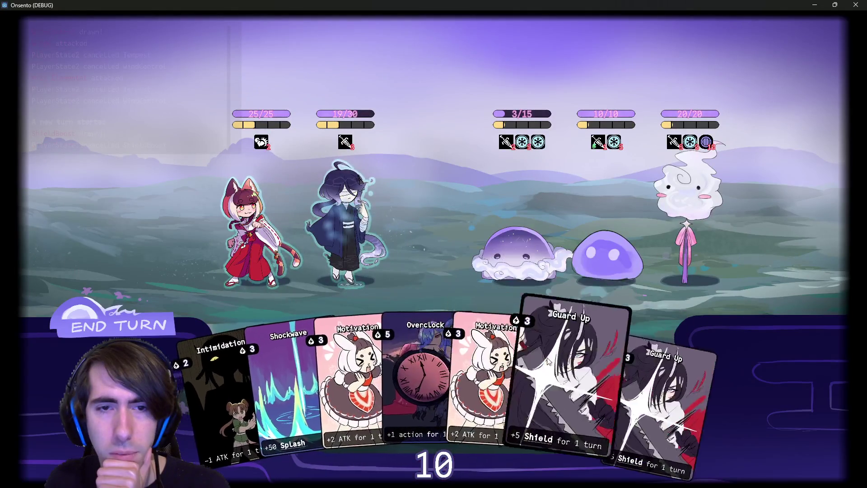
left_click(346, 240)
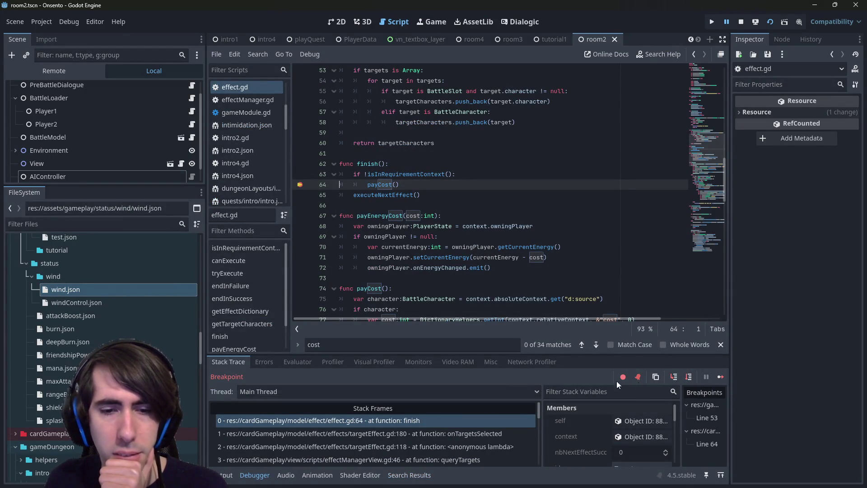
Resume to the breakpoint, step into payCost, and step through to payEnergyCost on line 88 and back out.
left_click(720, 379)
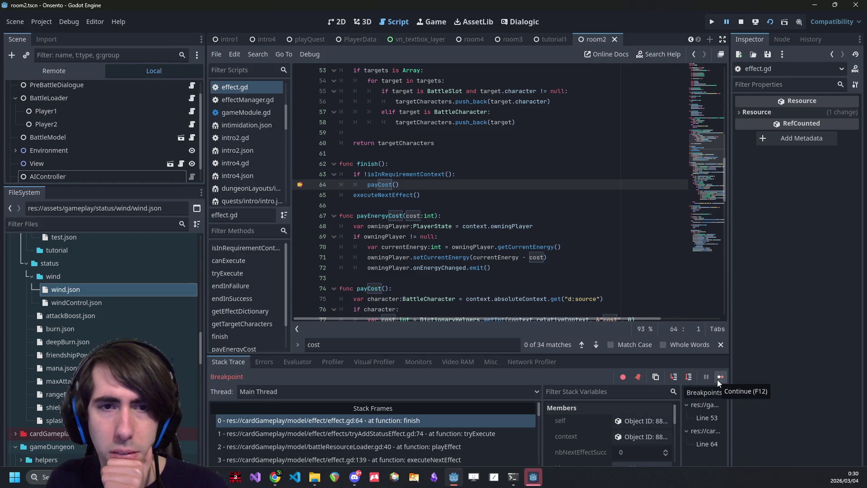
left_click(672, 377)
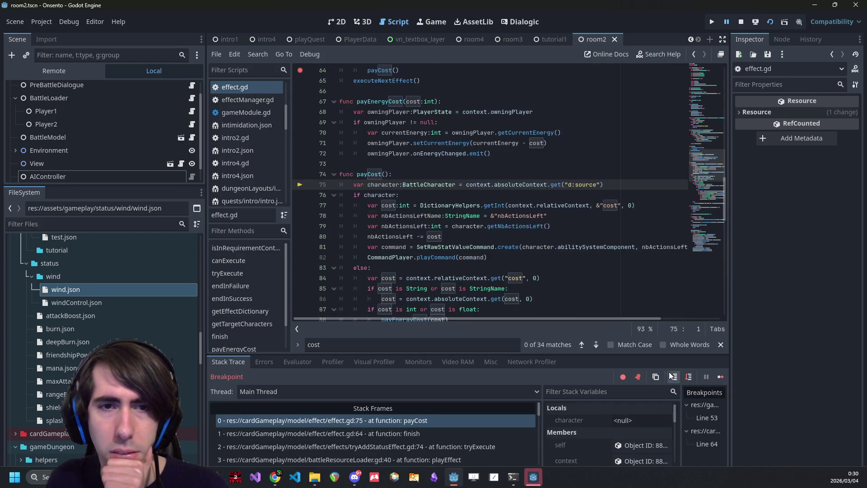
left_click(685, 377)
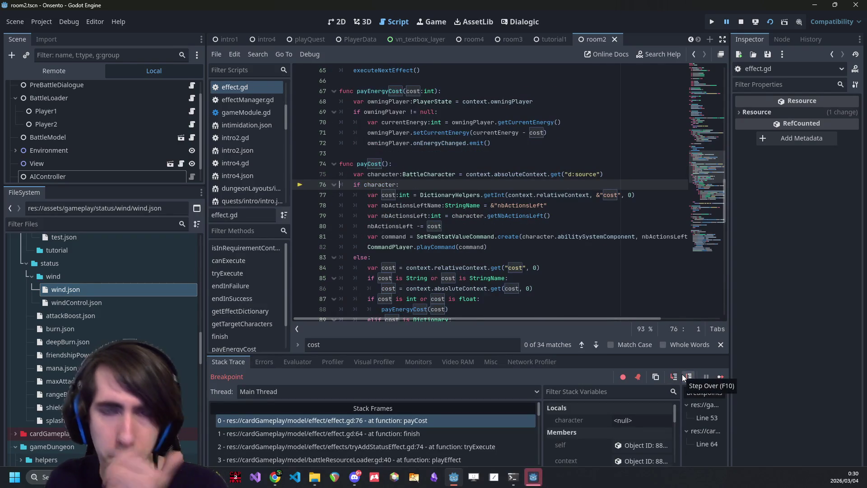
mouse_move(391, 174)
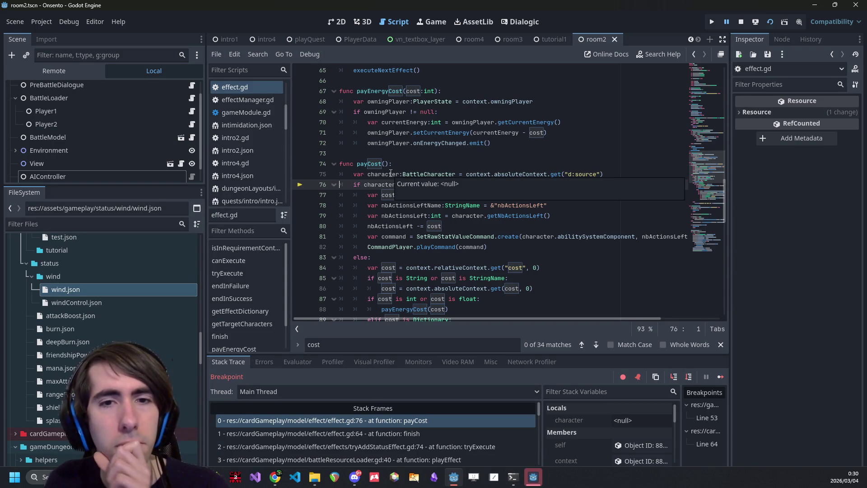
mouse_move(373, 185)
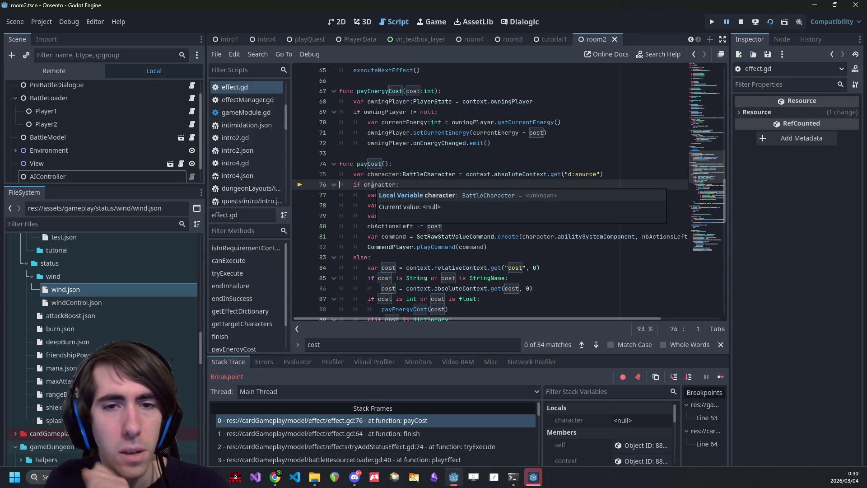
scroll(542, 226, "down", 2)
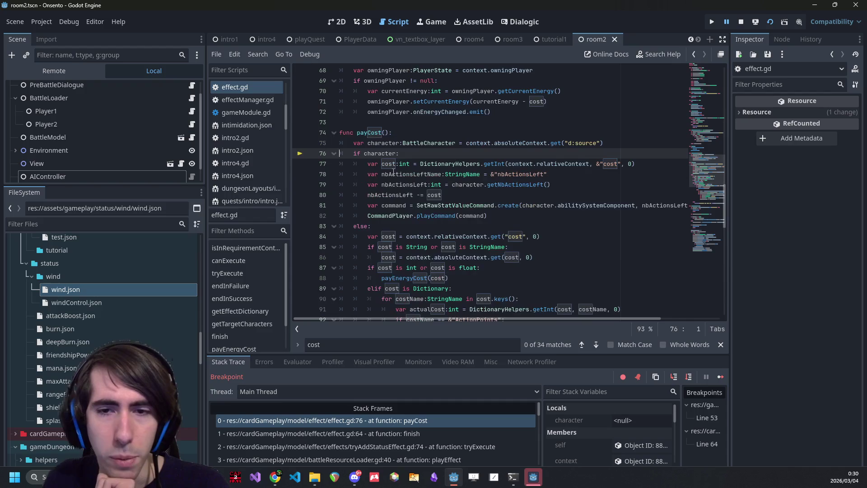
left_click(689, 377)
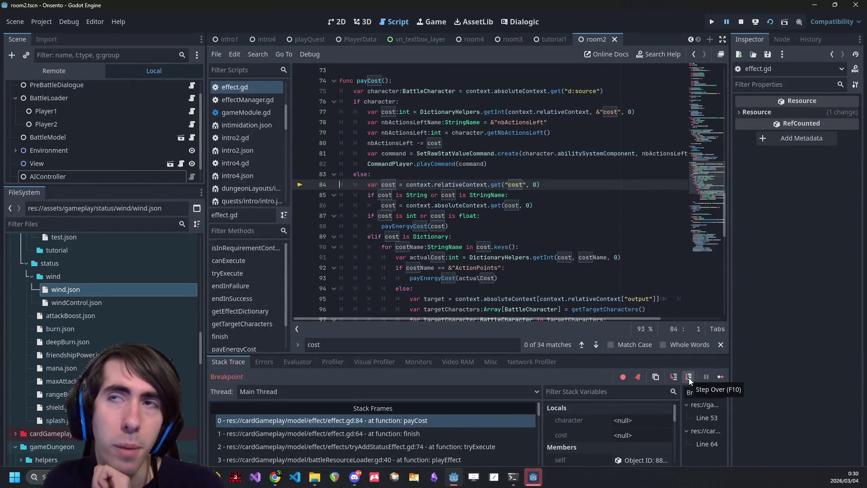
left_click(689, 378)
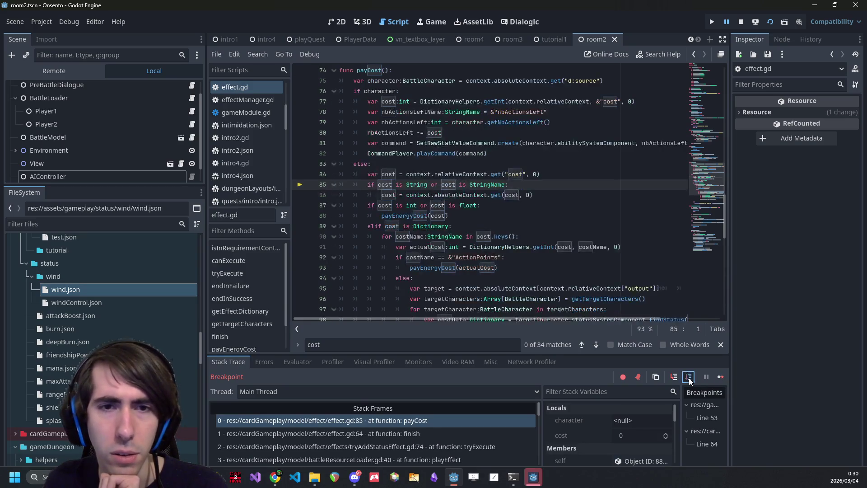
left_click(689, 378)
left_click(689, 377)
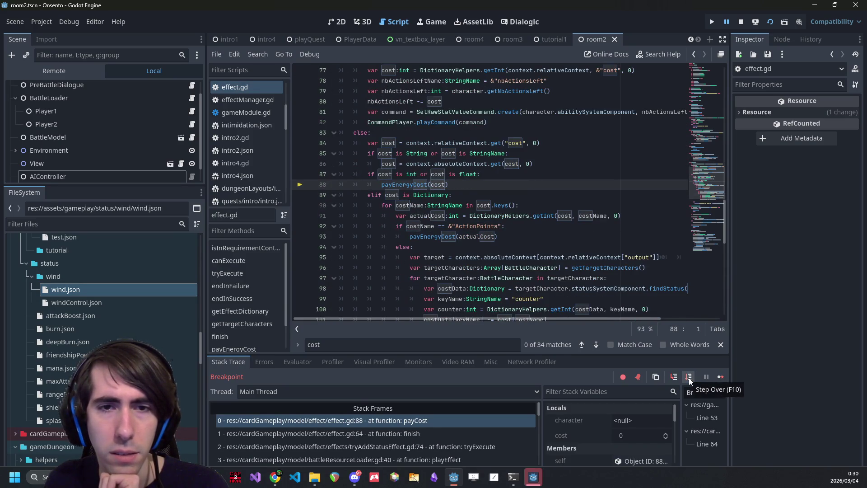
left_click(689, 377)
Continue to the next breakpoint hit and step into payCost down to the else branch on line 84.
left_click(721, 377)
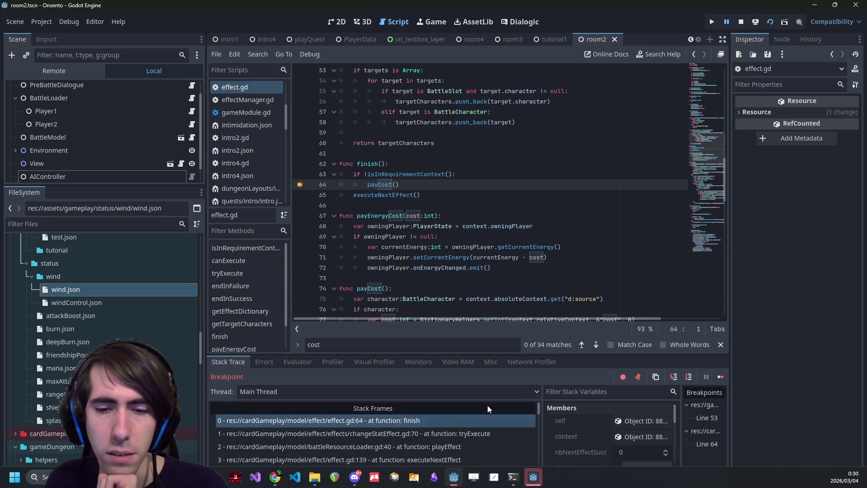
left_click(674, 382)
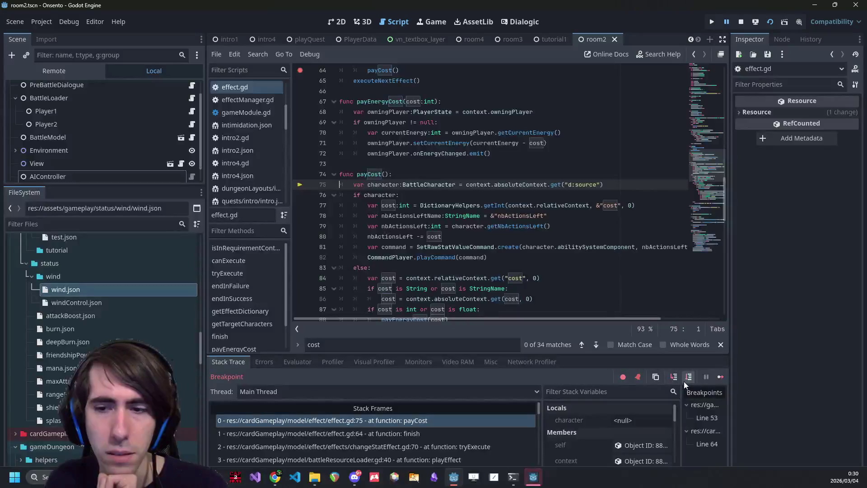
left_click(684, 381)
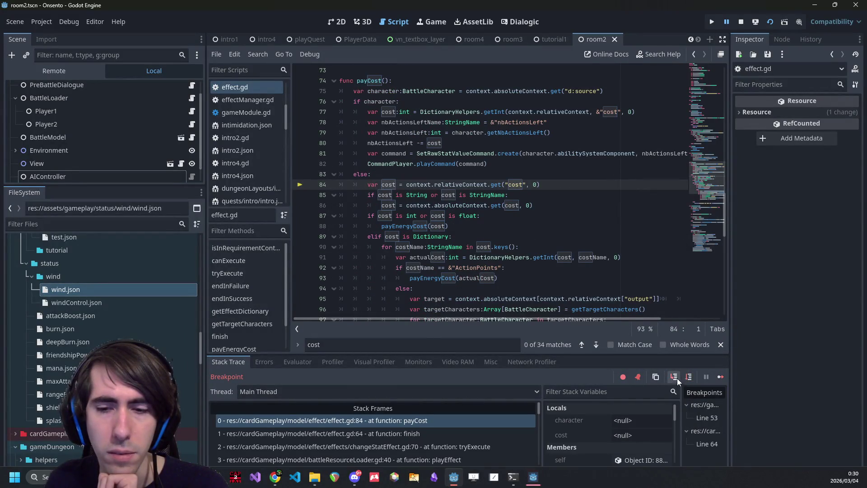
scroll(407, 429, "down", 3)
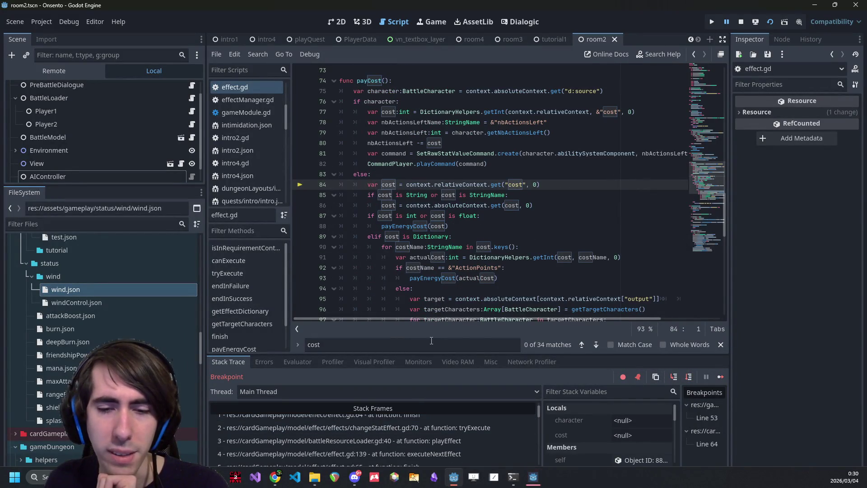
scroll(429, 434, "down", 10)
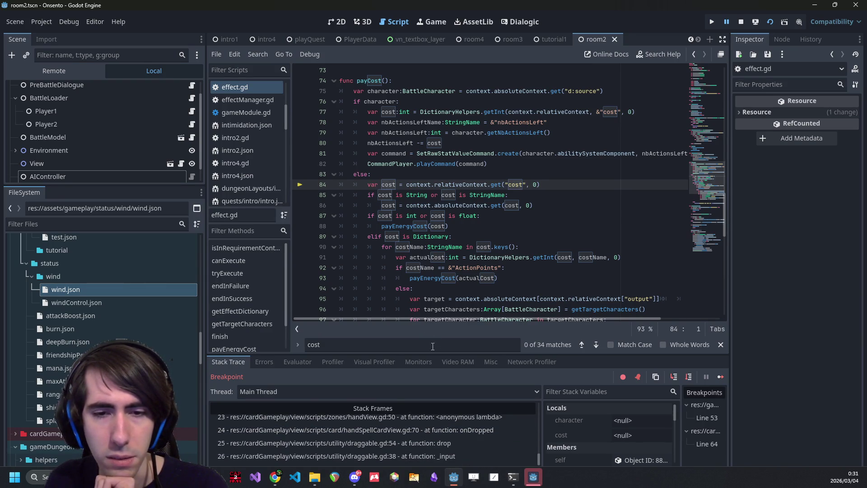
Enlarge the debugger panel to read the full Stack Frames list, restore it, and resume execution.
left_click_drag(431, 354, 409, 200)
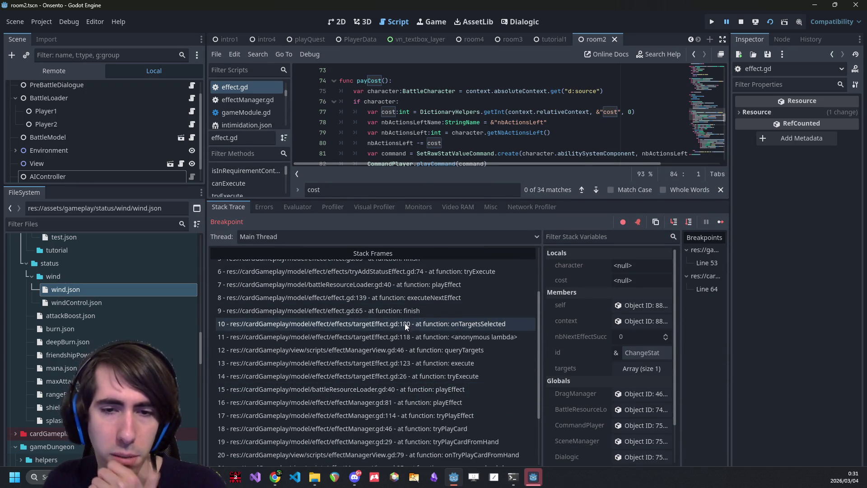
scroll(405, 324, "up", 1)
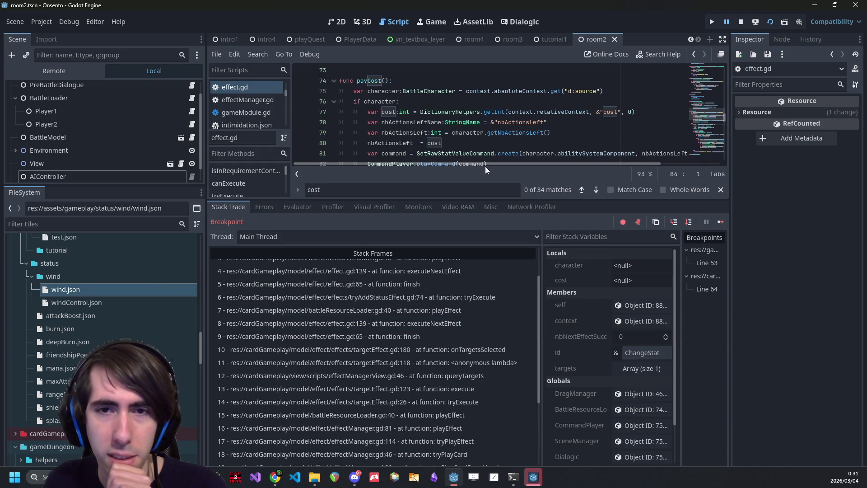
mouse_move(474, 199)
left_mouse_down()
mouse_move(462, 323)
mouse_move(457, 168)
left_mouse_up()
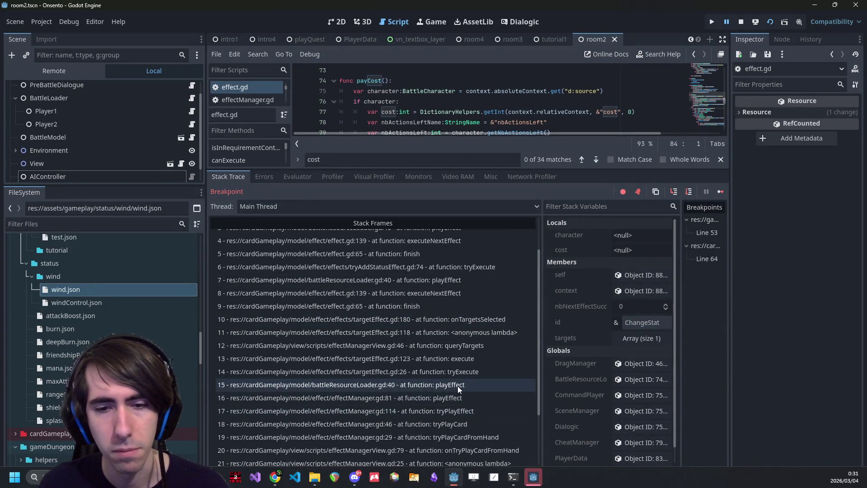
scroll(441, 378, "down", 3)
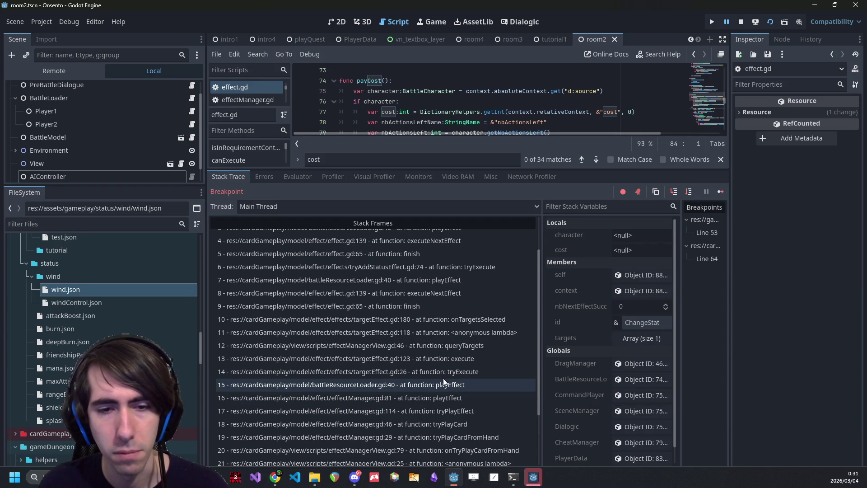
scroll(442, 362, "up", 5)
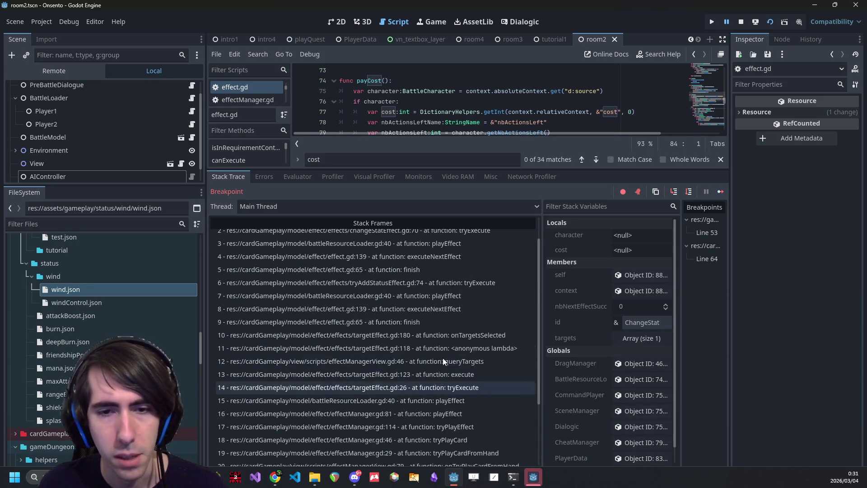
scroll(453, 333, "up", 1)
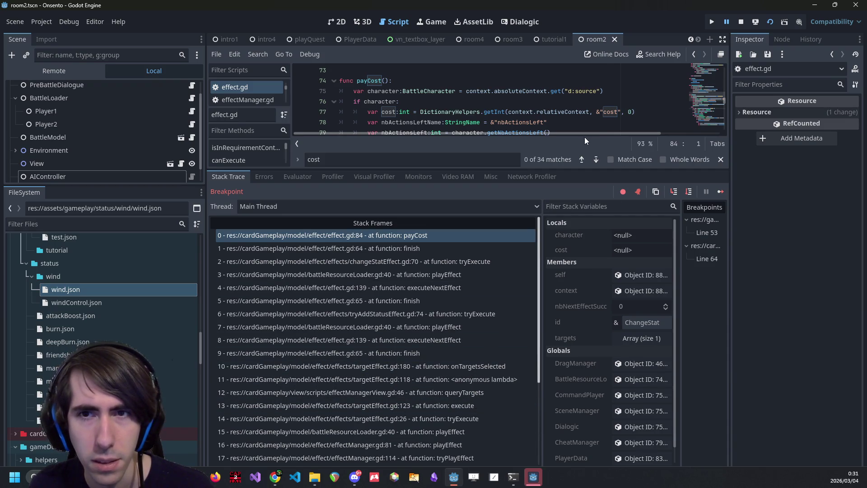
left_click_drag(565, 170, 543, 363)
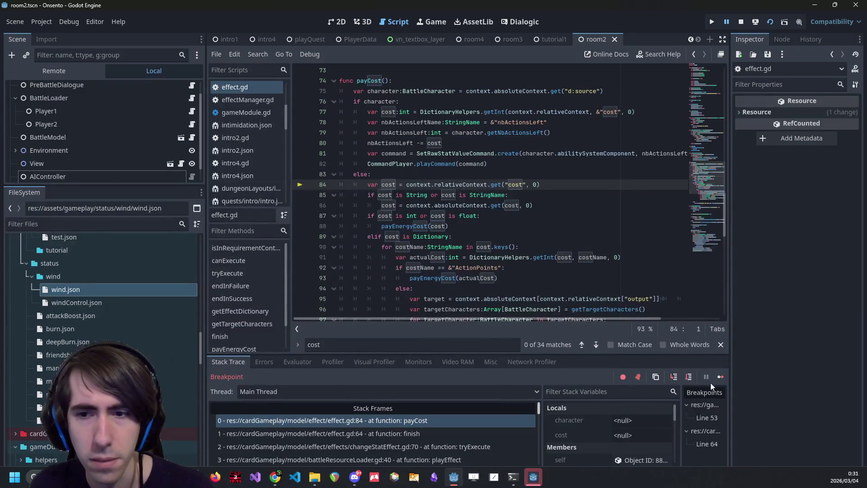
left_click(721, 376)
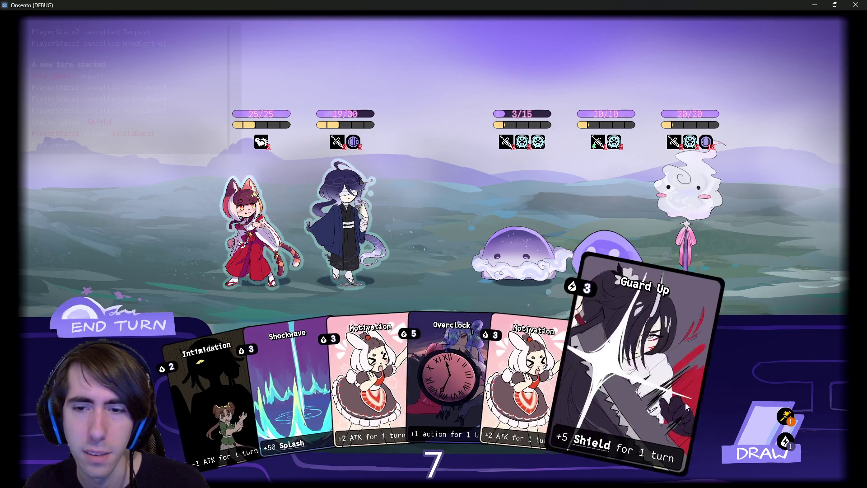
Play a Guard Up card on the dark-robed second ally, giving it a 5.0 shield.
left_click_drag(628, 397, 331, 231)
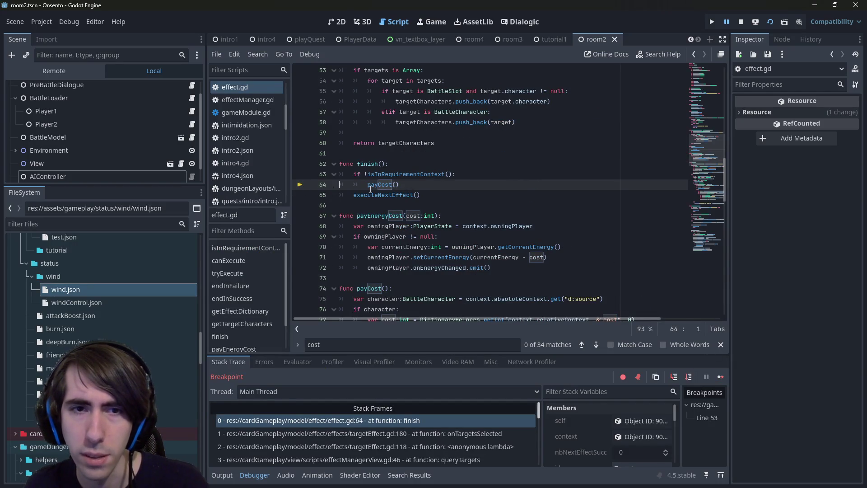
Jump to the payCost function and continue execution twice through its breakpoint hits.
left_click(385, 184, "ctrl")
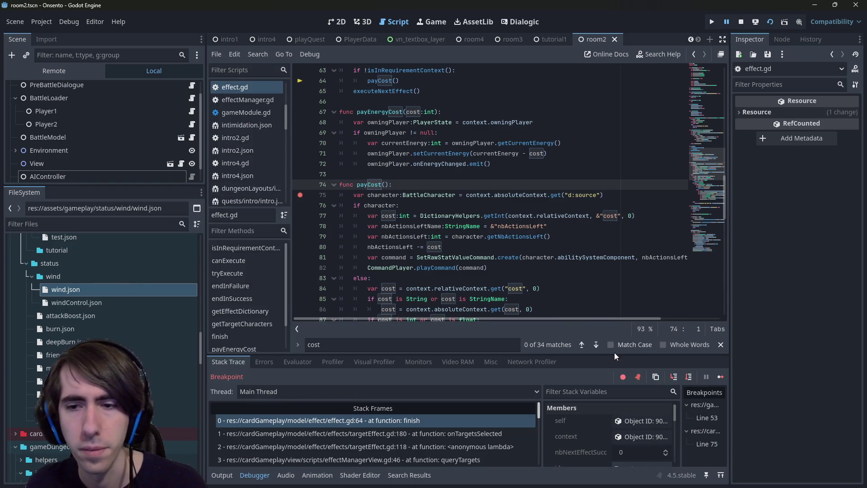
left_click(718, 380)
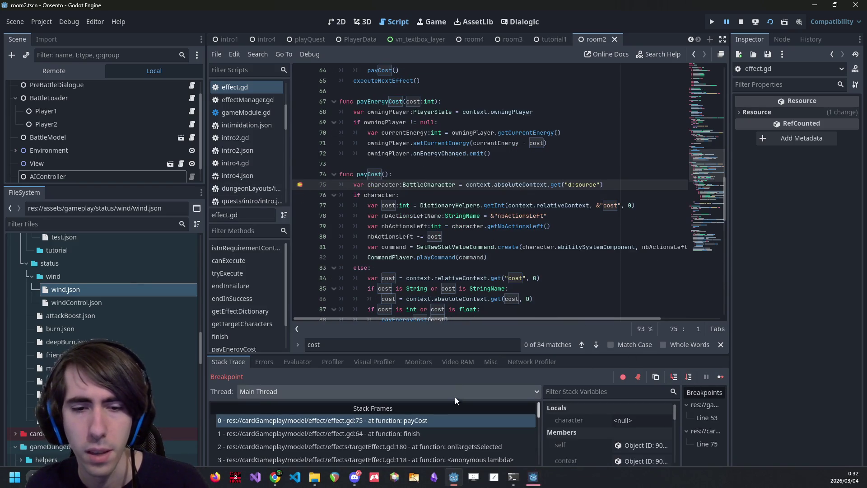
scroll(455, 432, "down", 3)
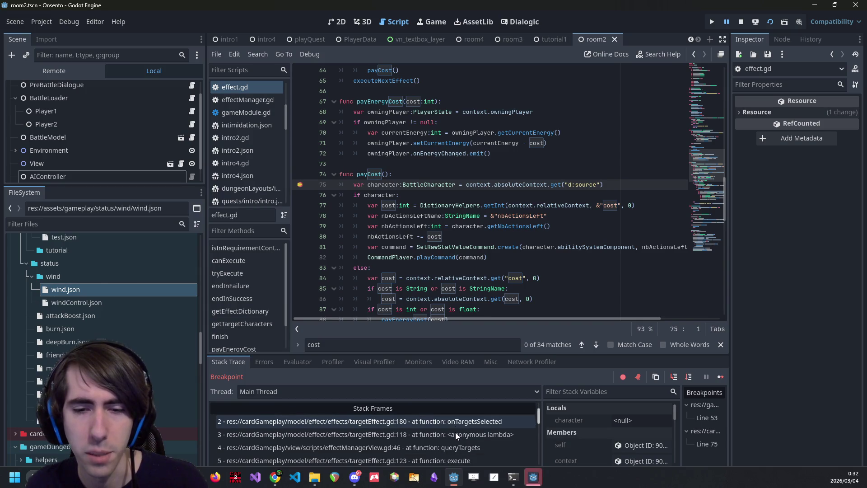
scroll(455, 432, "up", 4)
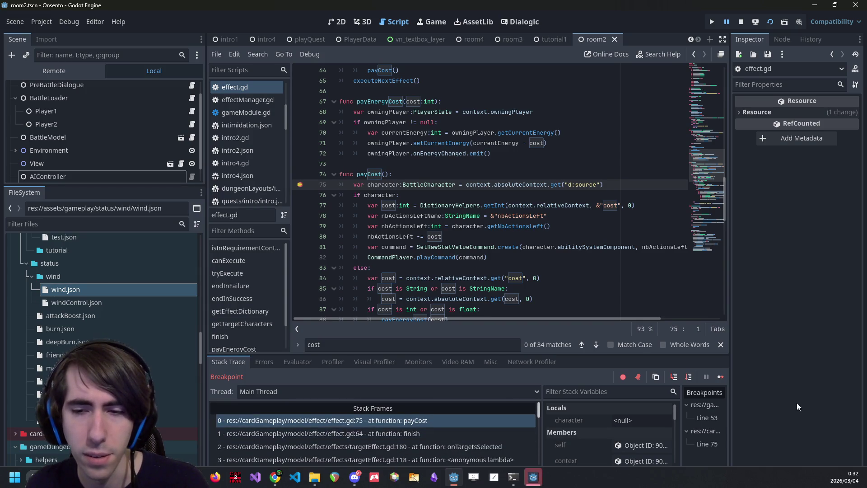
left_click(720, 377)
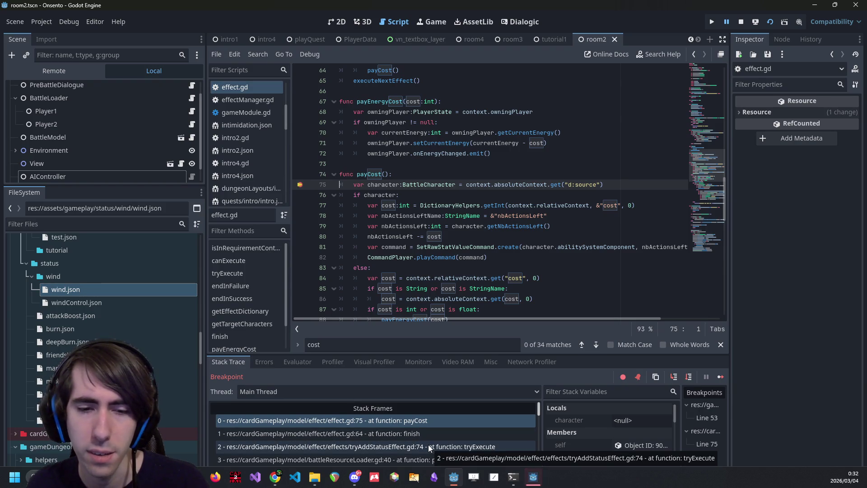
scroll(384, 191, "down", 3)
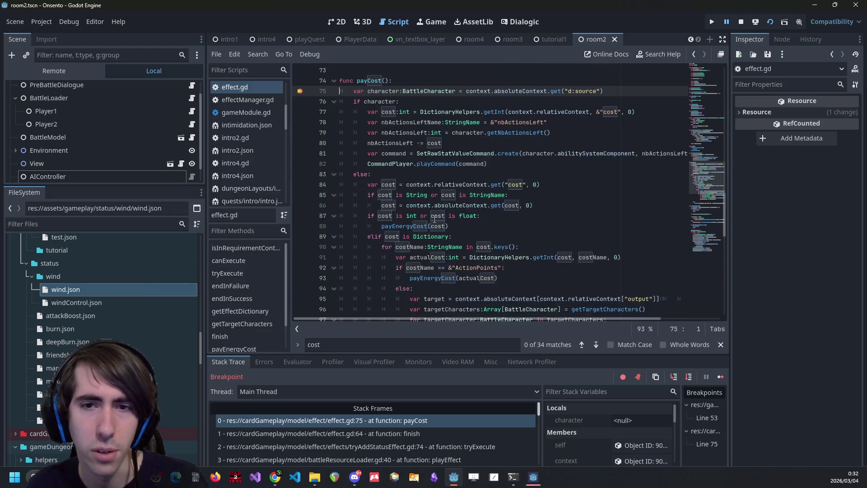
scroll(486, 239, "up", 2)
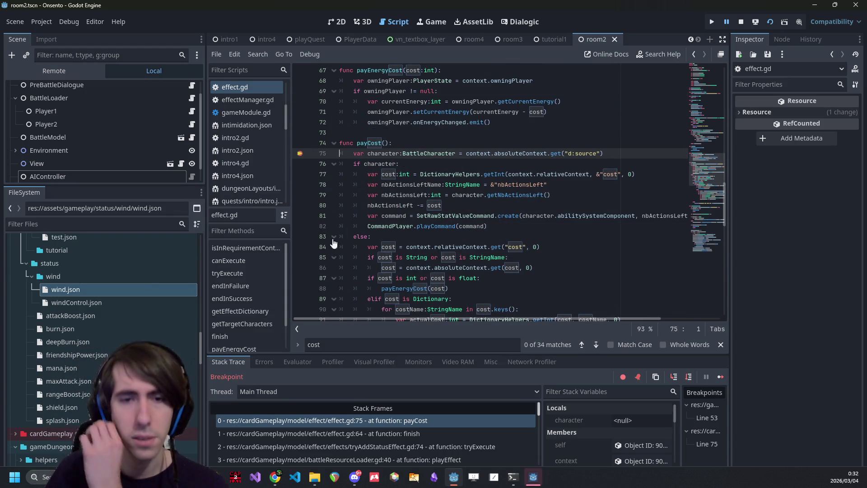
Add a breakpoint on payCost line 85, continue until it is hit, then resume the game.
left_click(300, 257)
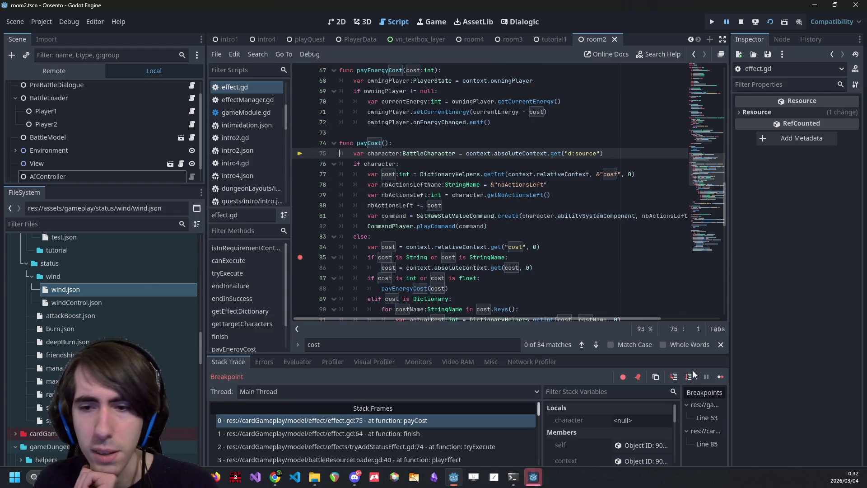
left_click(716, 376)
key("F12")
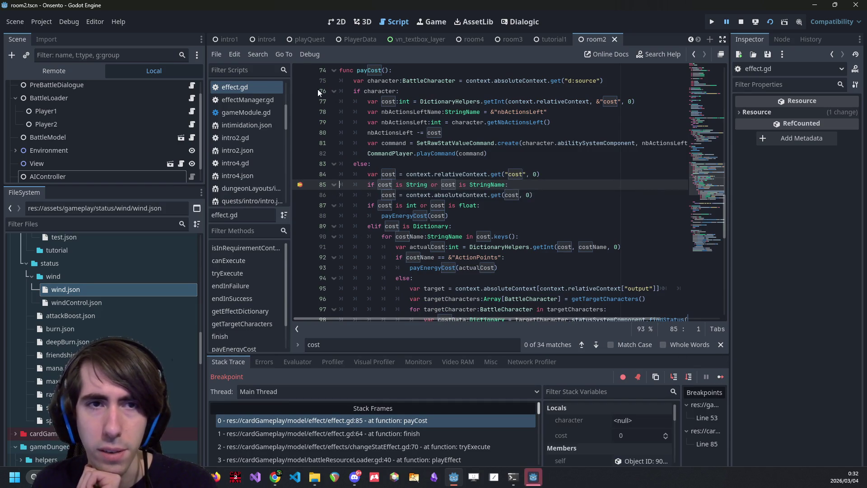
left_click(721, 377)
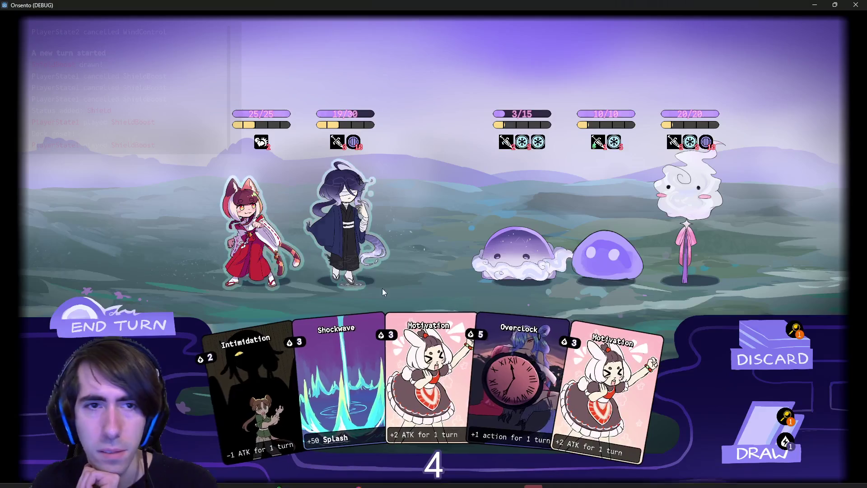
End the turn in Onsento despite the draw warning, so the debugger breaks in payCost.
left_click(157, 323)
left_click(156, 321)
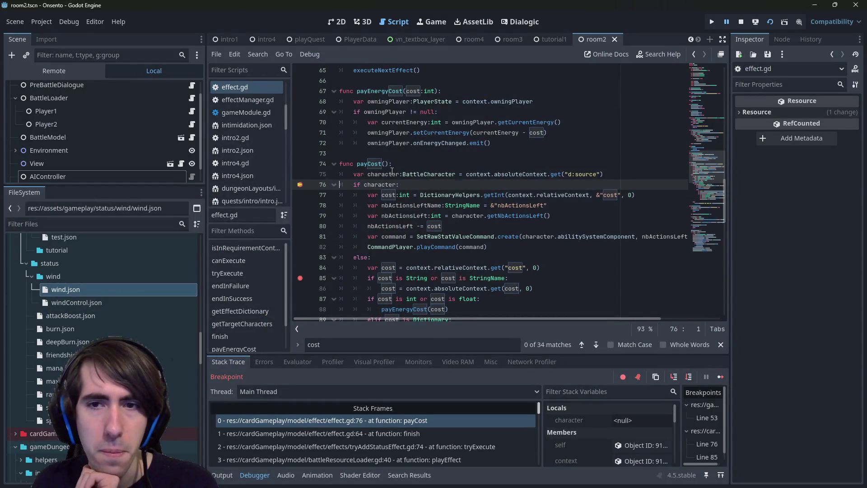
scroll(434, 449, "down", 5)
scroll(433, 452, "down", 6)
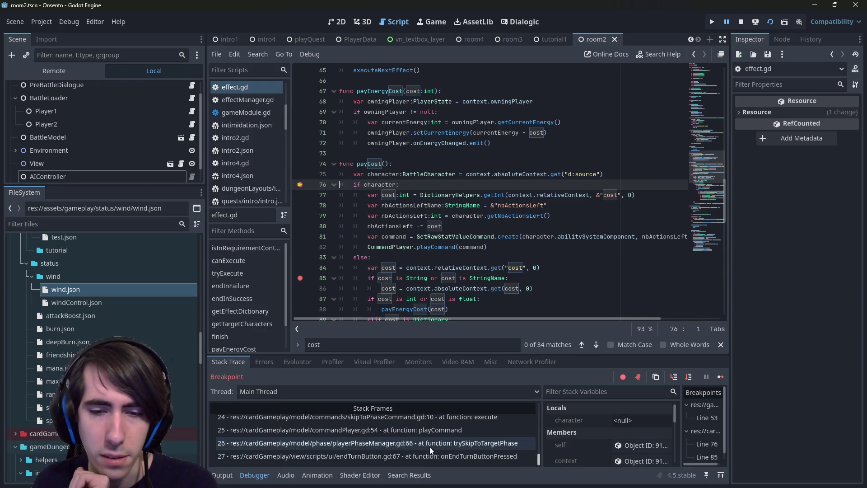
Walk the stack frames from commandPlayer.gd's playCommand and phase.gd's endPhase to statusUpdator.gd's start-phase lambda.
left_click(430, 429)
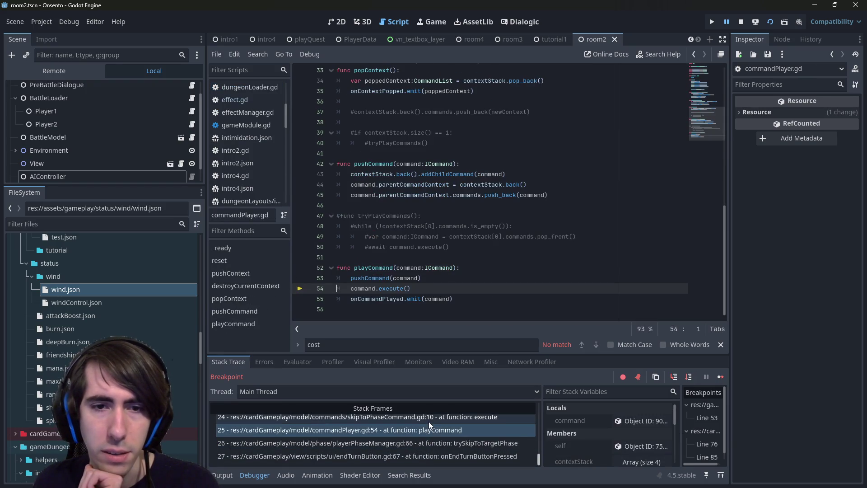
left_click(429, 421)
scroll(429, 425, "up", 1)
left_click(428, 429)
scroll(430, 435, "up", 1)
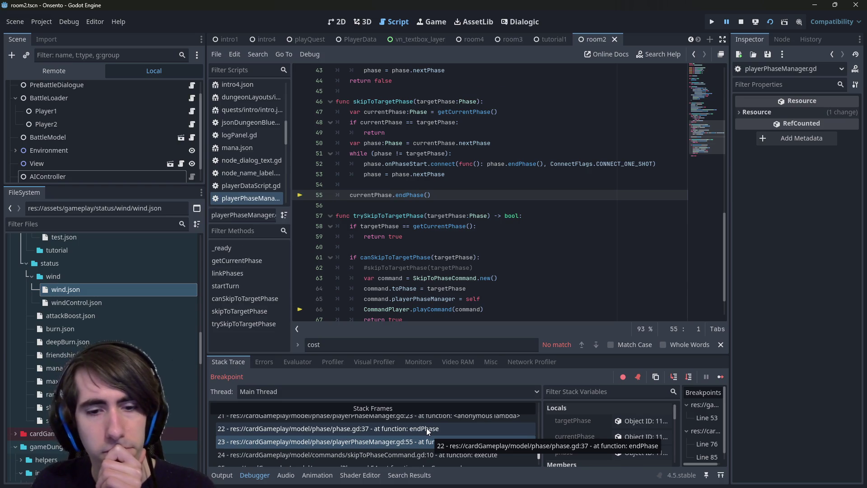
left_click(427, 428)
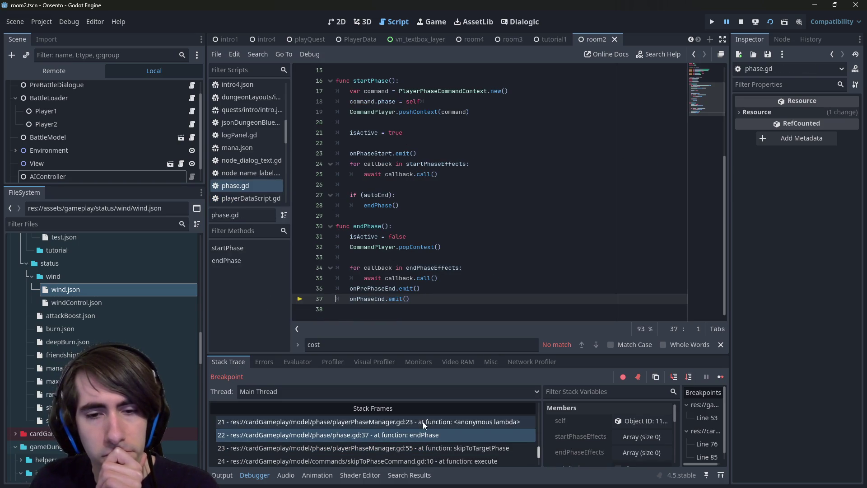
scroll(422, 422, "up", 2)
scroll(423, 424, "up", 4)
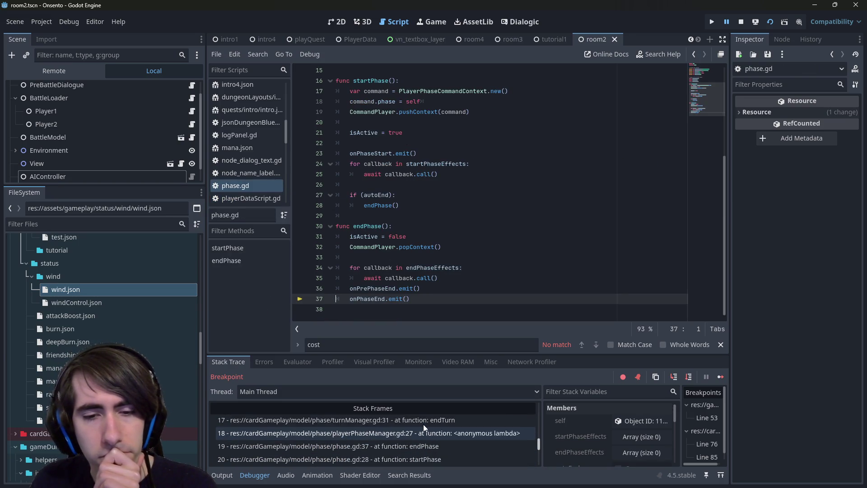
scroll(423, 424, "up", 3)
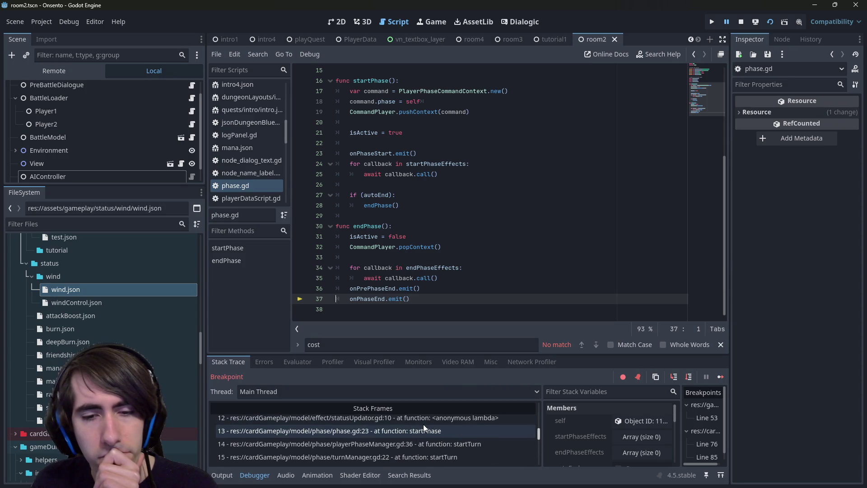
left_click(432, 441)
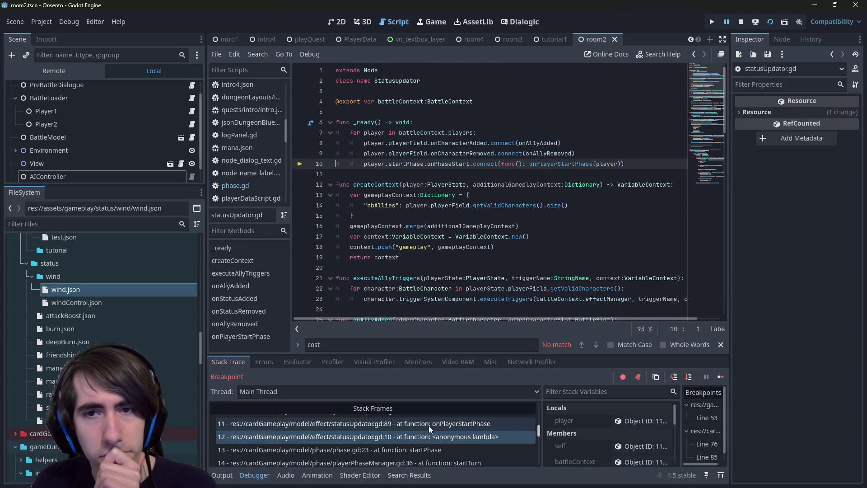
Inspect statusUpdator.gd's line 35 lambda and its onStatusRemoved caller frames.
scroll(425, 440, "up", 2)
left_click(424, 432)
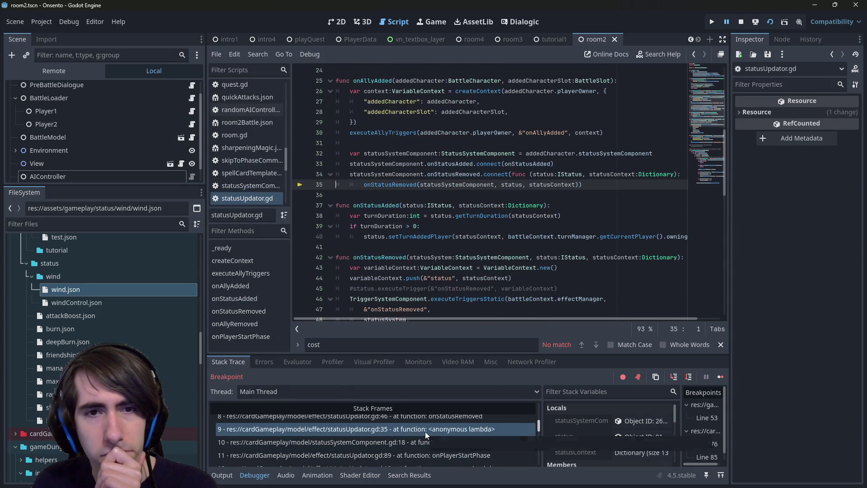
scroll(424, 432, "up", 1)
left_click(424, 432)
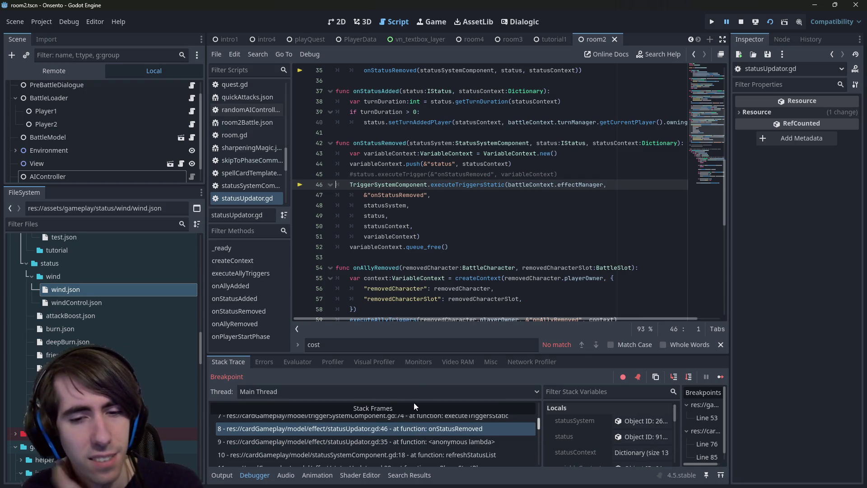
Inspect effect.gd's finish call and tryAddStatusEffect.gd's tryExecute caller, then continue to line 85.
scroll(437, 448, "up", 1)
scroll(432, 444, "up", 1)
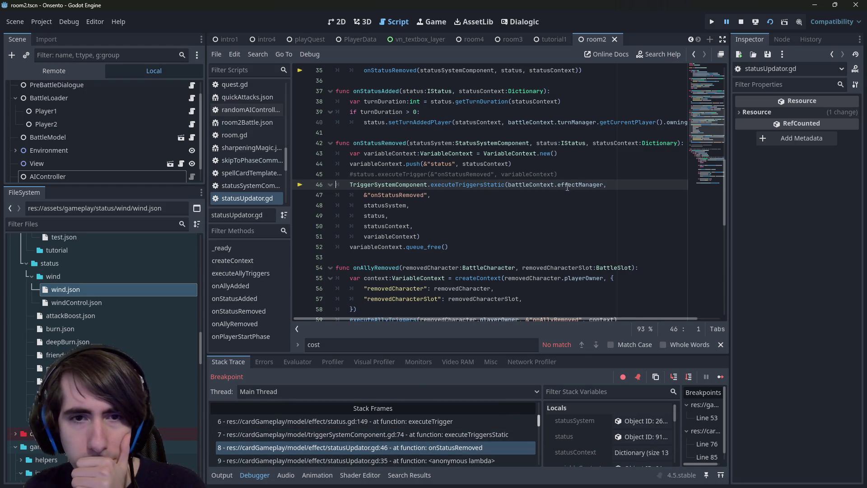
scroll(464, 435, "up", 5)
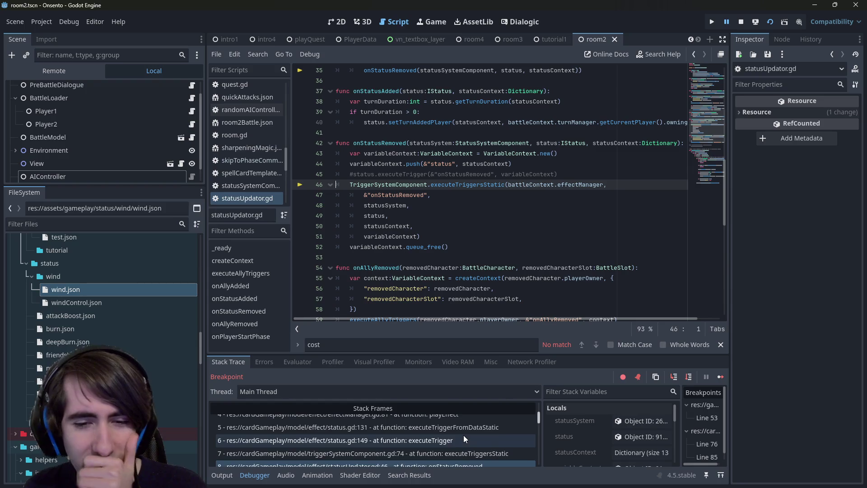
scroll(459, 430, "down", 2)
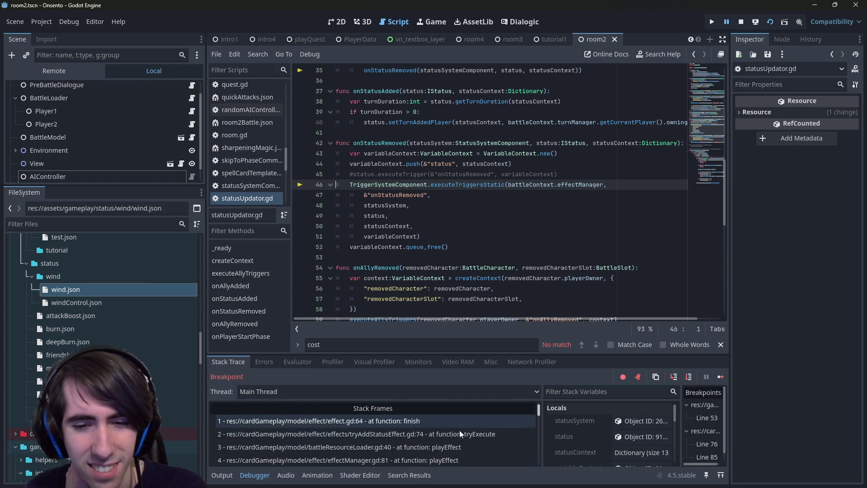
scroll(439, 444, "up", 1)
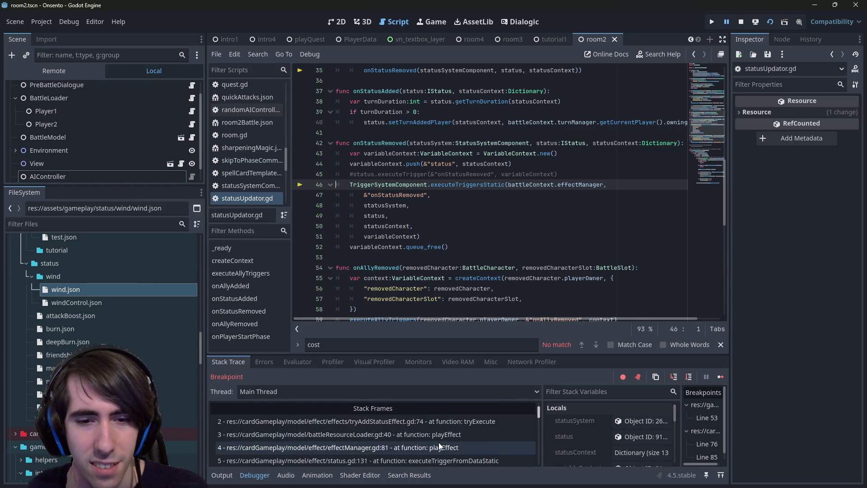
scroll(438, 442, "up", 1)
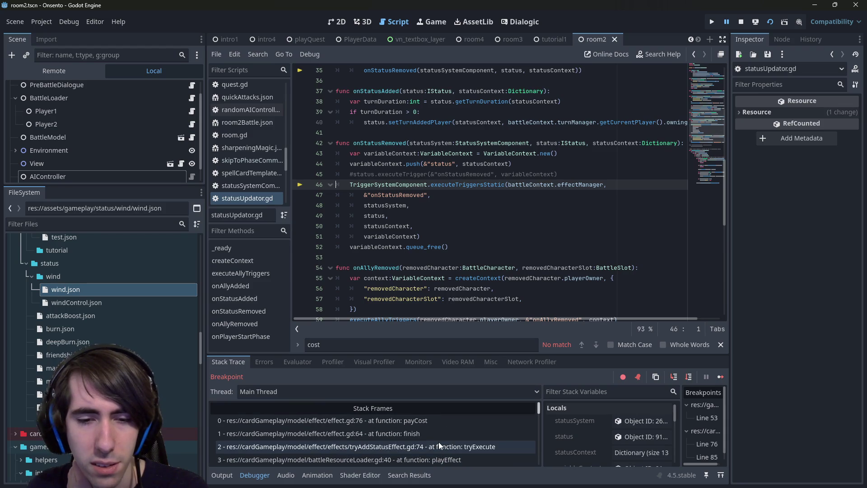
left_click(437, 432)
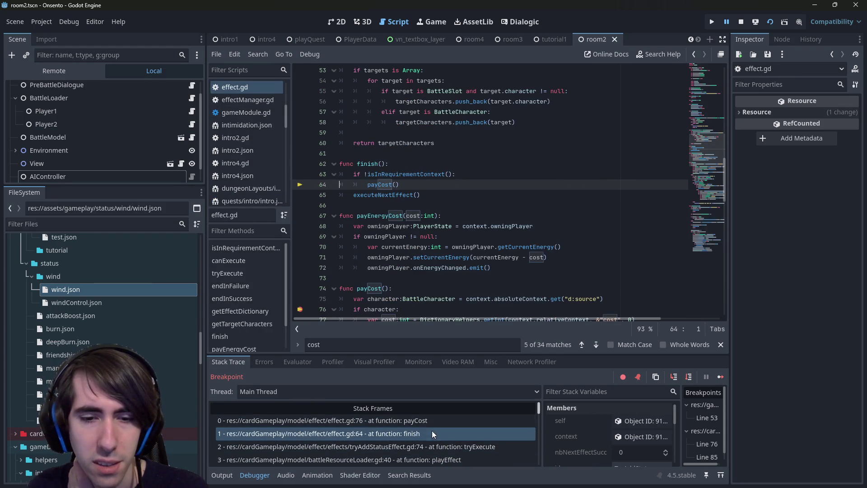
left_click(405, 445)
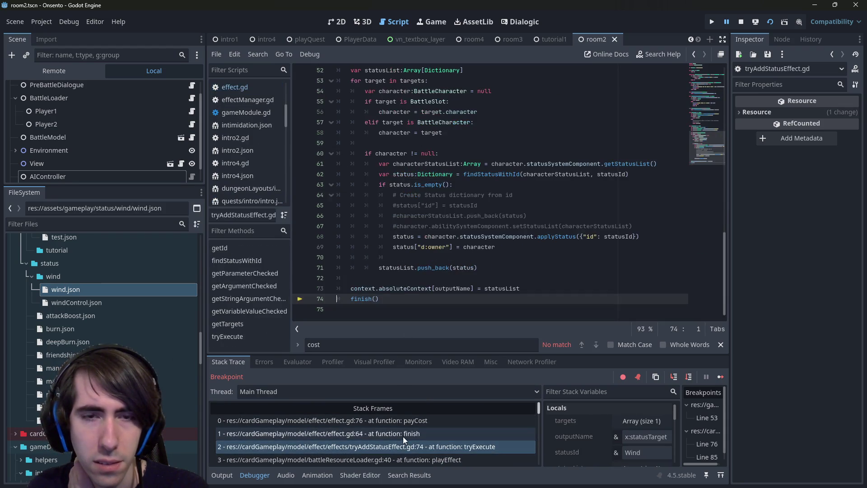
scroll(370, 227, "down", 1)
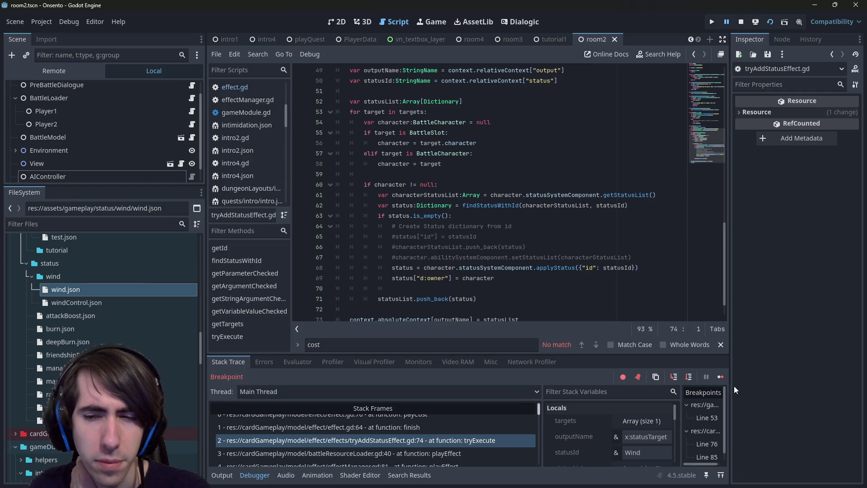
left_click(718, 376)
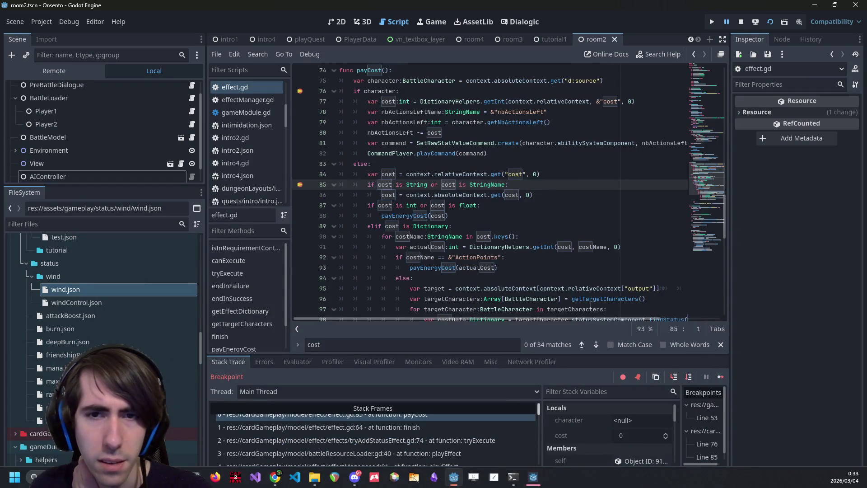
Place the caret on payCost line 95 and briefly bring up the Onsento game window before returning to the editor.
left_click(518, 288)
scroll(361, 433, "down", 2)
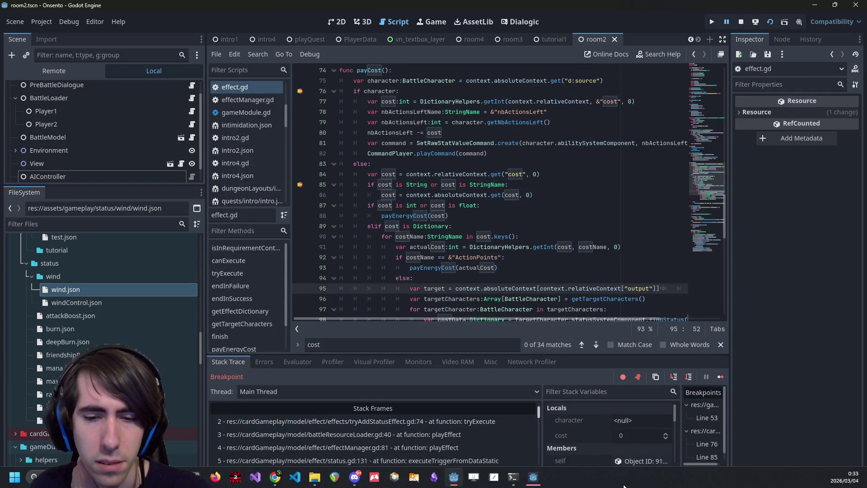
left_click(533, 476)
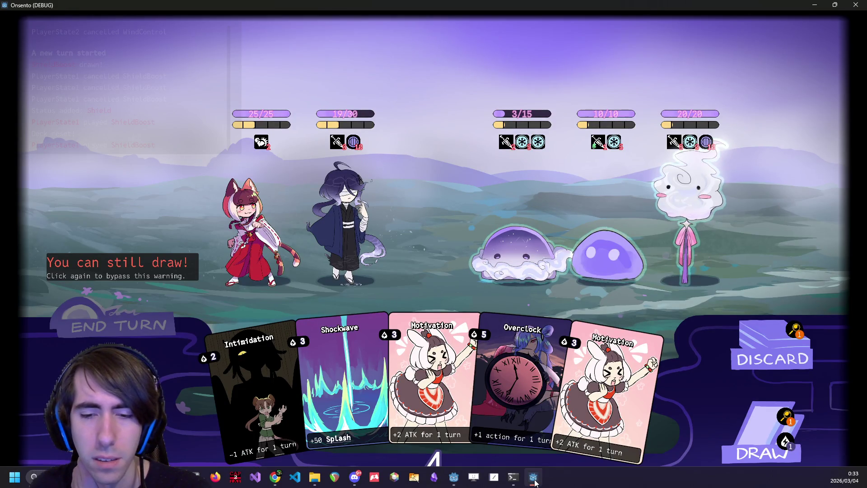
left_click(533, 477)
Resume until execution halts at payCost line 76, then remove that line's breakpoint with F9.
scroll(367, 427, "down", 6)
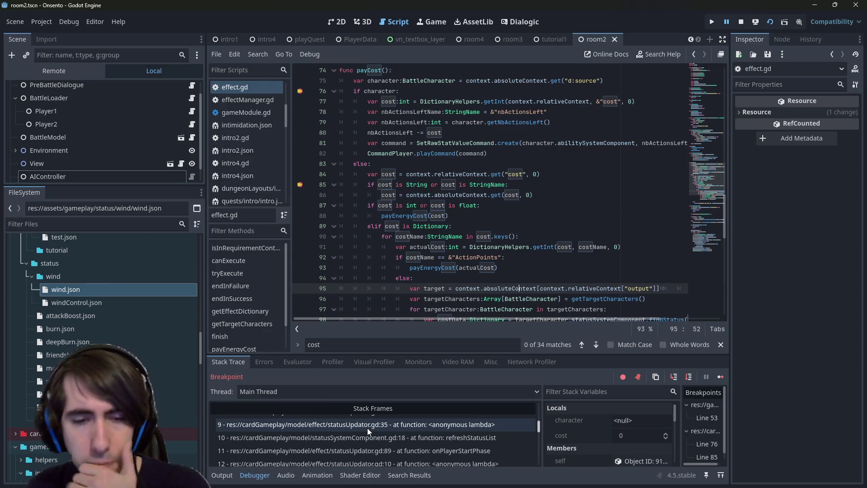
scroll(368, 423, "down", 2)
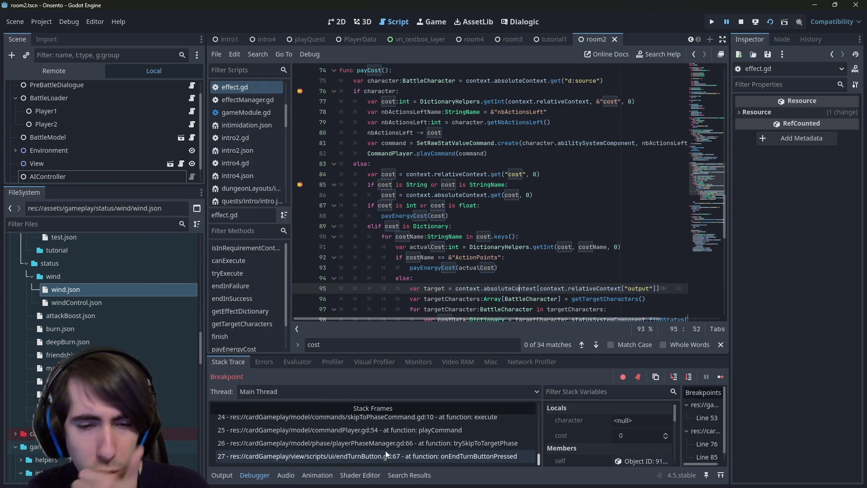
scroll(398, 442, "up", 2)
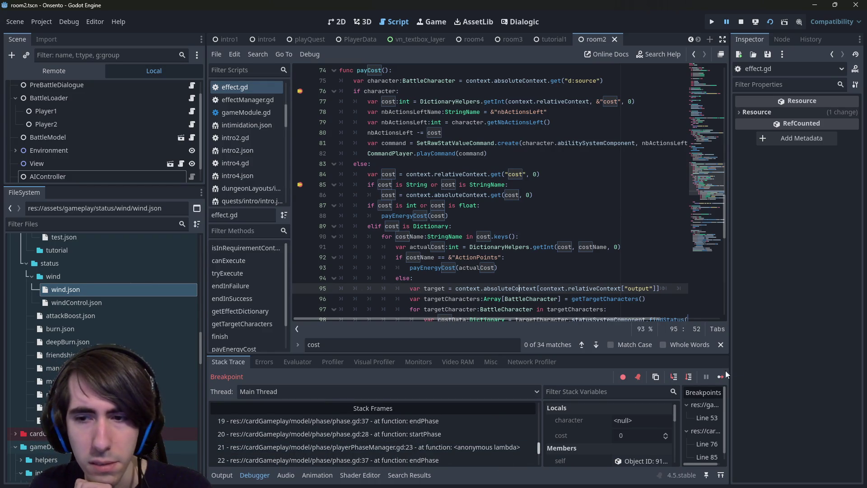
scroll(367, 445, "up", 2)
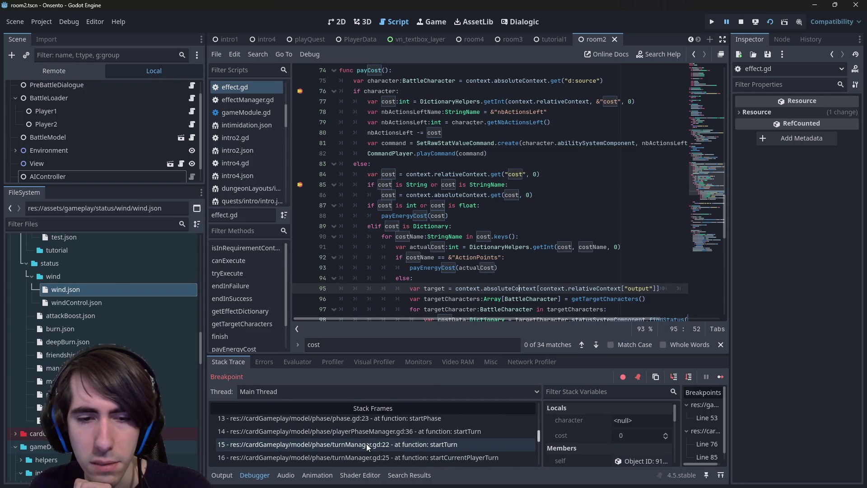
scroll(367, 443, "up", 2)
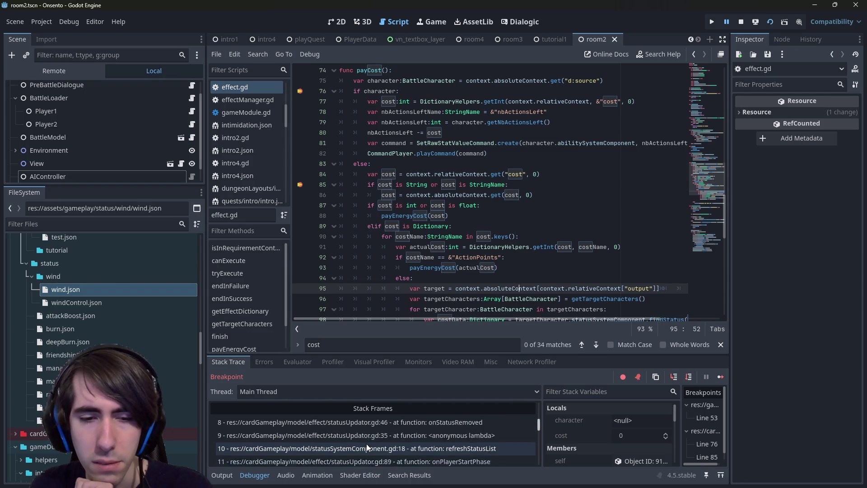
scroll(367, 443, "up", 2)
scroll(366, 444, "up", 2)
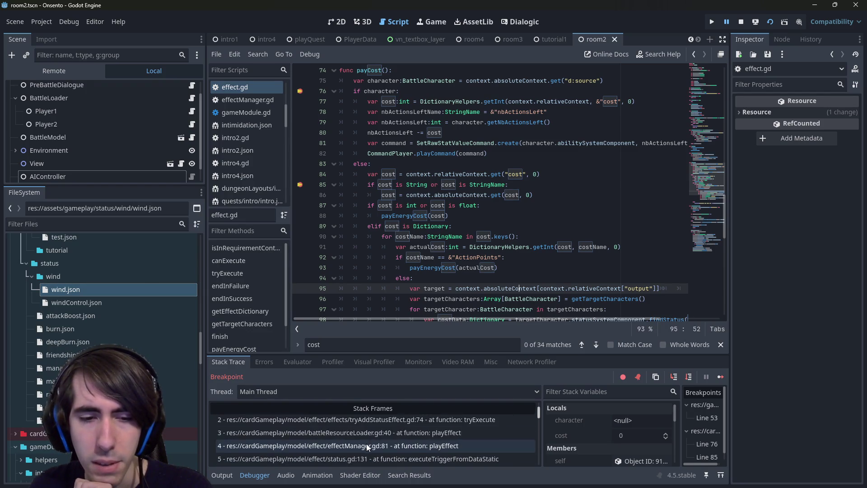
left_click(722, 379)
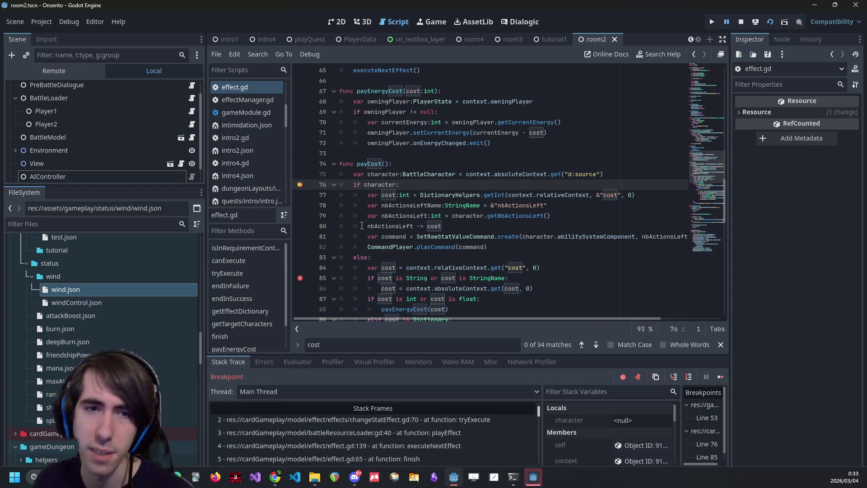
key("F9")
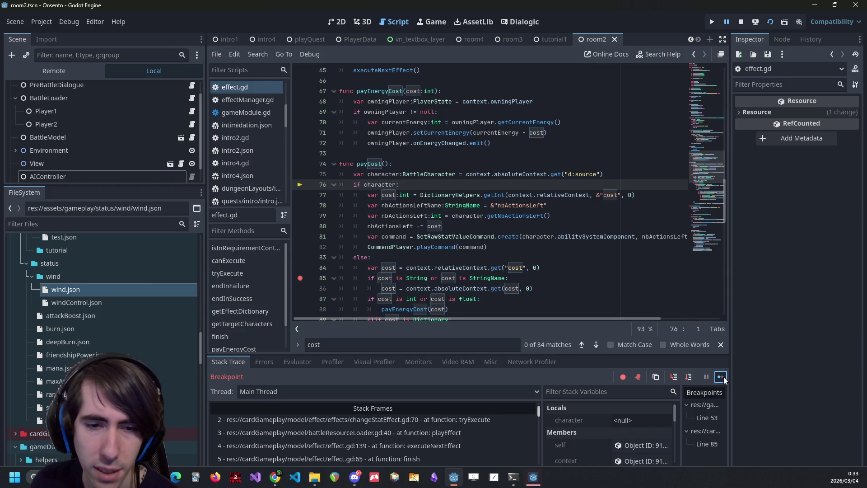
Re-add the line 85 breakpoint and continue until it stops there with cost holding "cost".
left_click(723, 376)
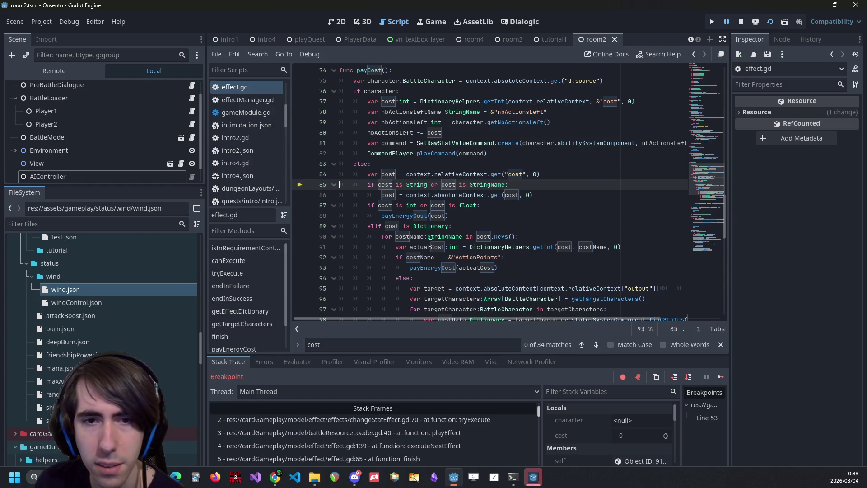
scroll(383, 239, "down", 2)
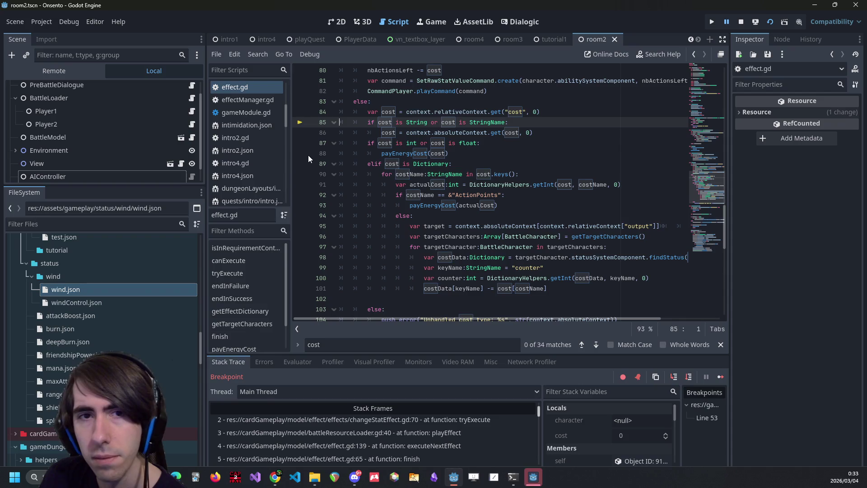
left_click(299, 123)
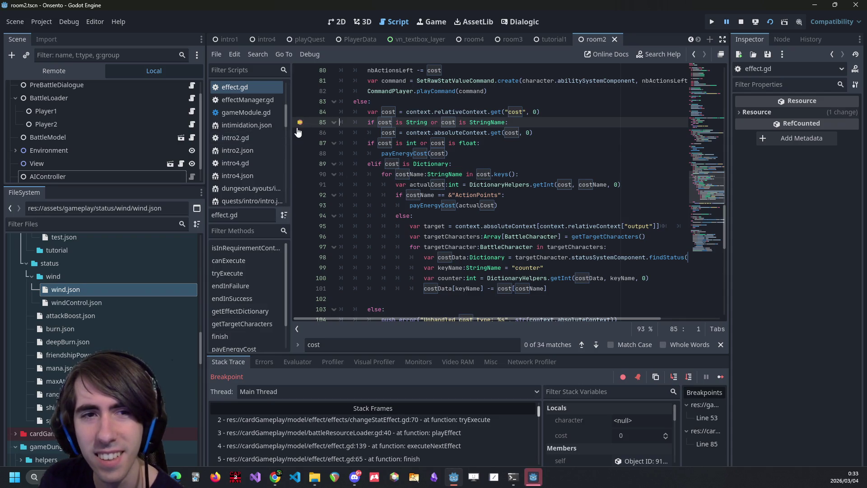
left_click(721, 376)
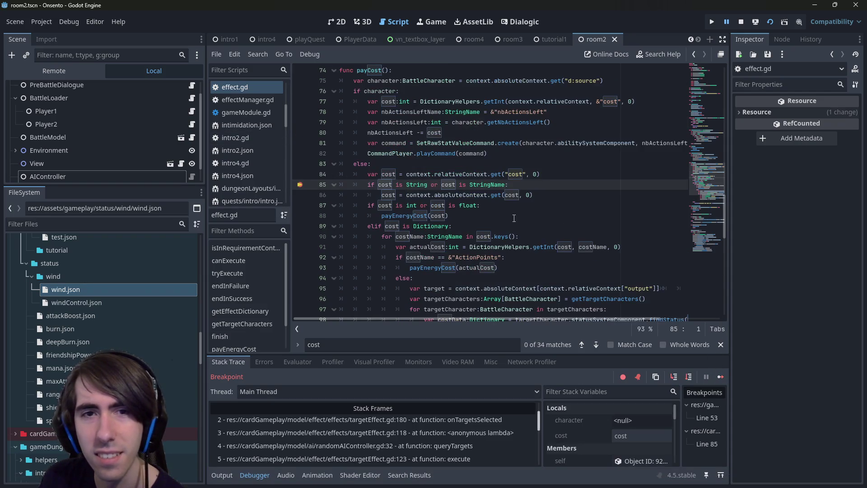
mouse_move(391, 174)
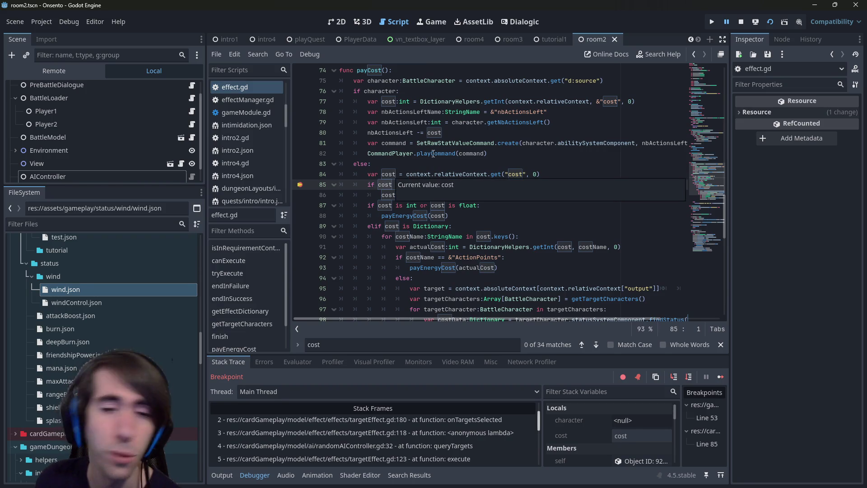
scroll(476, 434, "down", 4)
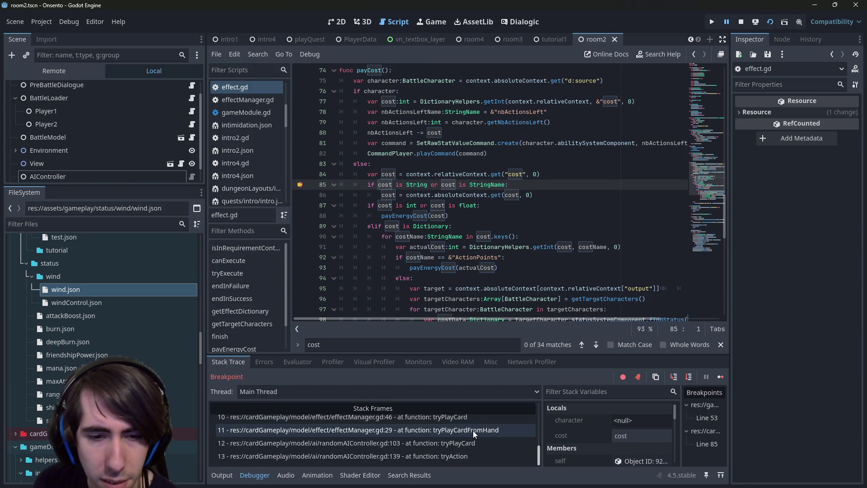
In the tryPlayCard frame, expand the card object's Data to reveal Tempest, "-10 HP to all".
scroll(465, 444, "up", 1)
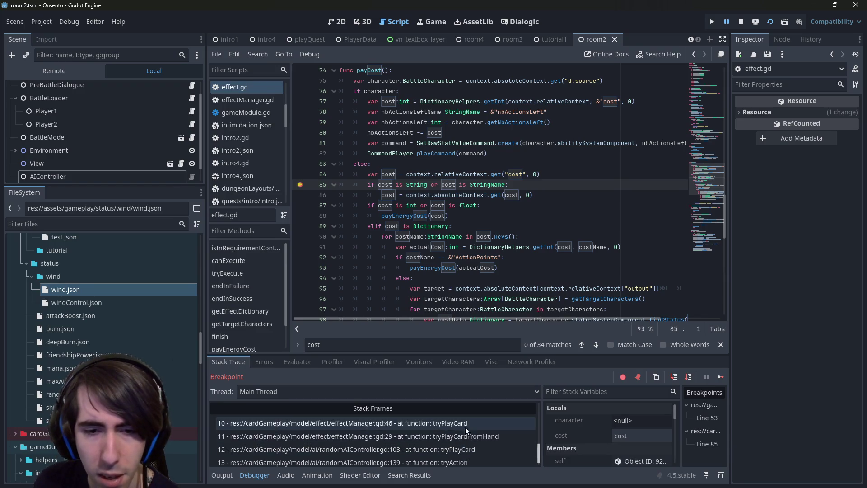
left_click(466, 424)
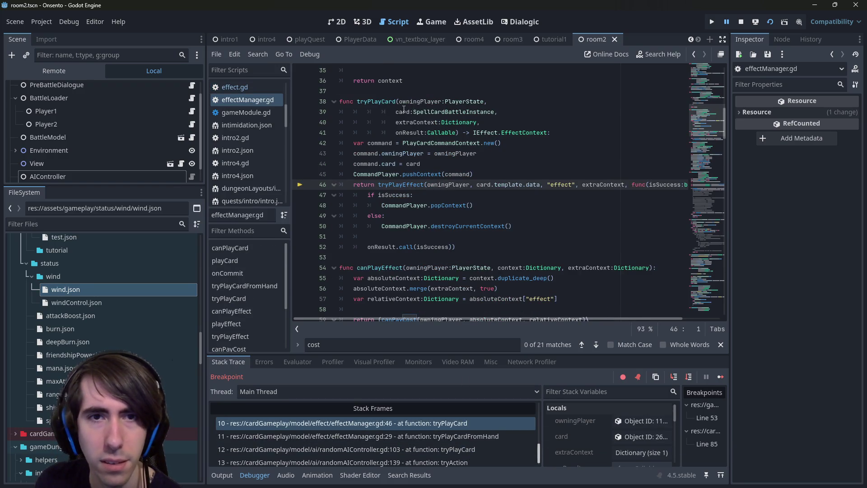
left_click(641, 436)
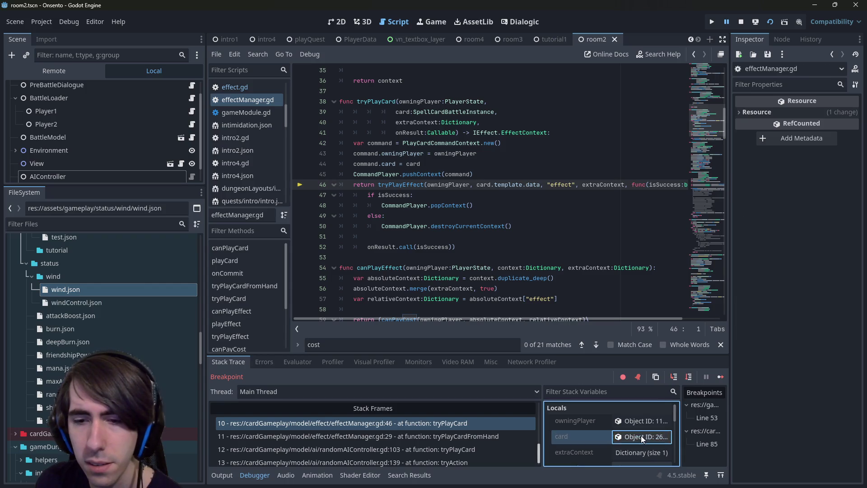
left_click(798, 118)
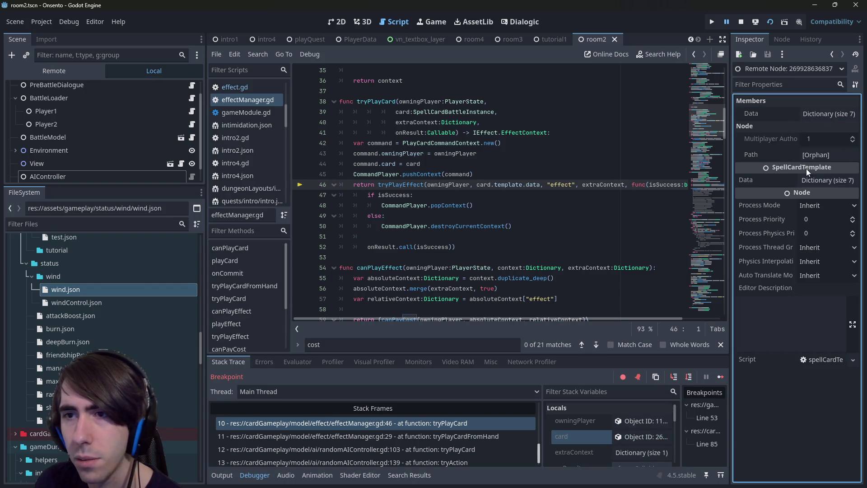
left_click(814, 114)
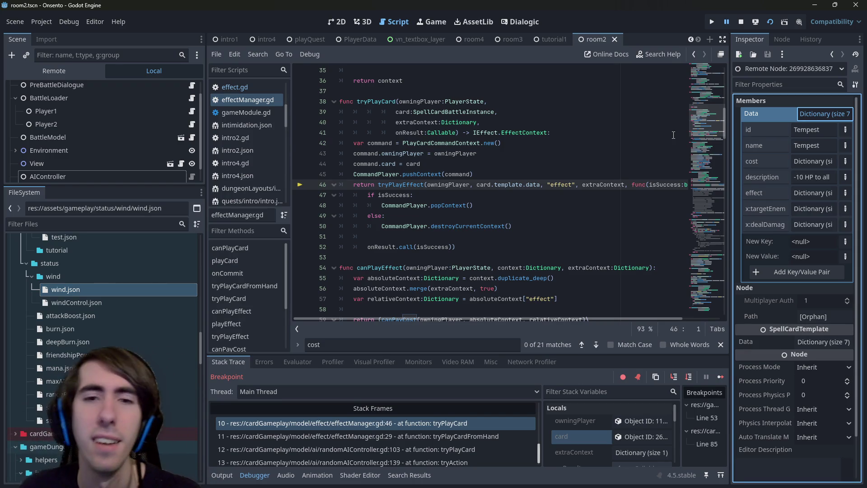
scroll(351, 432, "up", 5)
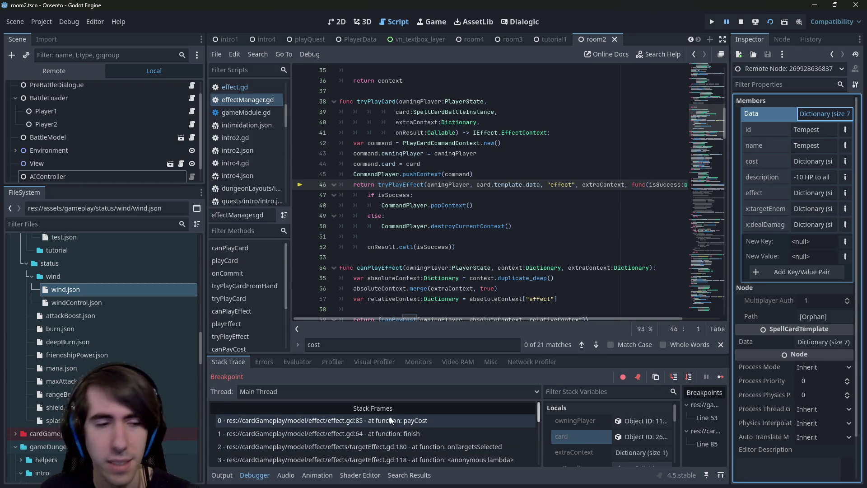
scroll(130, 314, "down", 10)
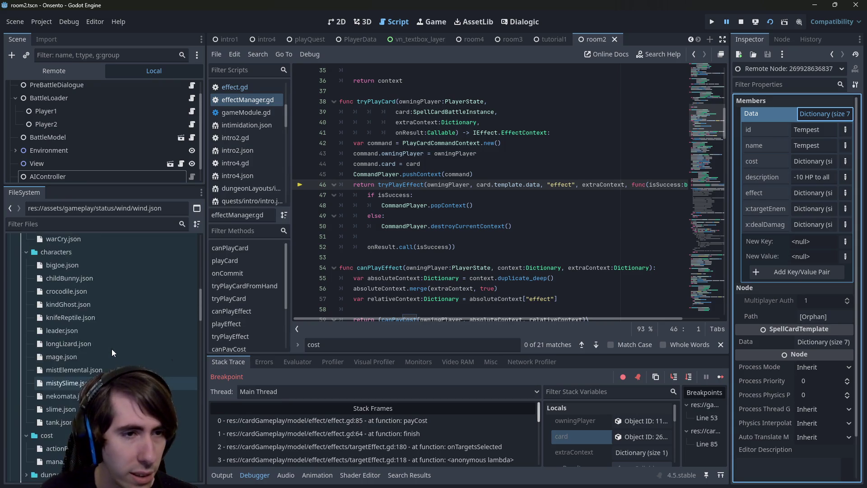
Open tempest.json and follow its nextEffect chain through targetEnemies to dealDamages, then return to payCost.
scroll(112, 344, "up", 15)
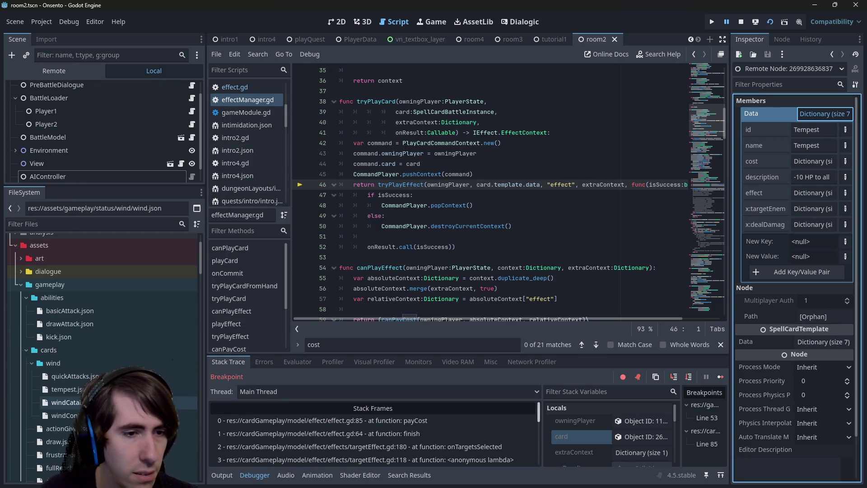
double_click(66, 390)
double_click(364, 163)
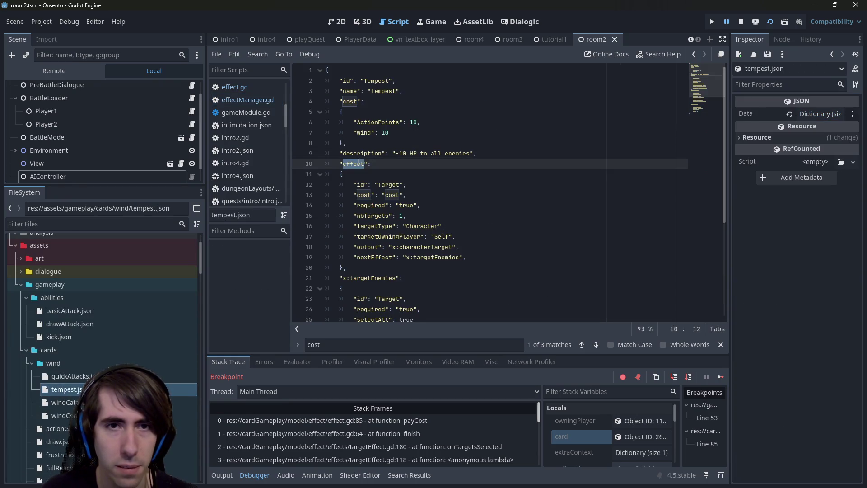
left_click(445, 258)
double_click(445, 258)
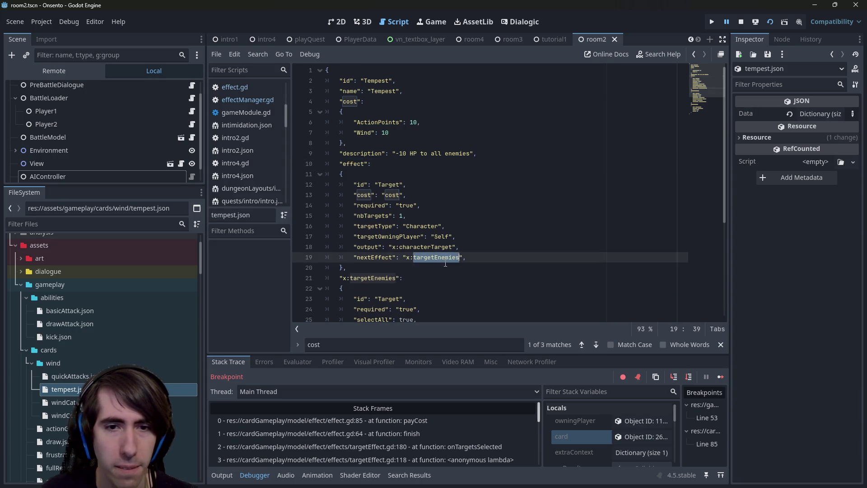
scroll(446, 258, "down", 4)
left_click(364, 257)
double_click(364, 258)
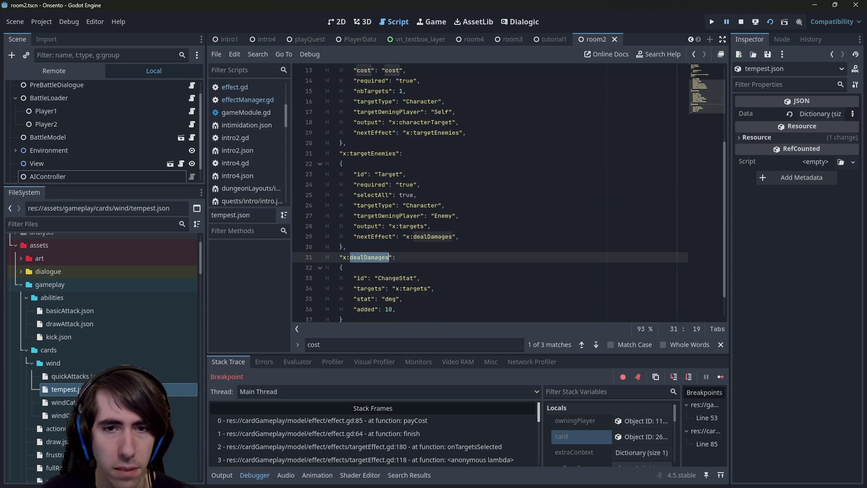
key("alt+Left")
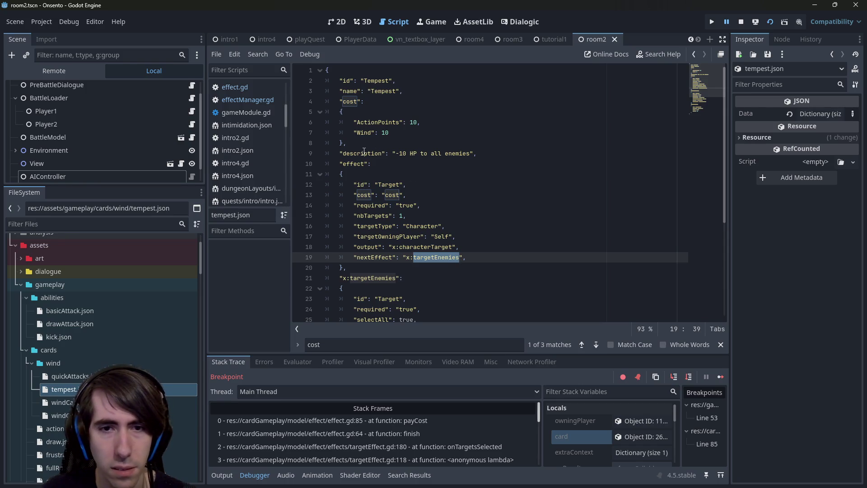
scroll(462, 268, "down", 5)
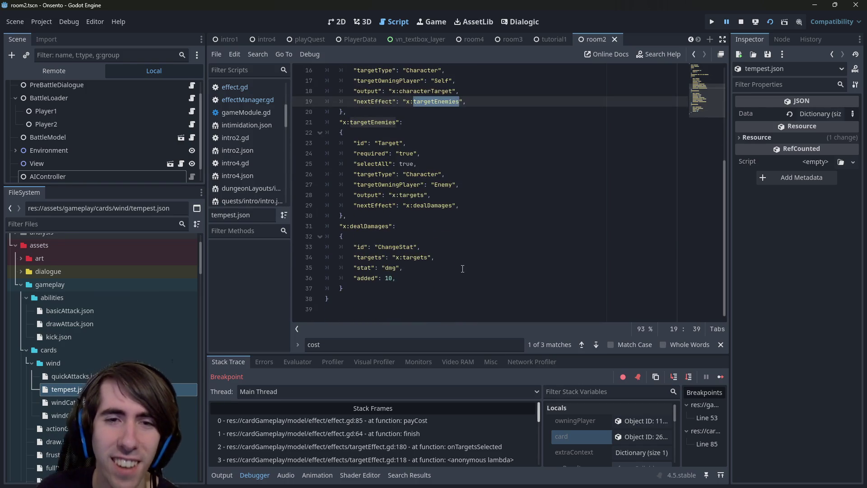
left_click(422, 425)
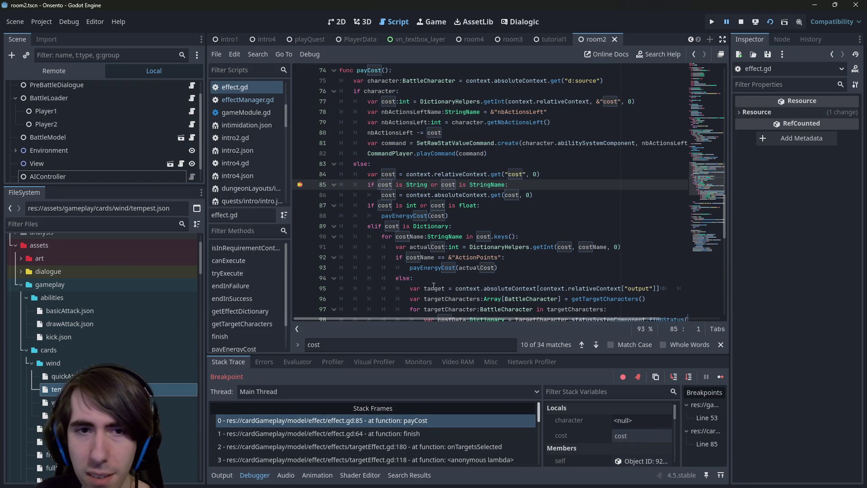
Resume, remove the line 85 breakpoint, and step through payCost into the Dictionary cost loop.
key("F12")
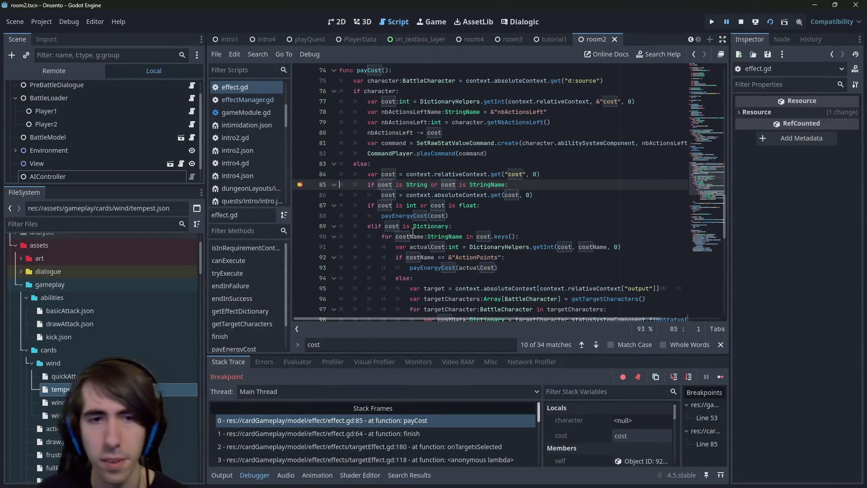
left_click(300, 185)
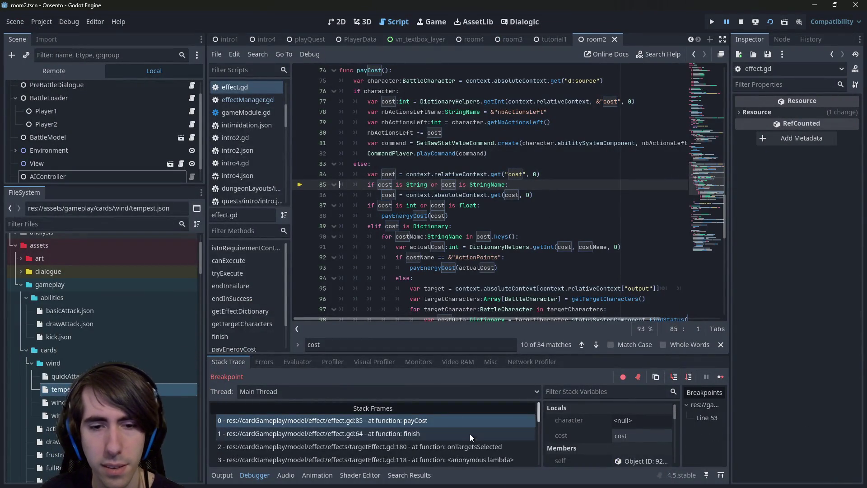
left_click(690, 381)
left_click(689, 381)
left_click(690, 381)
left_click(689, 381)
left_click(690, 382)
left_click(690, 381)
left_click(690, 381)
left_click(690, 381)
Step through payCost's non-ActionPoints cost branch, counter update and cost deduction lines.
left_click(689, 381)
left_click(689, 381)
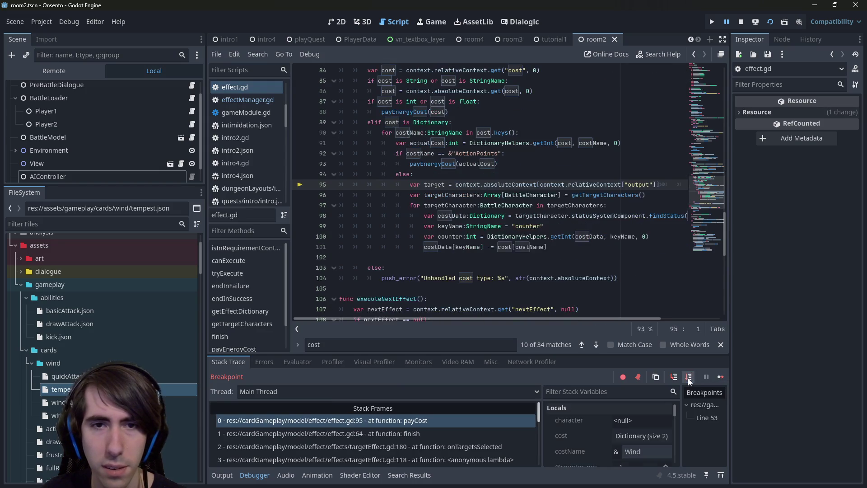
left_click(689, 381)
left_click(690, 381)
left_click(690, 382)
left_click(689, 381)
left_click(690, 381)
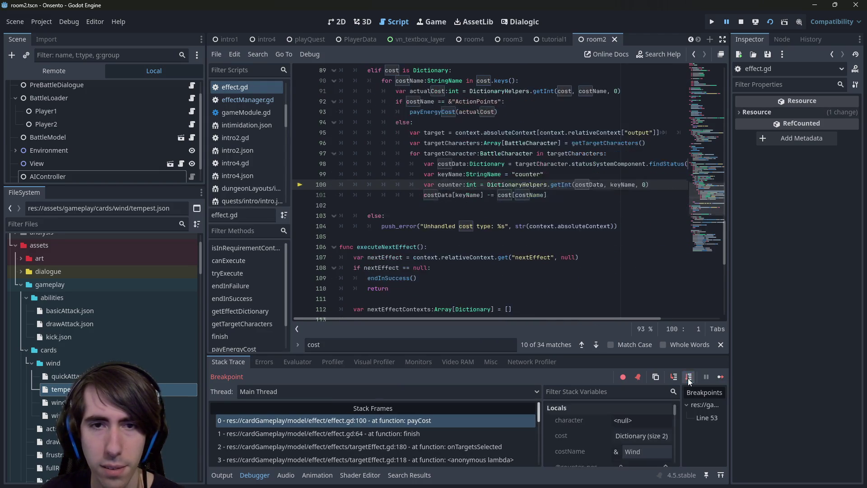
left_click(690, 381)
left_click(689, 381)
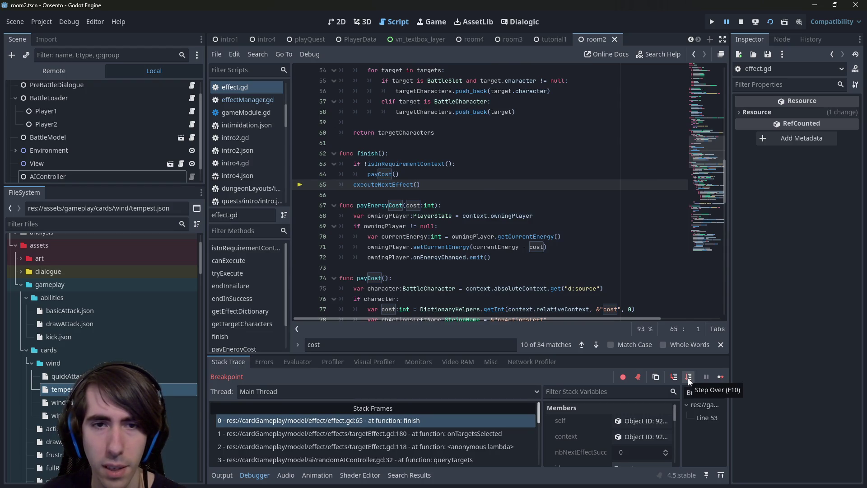
Advance into executeNextEffect and step past the nextEffect and contexts checks to the context loop.
left_click(673, 378)
left_click(689, 381)
left_click(690, 381)
left_click(690, 381)
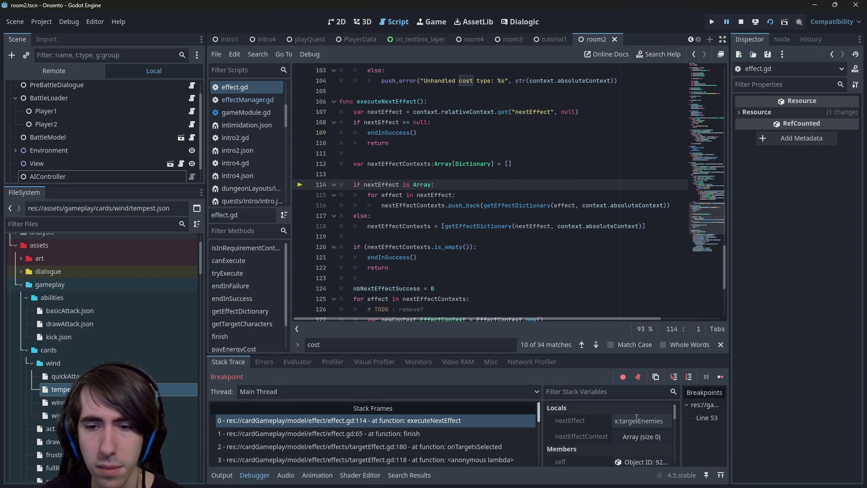
left_click(689, 379)
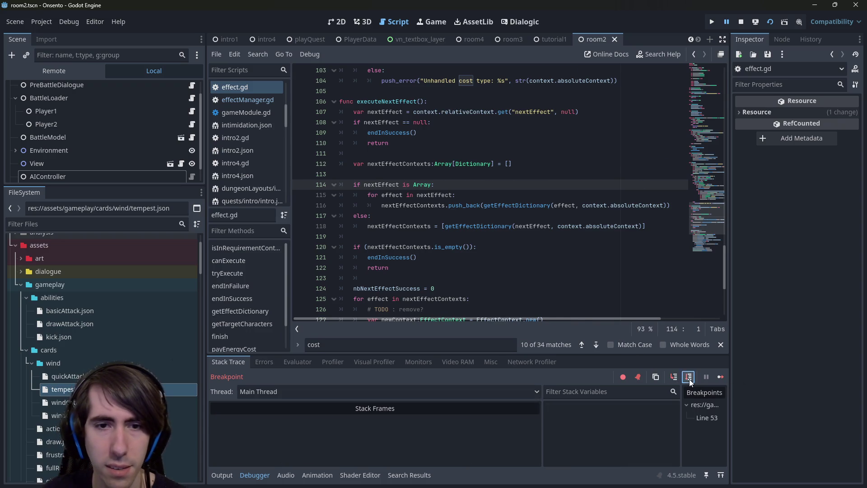
left_click(689, 378)
left_click(689, 379)
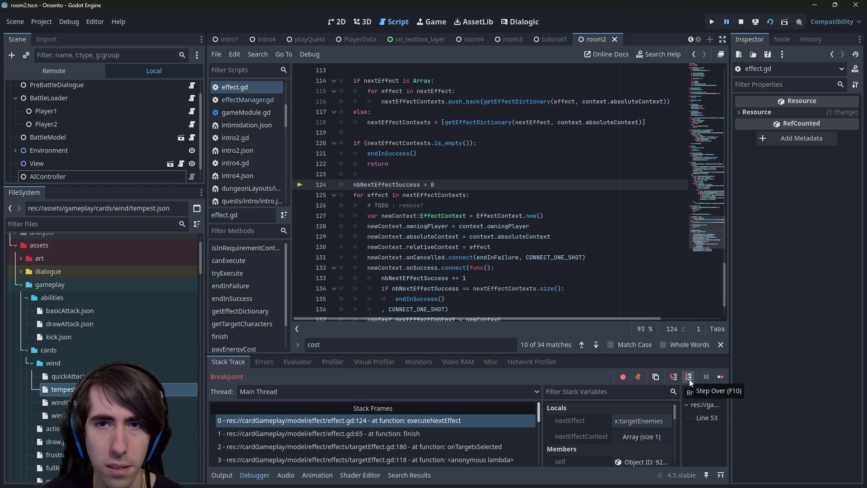
left_click(689, 378)
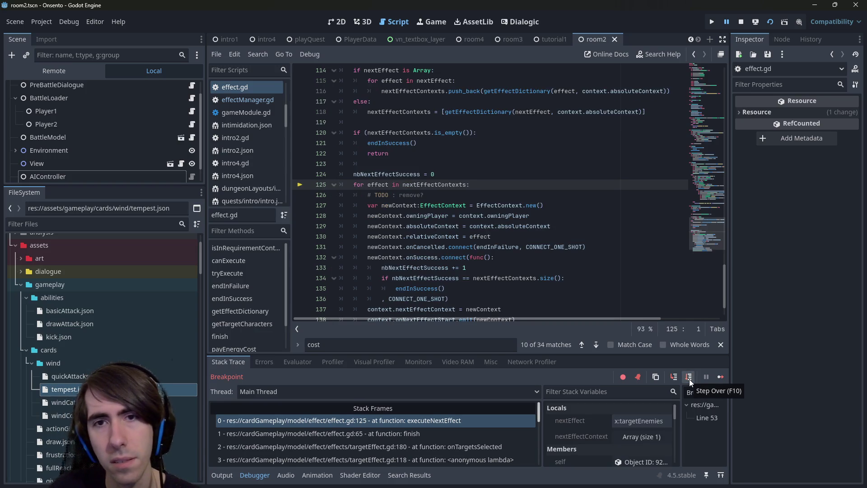
Step through the new context setup and into BattleResourceLoader.playEffect at line 38.
left_click(689, 378)
left_click(689, 378)
left_click(689, 379)
left_click(689, 378)
left_click(689, 378)
left_click(689, 378)
left_click(689, 378)
left_click(689, 378)
left_click(689, 378)
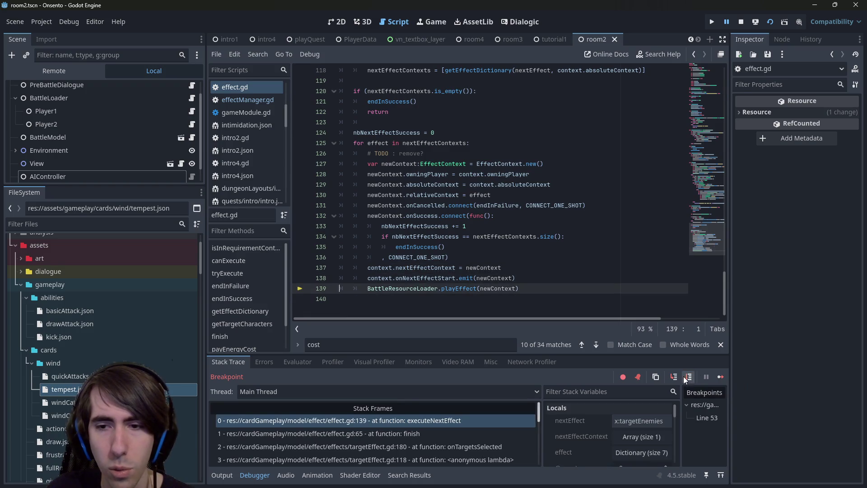
left_click(675, 376)
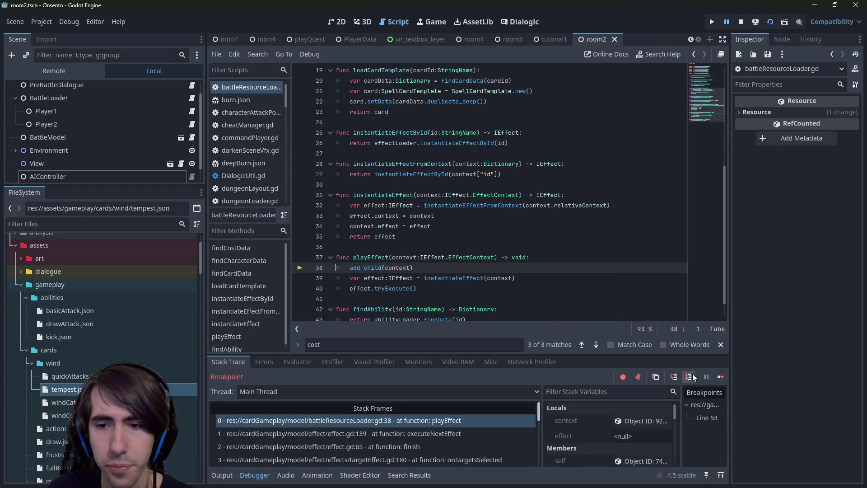
Step into the target effect's tryExecute and execute, past the Player branch to line 65.
left_click(690, 376)
left_click(691, 377)
left_click(675, 376)
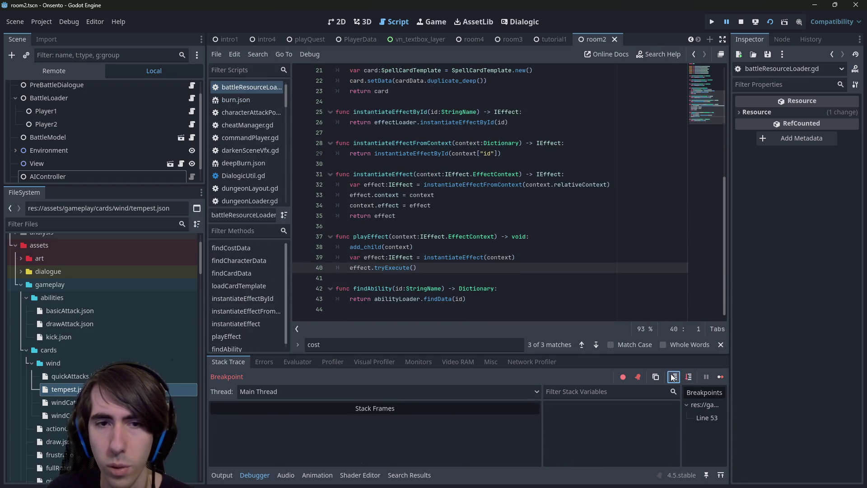
left_click(675, 377)
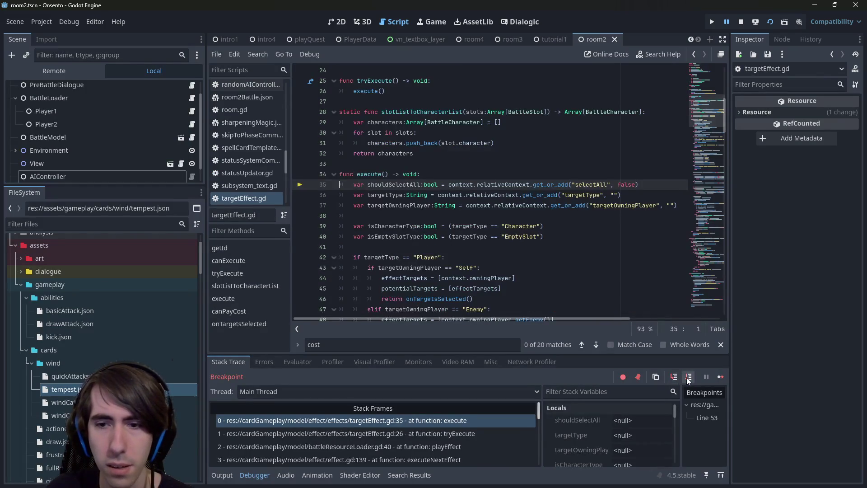
left_click(688, 377)
left_click(688, 377)
left_click(688, 377)
left_click(688, 377)
left_click(688, 376)
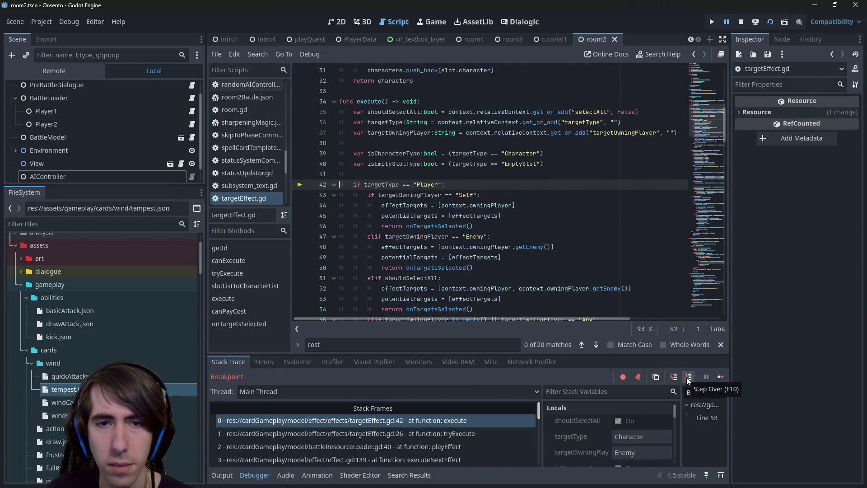
left_click(688, 377)
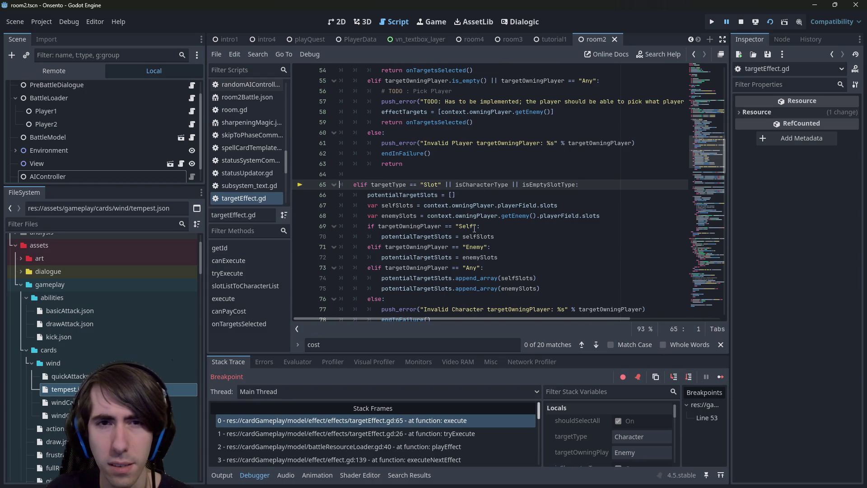
Step through the target owner checks into the Enemy slots branch, reaching line 81's slot filtering.
scroll(477, 235, "up", 5)
scroll(477, 234, "down", 4)
left_click(691, 379)
left_click(690, 379)
left_click(690, 379)
left_click(690, 378)
left_click(690, 379)
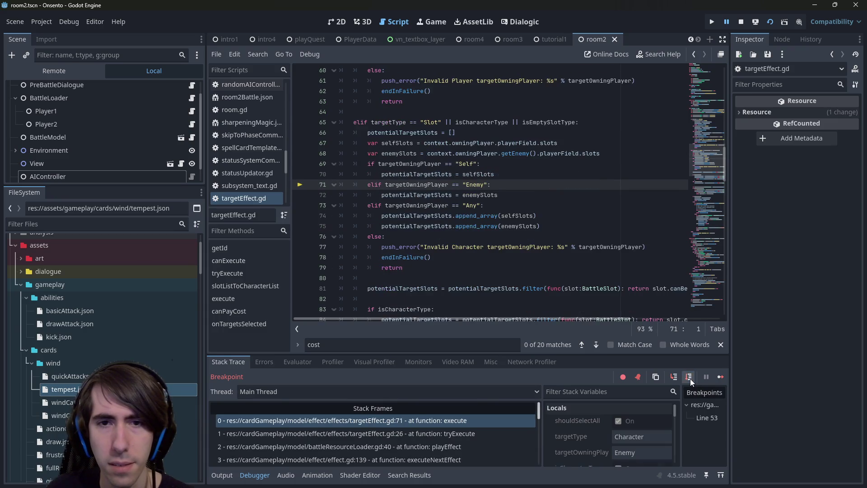
left_click(690, 378)
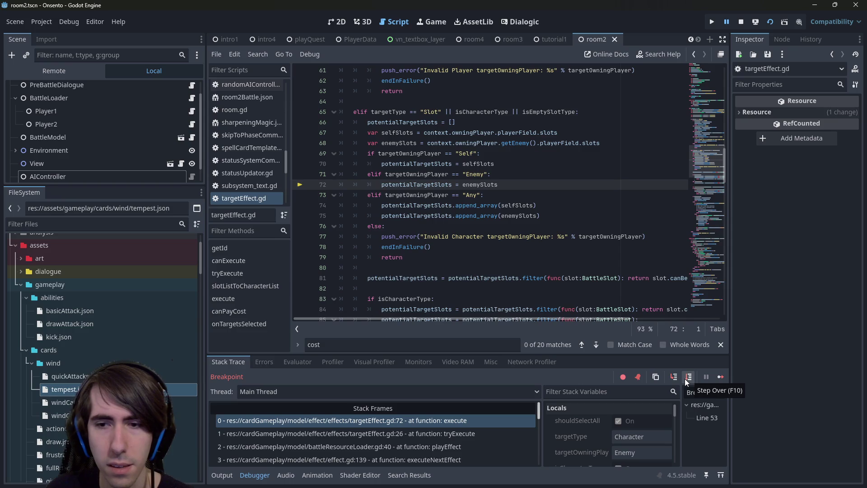
scroll(556, 256, "down", 3)
scroll(557, 256, "up", 3)
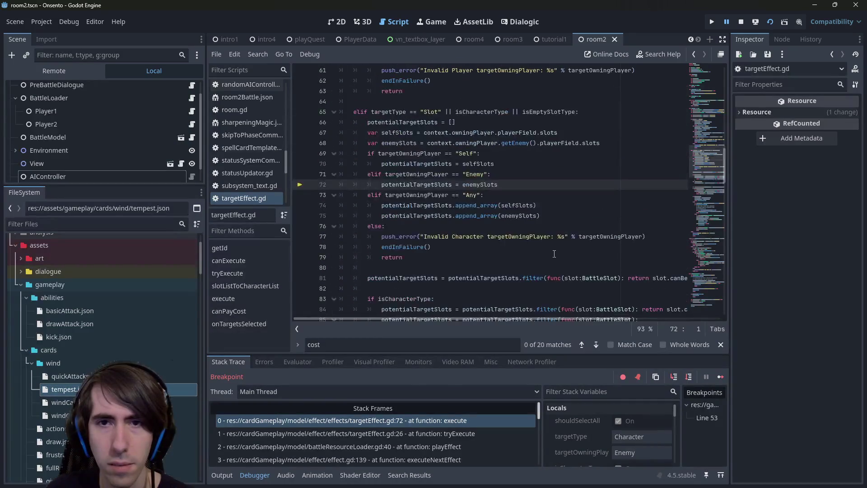
left_click(690, 378)
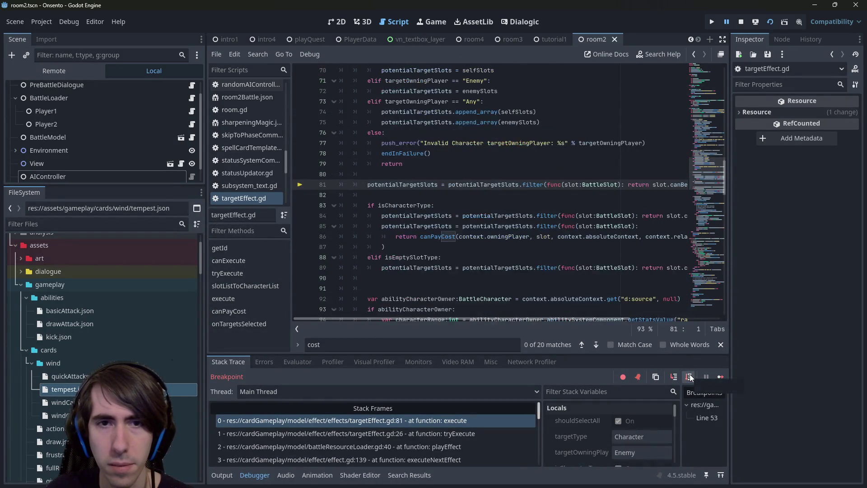
Step past the isCharacterType check and canPayCost character filter to line 92.
scroll(478, 200, "up", 2)
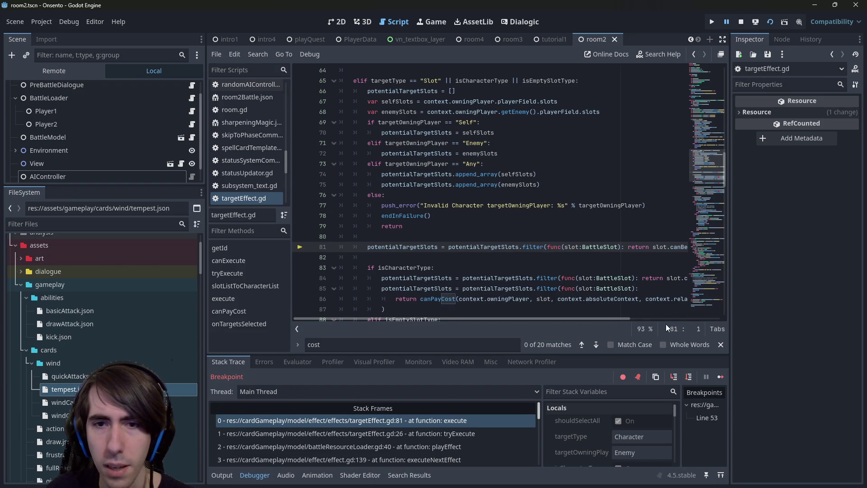
scroll(569, 270, "down", 3)
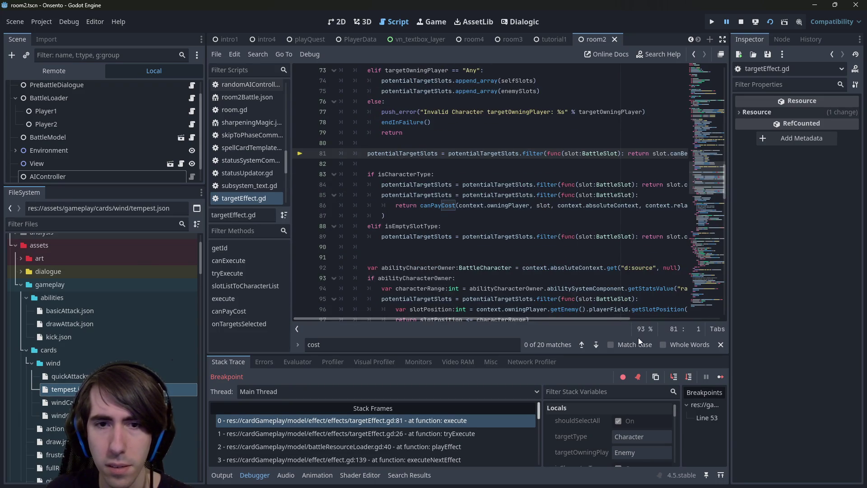
scroll(435, 233, "down", 2)
scroll(424, 228, "up", 4)
scroll(424, 228, "down", 4)
key("F10")
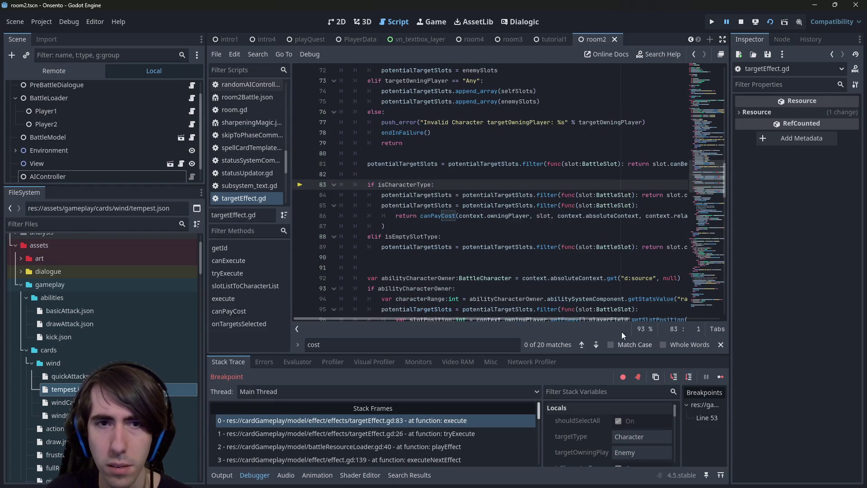
scroll(524, 275, "down", 2)
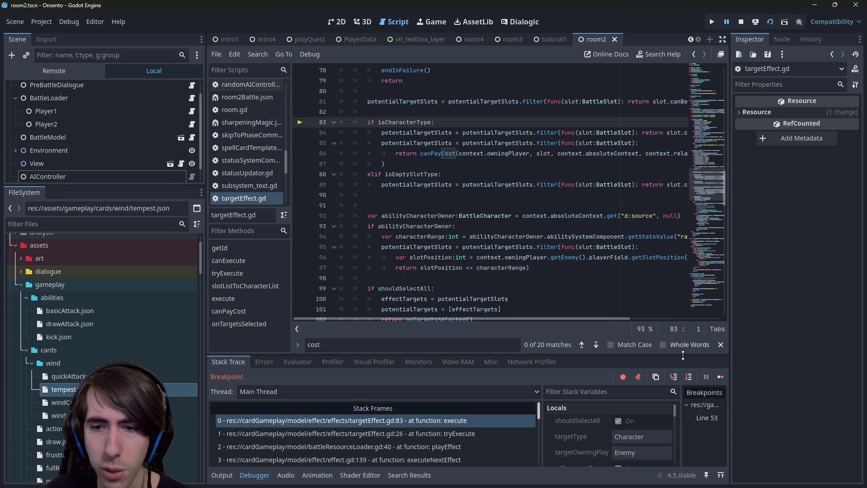
left_click(689, 376)
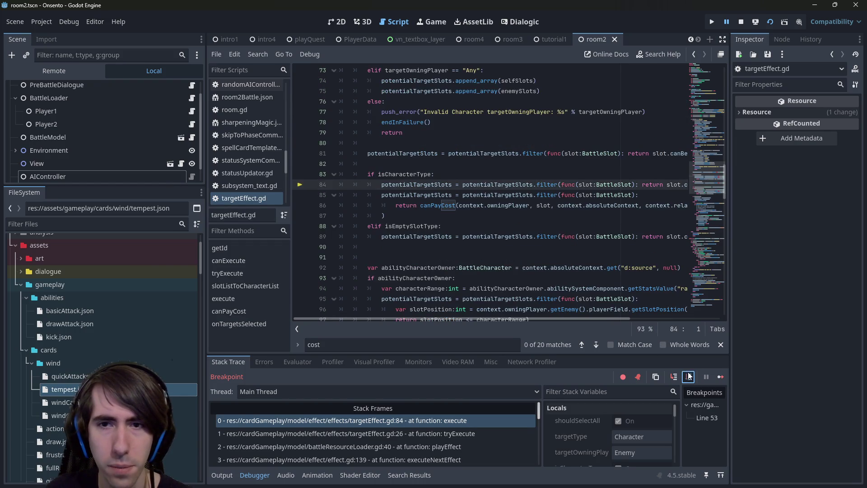
left_click(689, 376)
left_click(689, 376)
scroll(443, 218, "up", 3)
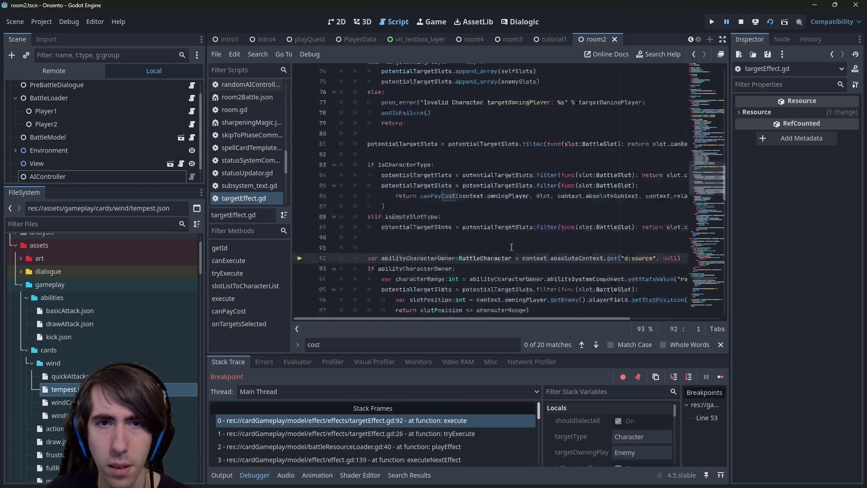
mouse_move(443, 218)
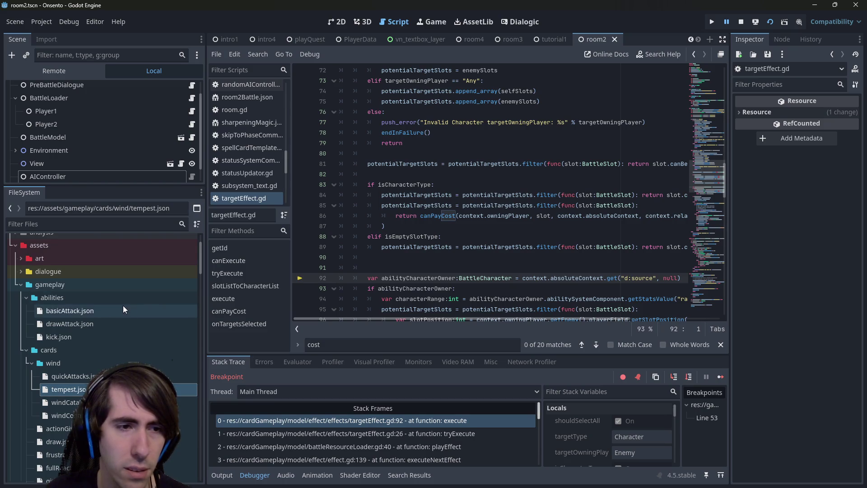
scroll(131, 331, "down", 5)
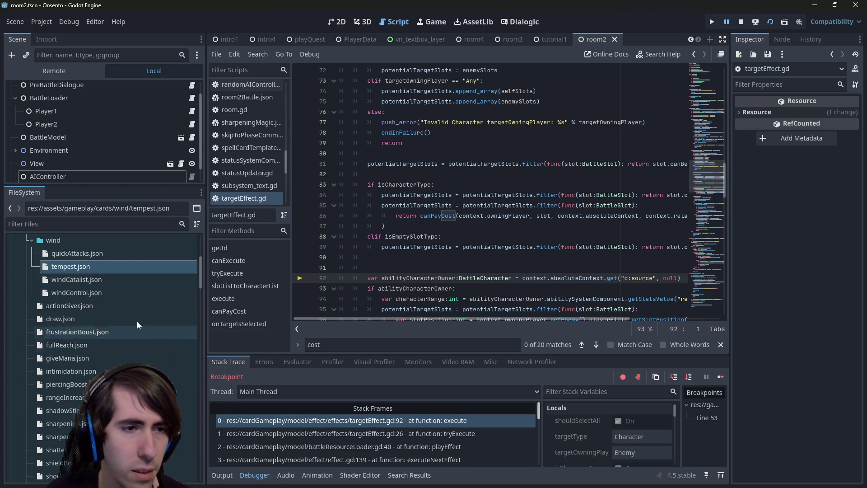
Open tempest.json and search it for 'cost', finding the cost entry on line 13.
left_click(121, 289)
left_click(118, 280)
left_click(110, 266)
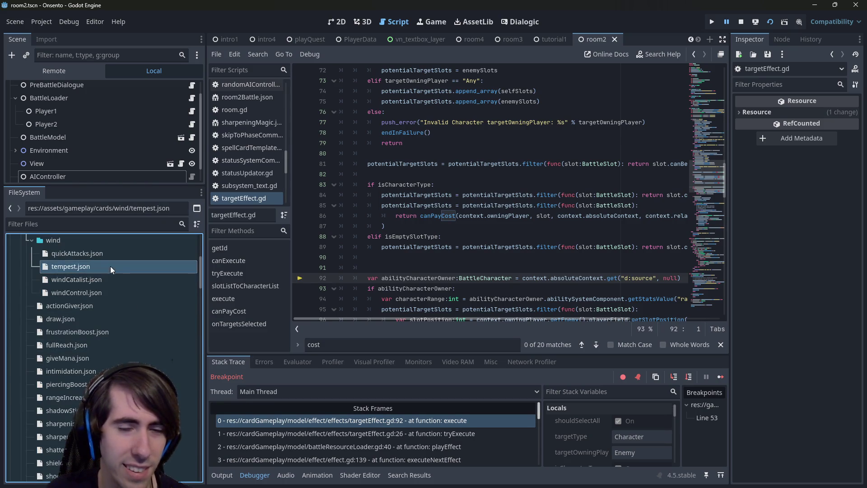
double_click(110, 266)
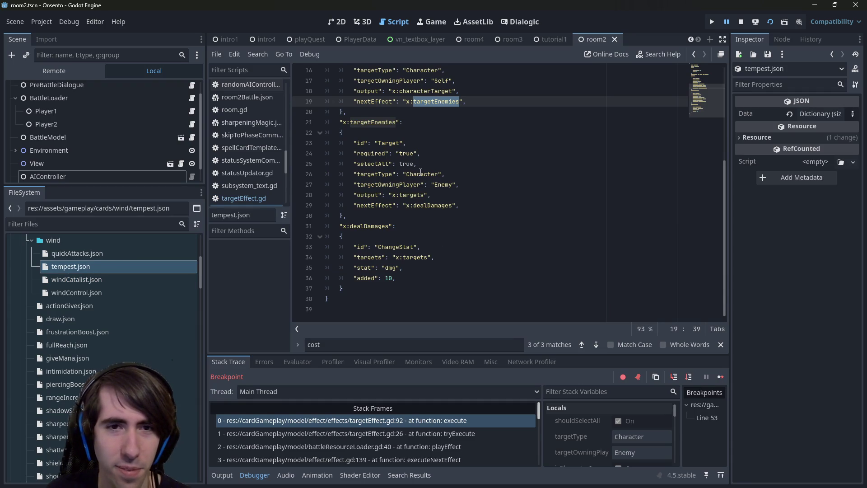
scroll(420, 172, "up", 3)
left_click(467, 237)
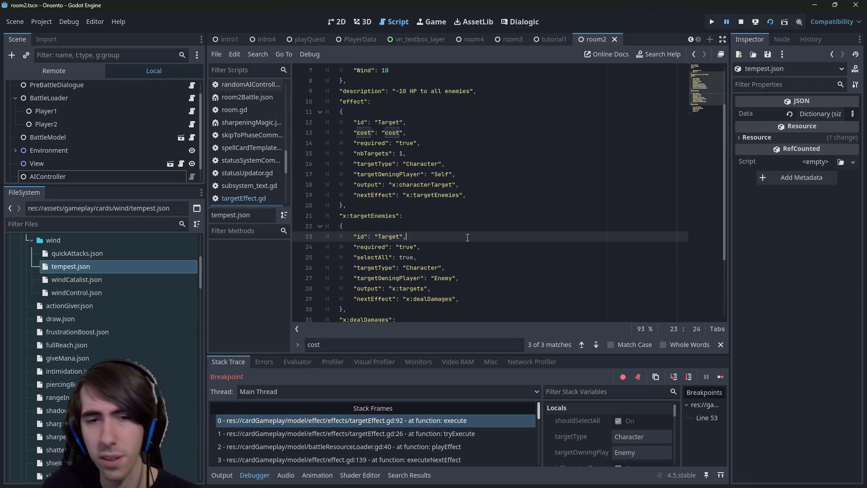
key("ctrl+f")
key("Return")
key("Return")
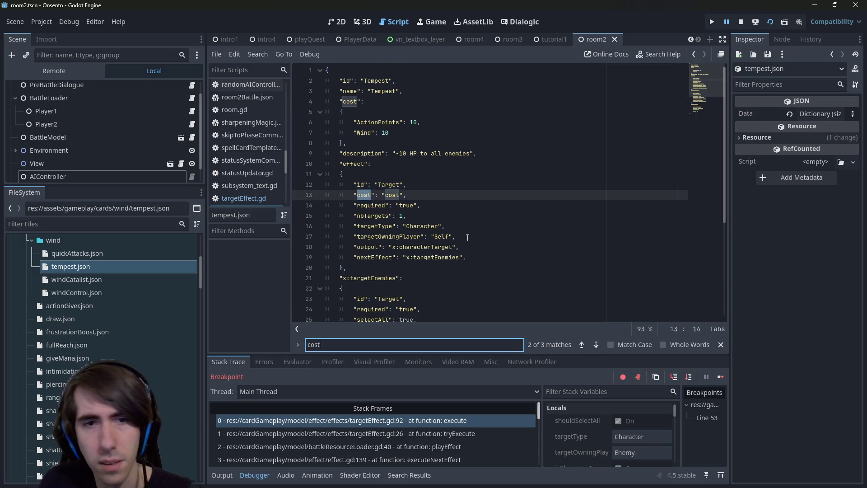
key("Escape")
Return to targetEffect.gd and select the character filter on line 84.
key("alt+Left")
key("alt+Right")
key("alt+Left")
scroll(467, 237, "up", 2)
key("Up")
key("Up")
key("Up")
key("shift+Down")
scroll(446, 243, "up", 1)
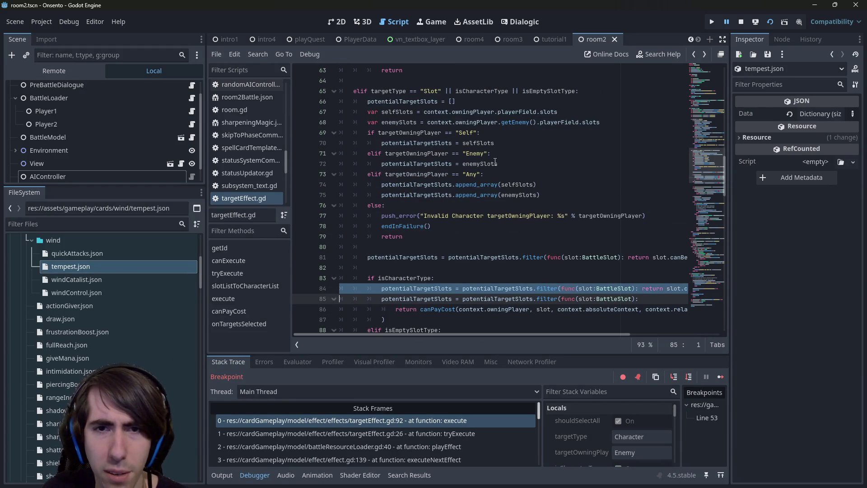
mouse_move(495, 161)
scroll(422, 245, "down", 3)
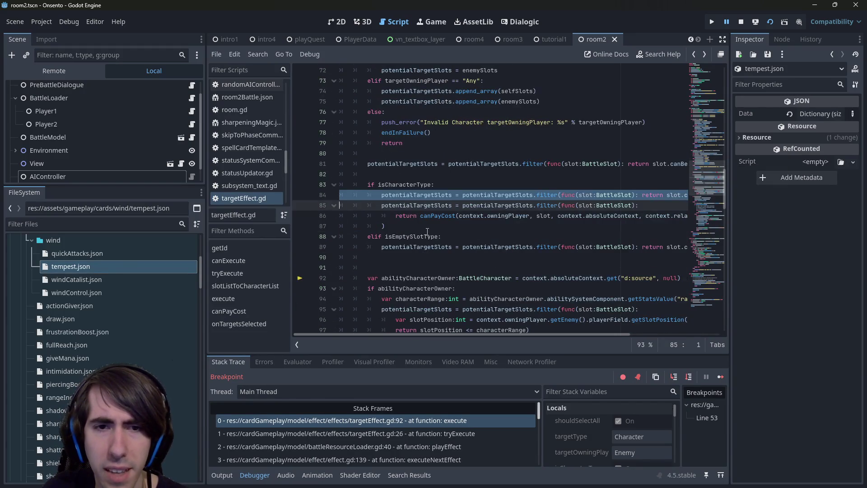
mouse_move(513, 202)
left_mouse_down()
mouse_move(452, 153)
mouse_move(624, 247)
left_mouse_up()
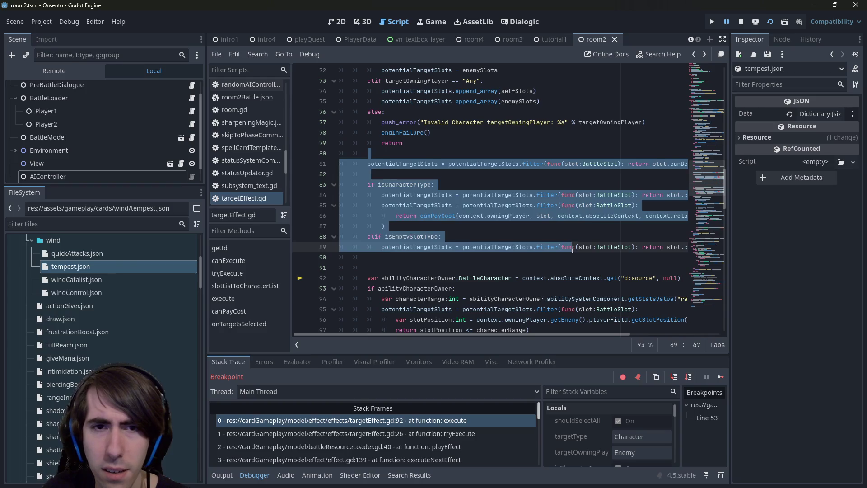
left_click(624, 247)
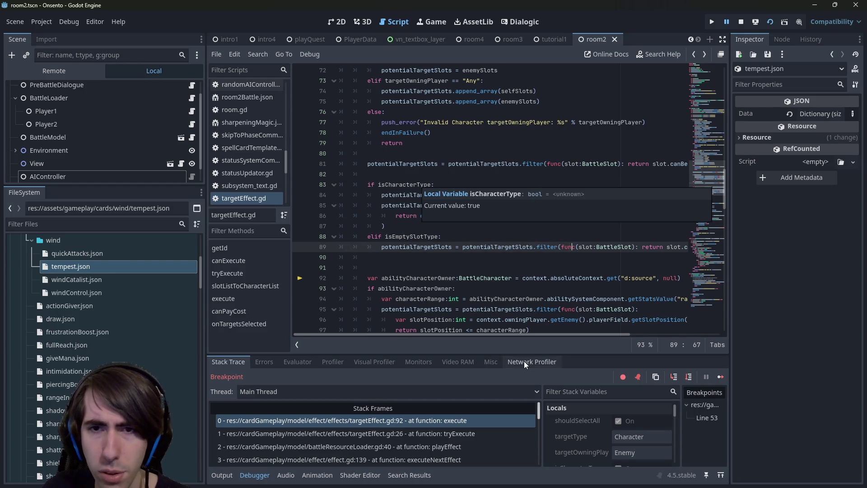
left_click_drag(513, 334, 554, 335)
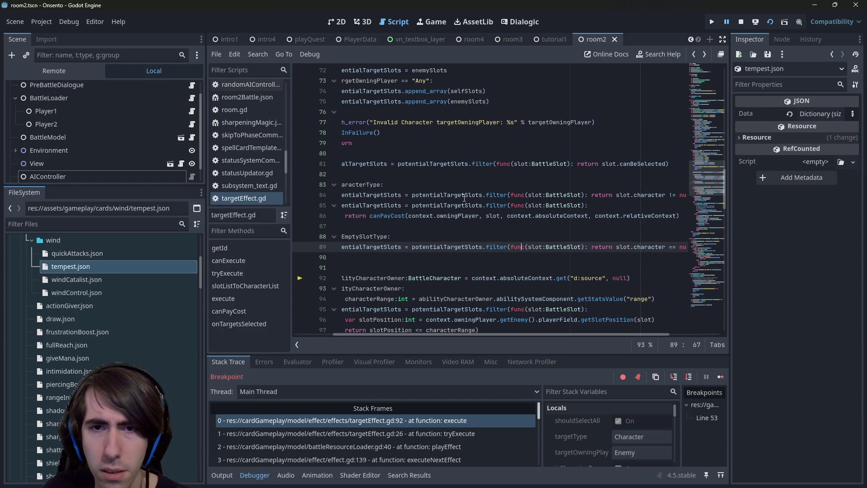
left_click(531, 163)
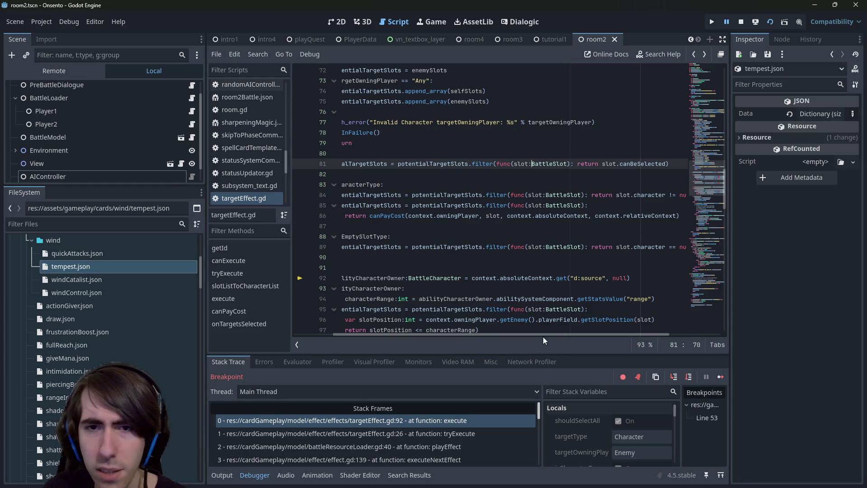
mouse_move(544, 336)
left_mouse_down()
mouse_move(613, 339)
mouse_move(568, 331)
mouse_move(602, 330)
mouse_move(520, 317)
mouse_move(613, 304)
mouse_move(470, 310)
left_mouse_up()
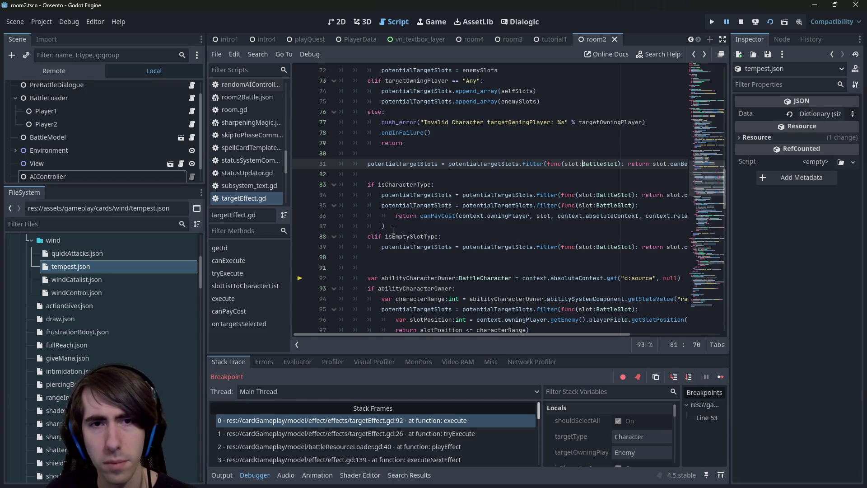
scroll(392, 230, "up", 4)
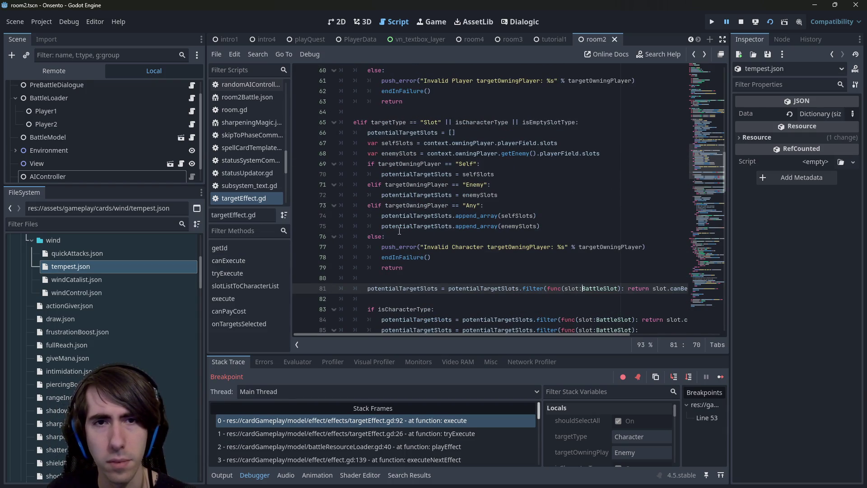
scroll(400, 230, "down", 4)
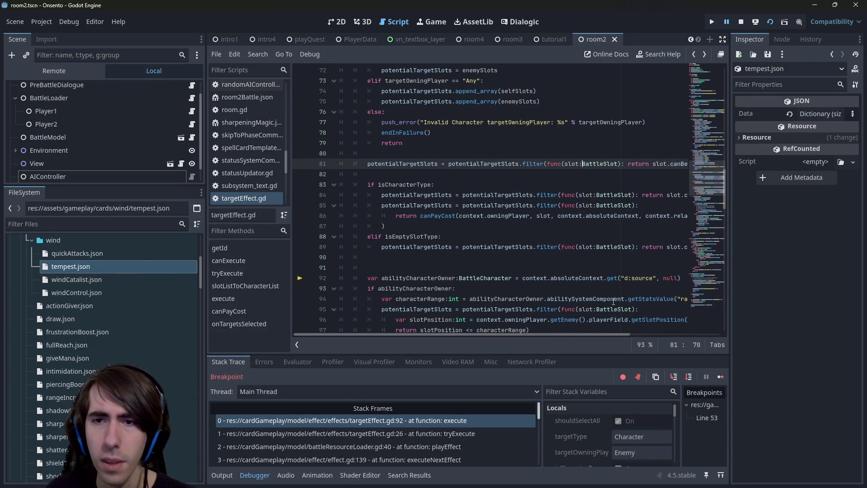
mouse_move(573, 335)
left_mouse_down()
mouse_move(653, 335)
mouse_move(565, 335)
left_mouse_up()
scroll(562, 315, "up", 1)
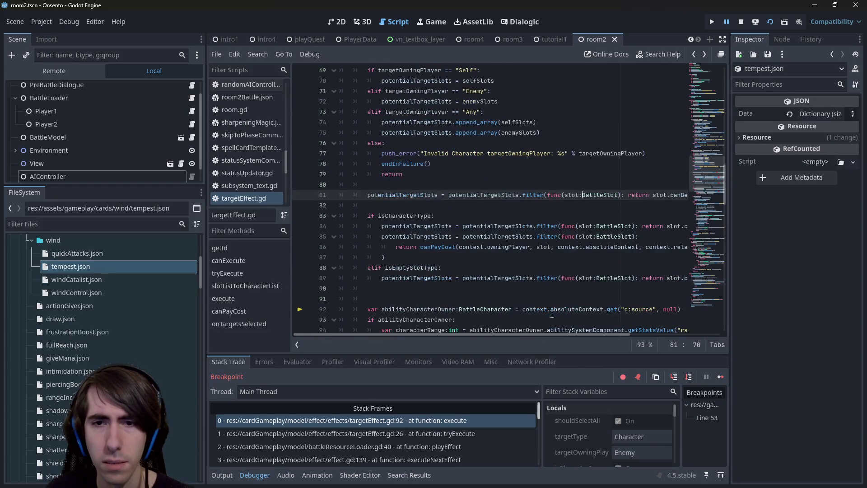
mouse_move(565, 334)
left_mouse_down()
mouse_move(528, 339)
mouse_move(565, 335)
left_mouse_up()
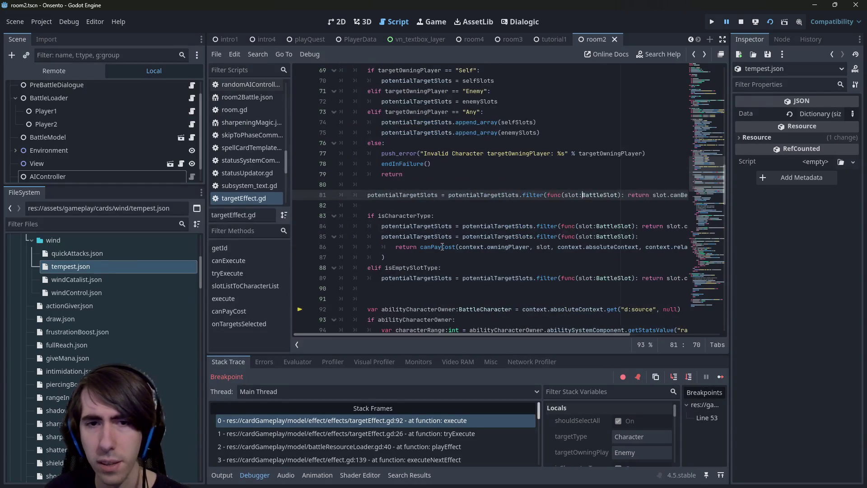
left_click(453, 247, "ctrl")
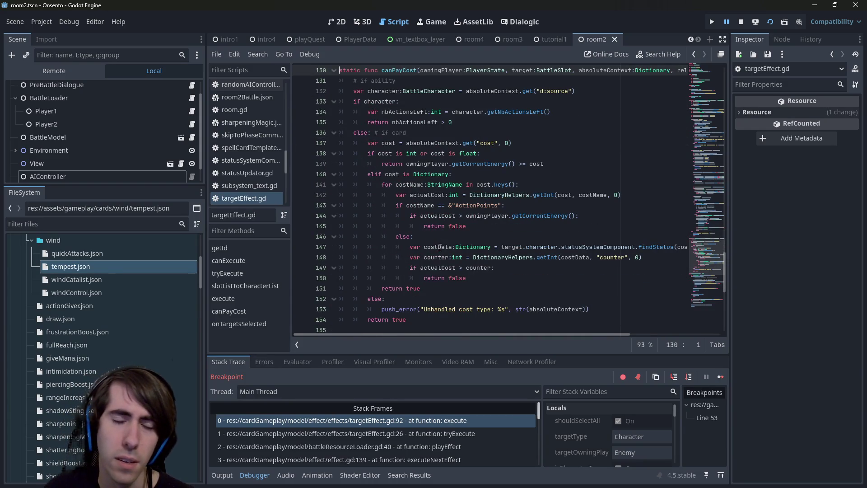
scroll(439, 247, "up", 1)
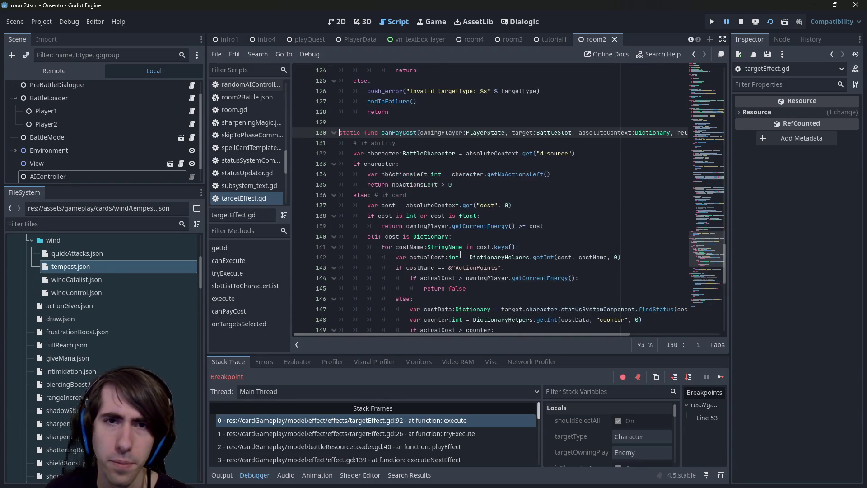
left_click(460, 256)
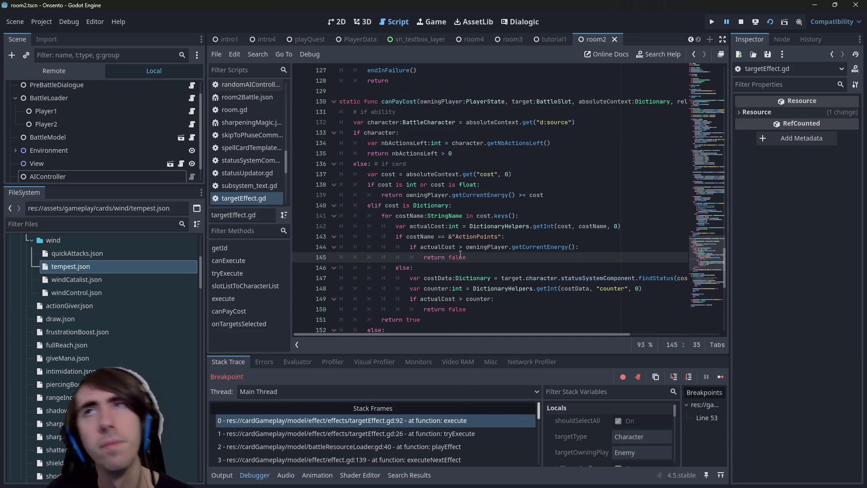
key("alt+Left")
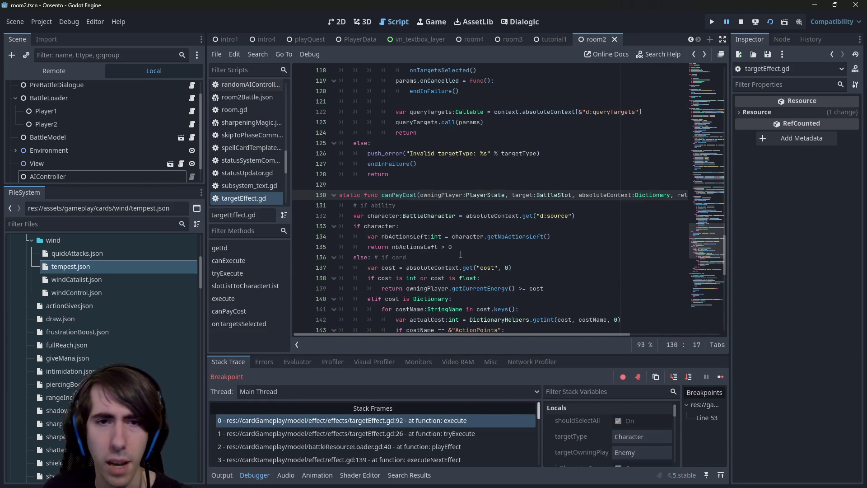
scroll(461, 262, "down", 2)
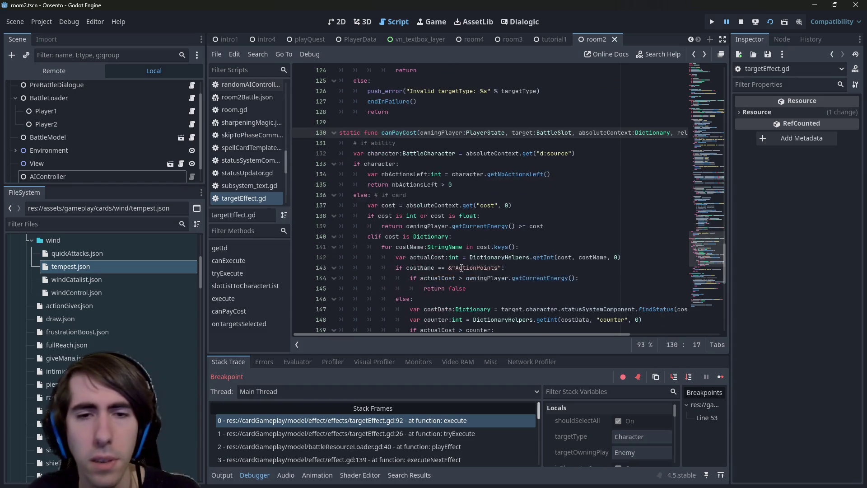
scroll(461, 267, "down", 2)
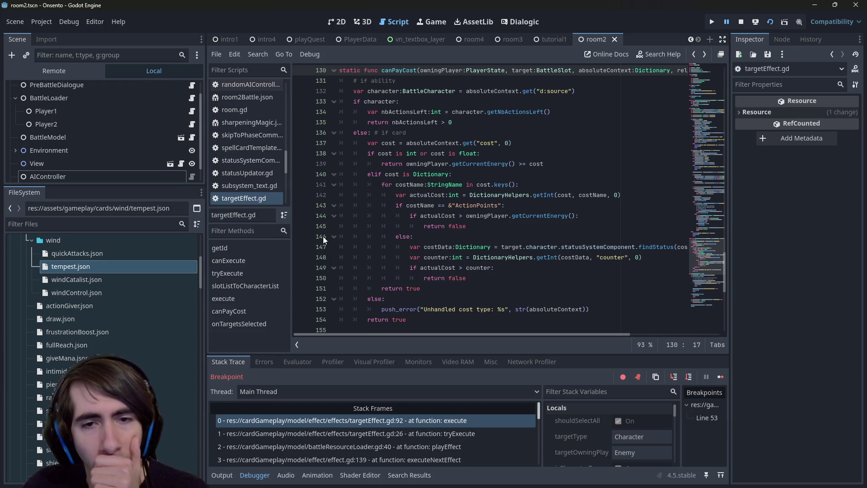
left_click(389, 421)
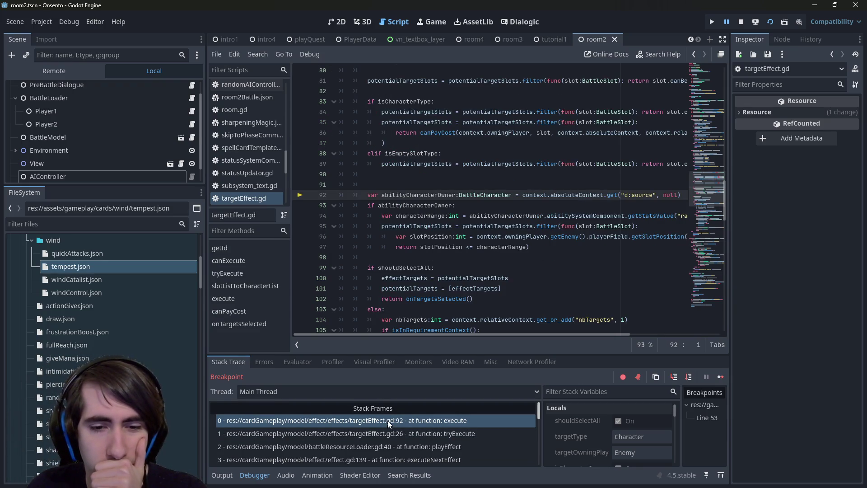
left_click(392, 434)
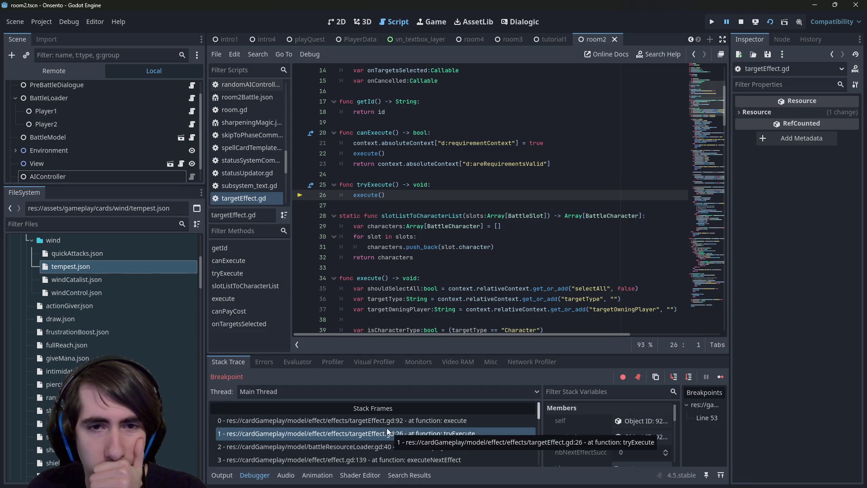
left_click(388, 444)
left_click(385, 433)
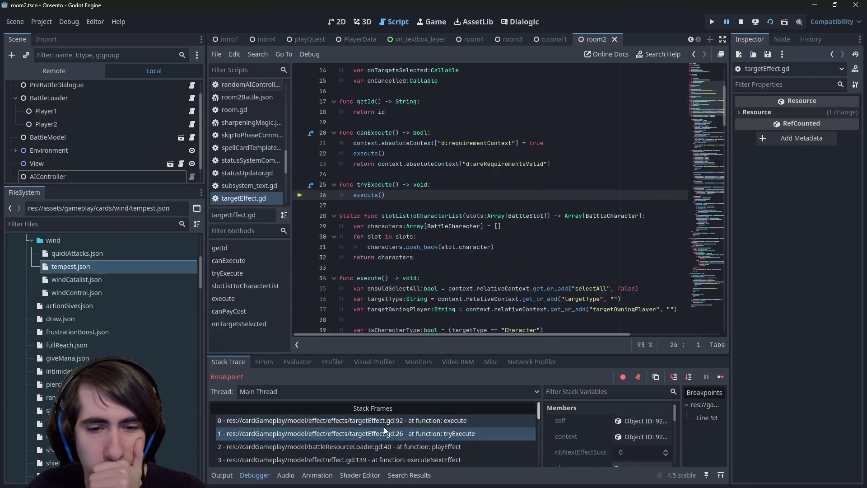
left_click(383, 422)
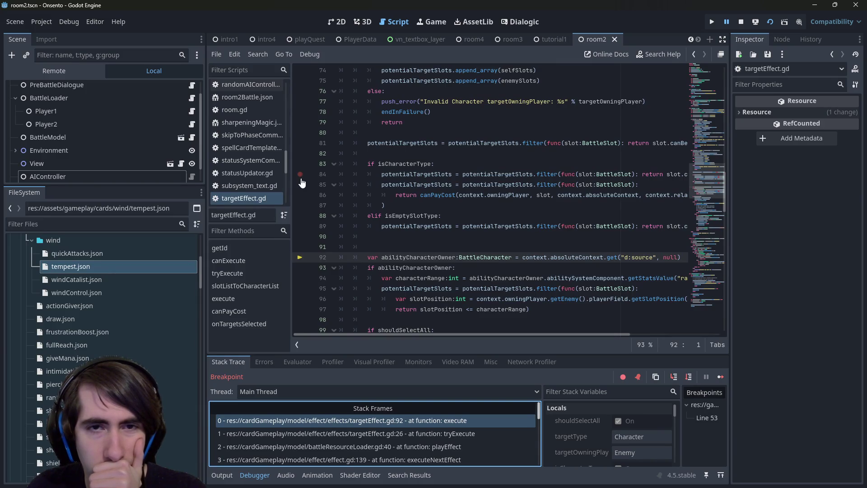
scroll(467, 317, "up", 2)
scroll(468, 316, "down", 2)
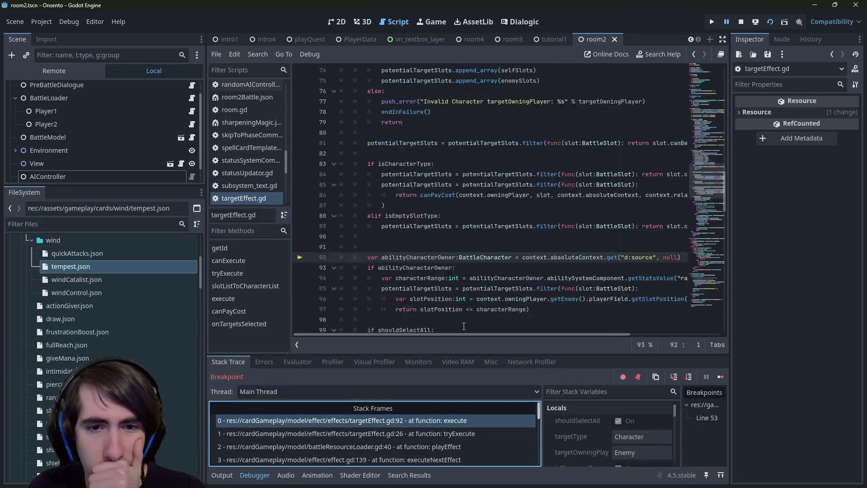
scroll(435, 295, "down", 1)
Add an 'if shouldSelectAll: pass' check above the isCharacterType branch and save the script.
double_click(427, 298)
key("ctrl+c")
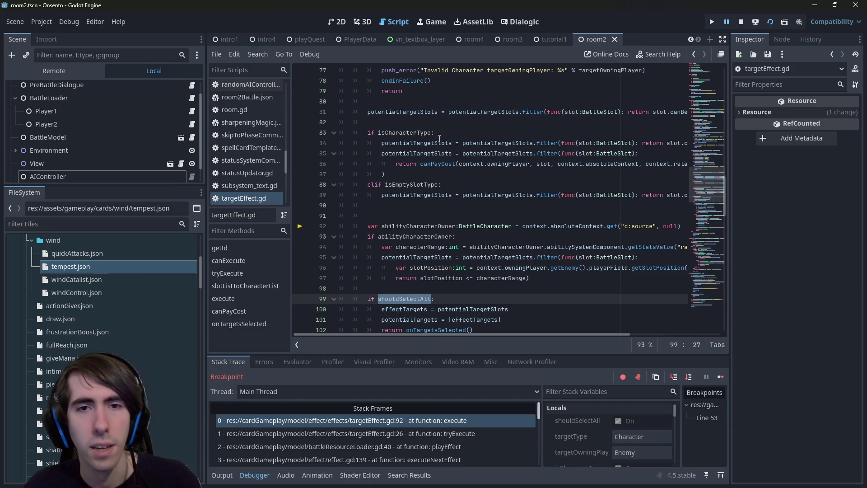
left_click(440, 126)
key("Return")
key("Up")
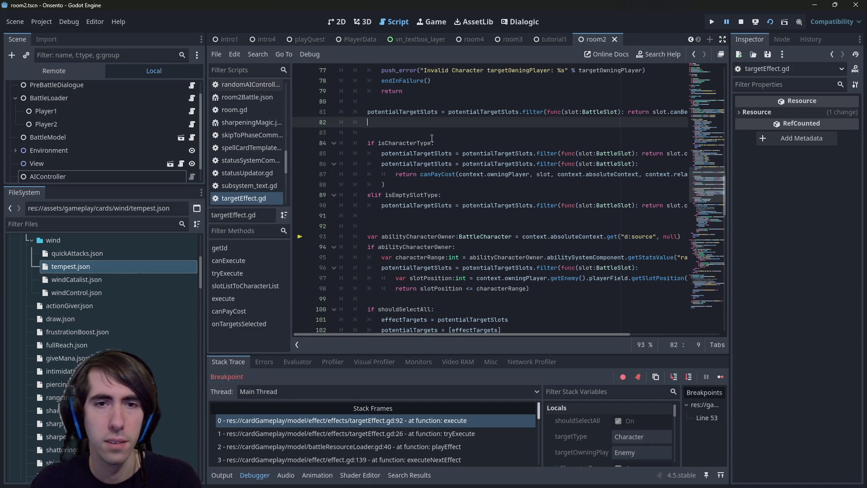
key("Return")
type("if")
key("ctrl+v")
type(":")
key("Return")
type("pass")
key("ctrl+s")
Set a breakpoint on the pass line, restart the game, and end the turn.
left_click(300, 143)
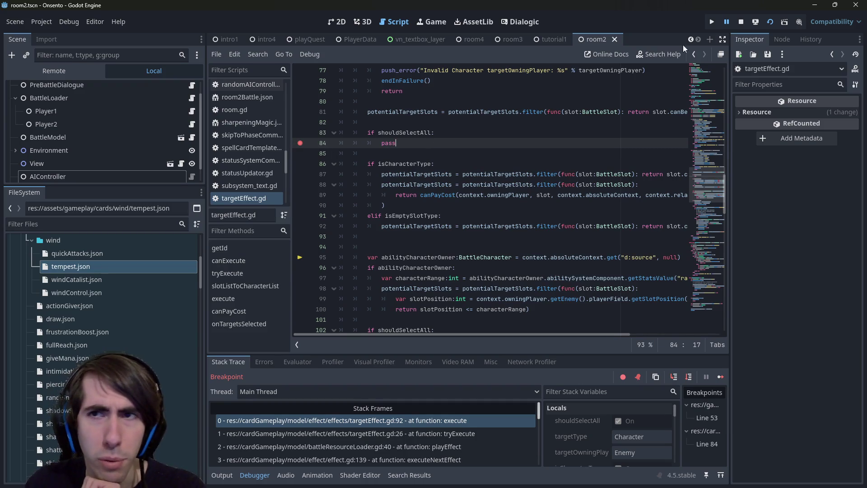
left_click(742, 21)
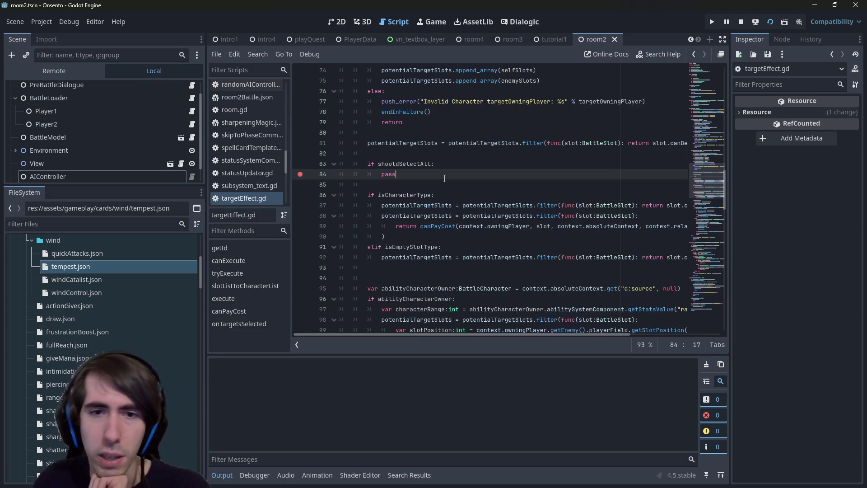
key("F5")
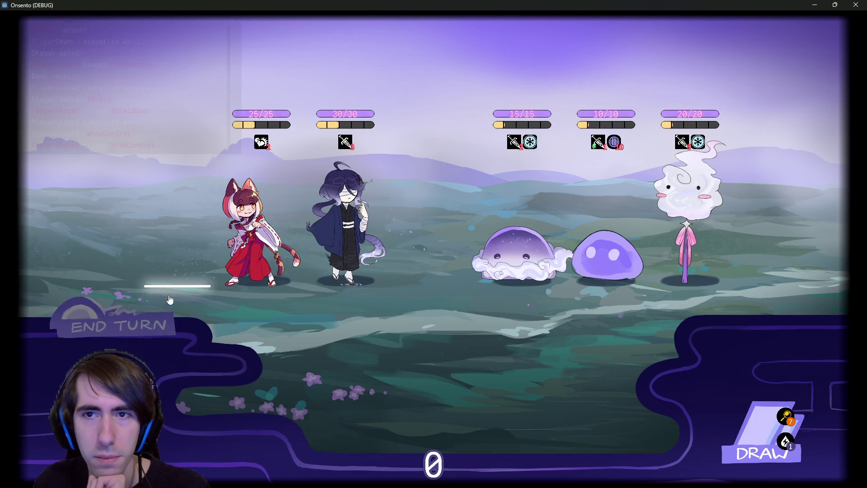
left_click(144, 341)
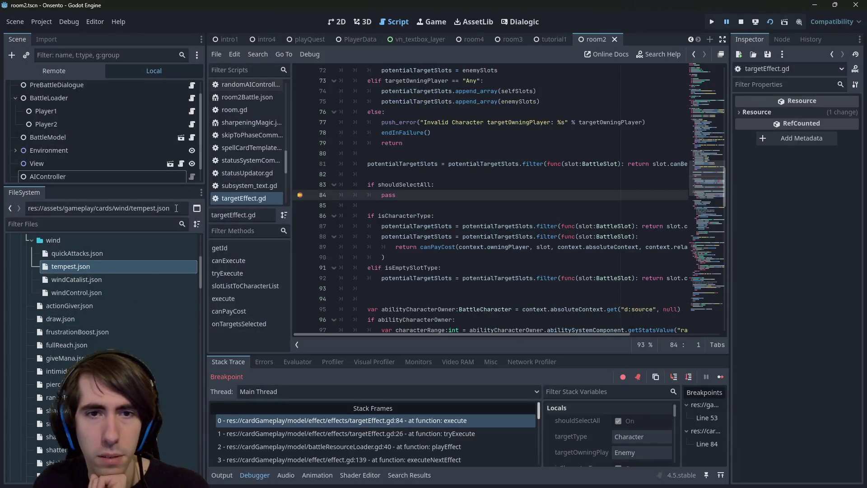
Step over lines 87-88 and into the filter lambda at line 89.
left_click(689, 377)
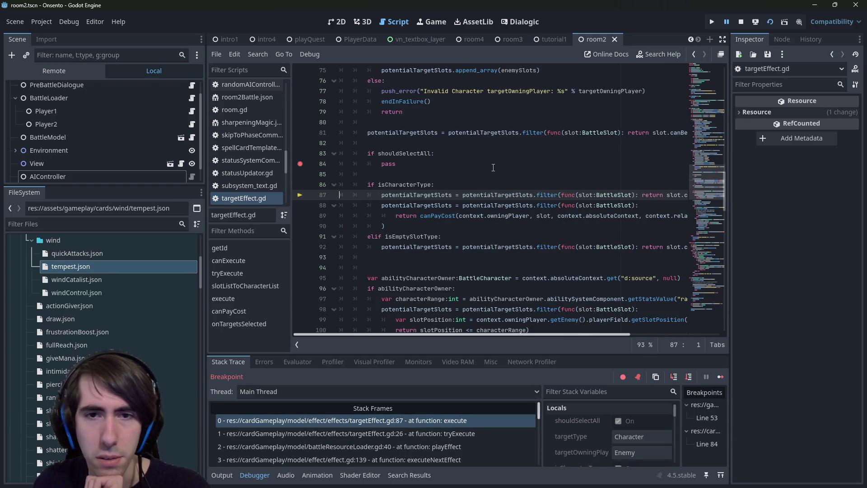
mouse_move(498, 193)
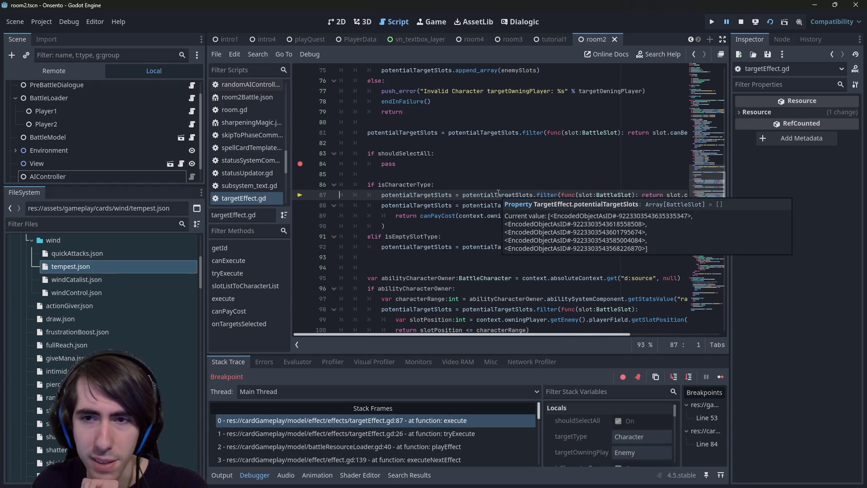
mouse_move(424, 336)
left_mouse_down()
mouse_move(504, 335)
mouse_move(413, 334)
left_mouse_up()
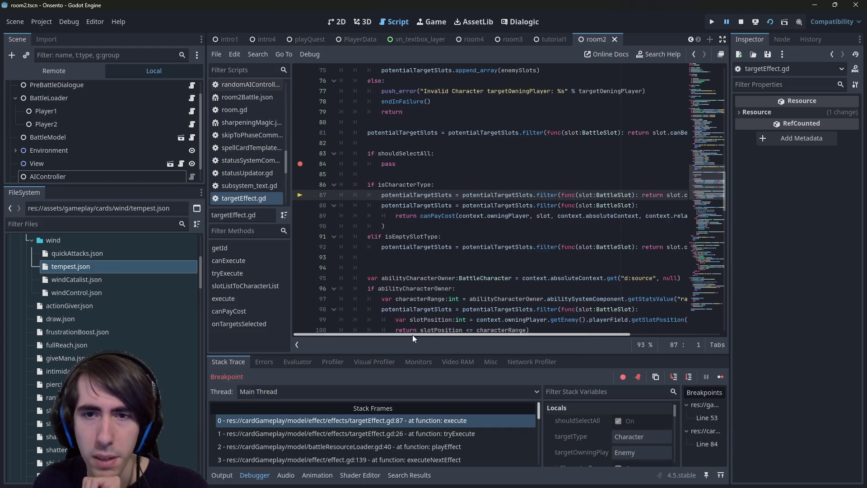
left_click(688, 376)
mouse_move(505, 182)
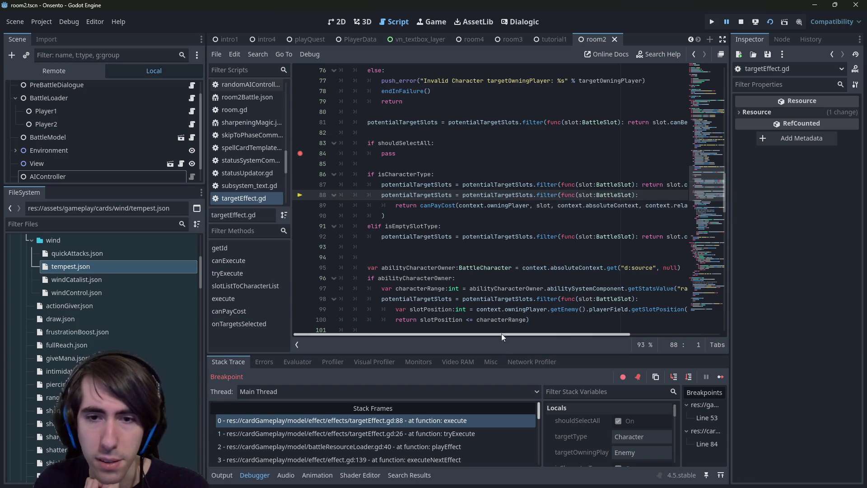
left_click_drag(513, 334, 568, 335)
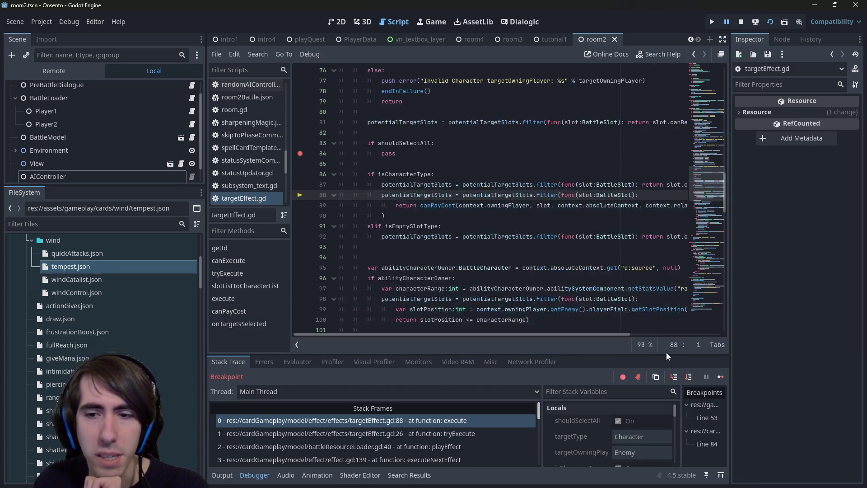
left_click(677, 378)
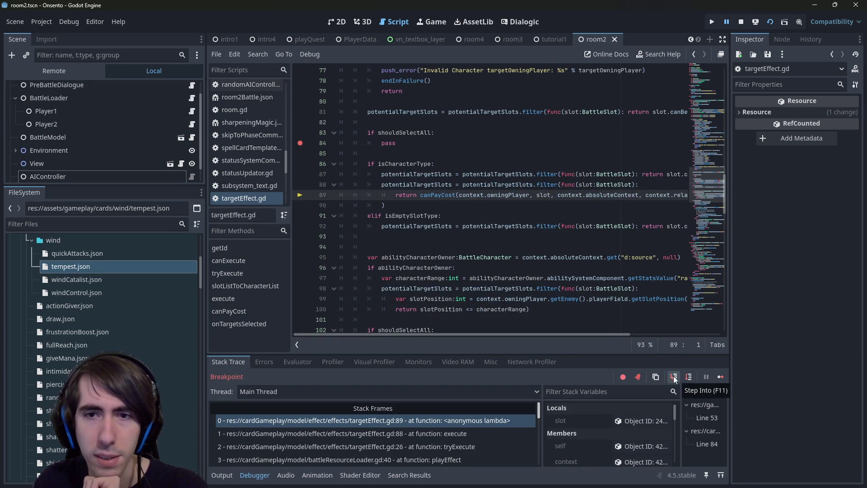
mouse_move(552, 336)
left_mouse_down()
mouse_move(623, 331)
mouse_move(539, 330)
left_mouse_up()
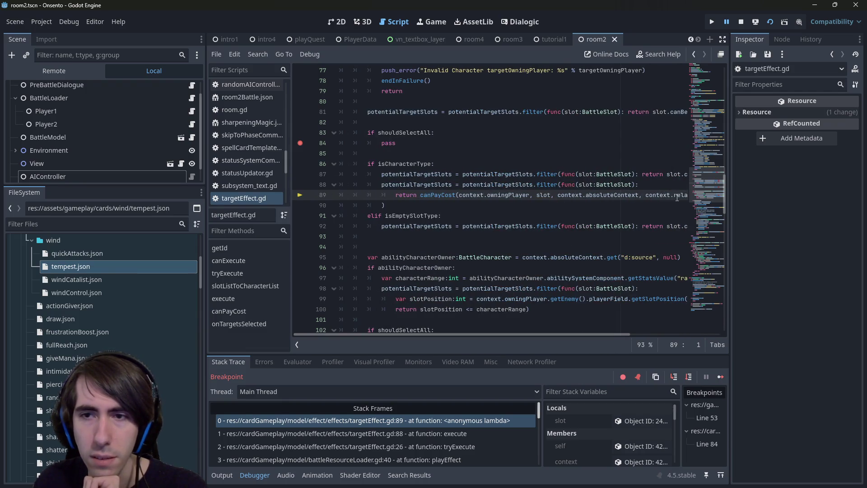
Step into canPayCost and step over its cost checks to the ActionPoints comparison on line 147.
mouse_move(677, 197)
mouse_move(620, 193)
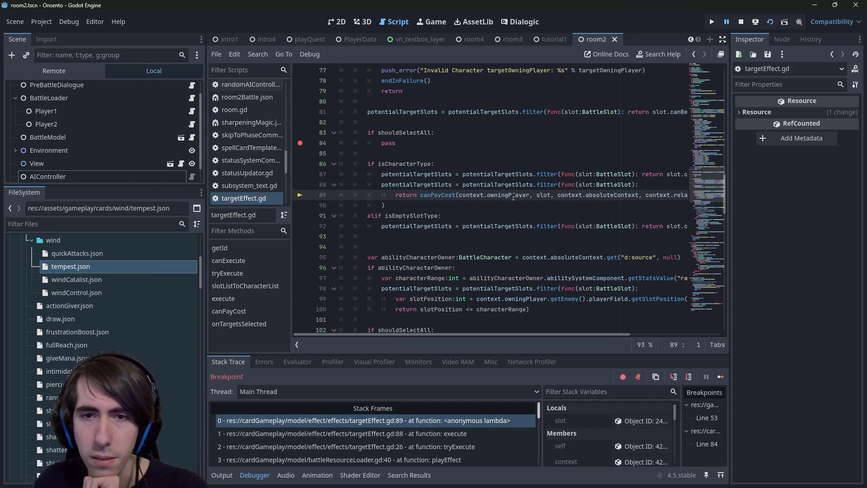
left_click(675, 378)
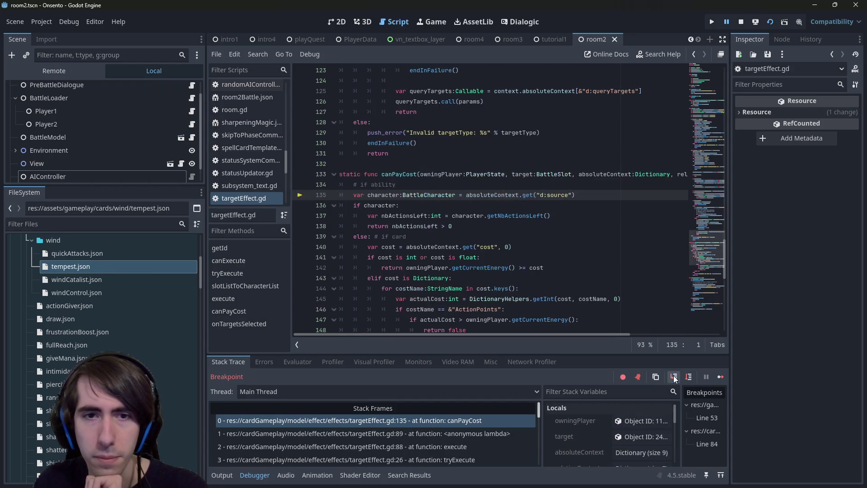
left_click(689, 377)
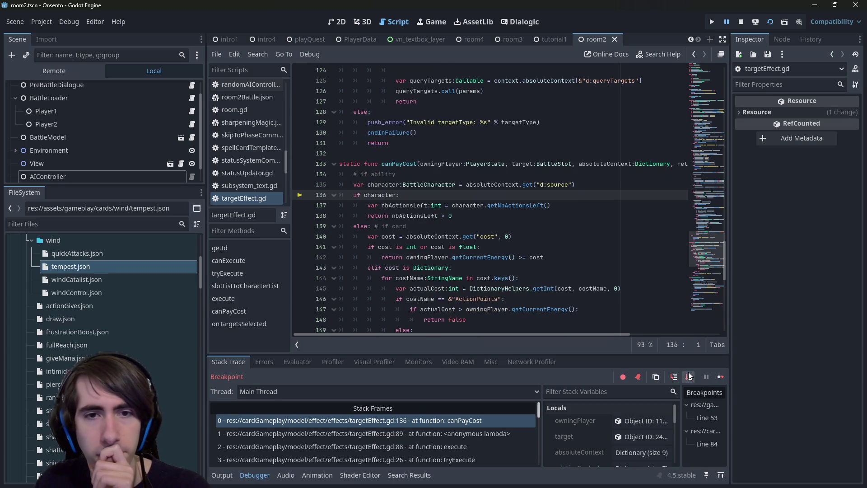
left_click(689, 376)
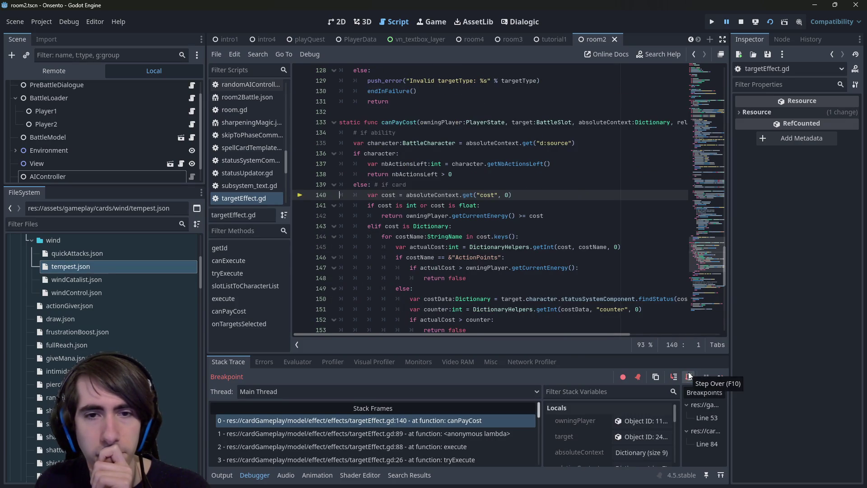
left_click(689, 376)
mouse_move(391, 185)
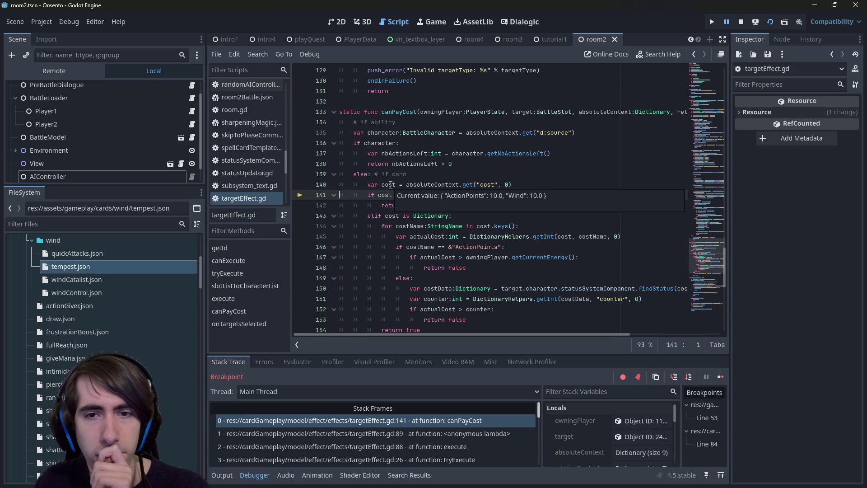
left_click(690, 376)
left_click(689, 376)
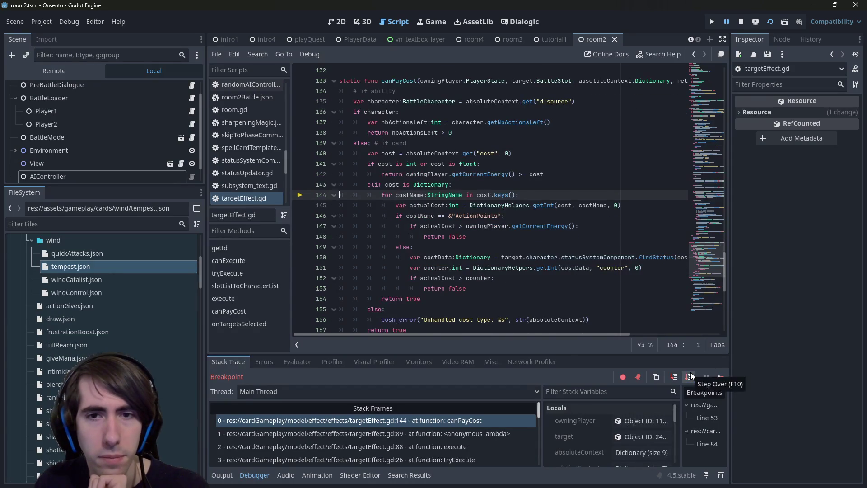
left_click(689, 376)
left_click(689, 376)
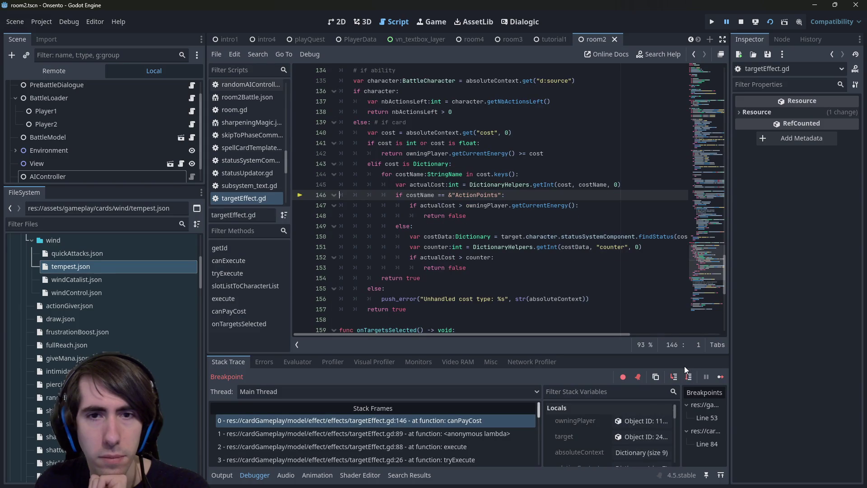
left_click(684, 378)
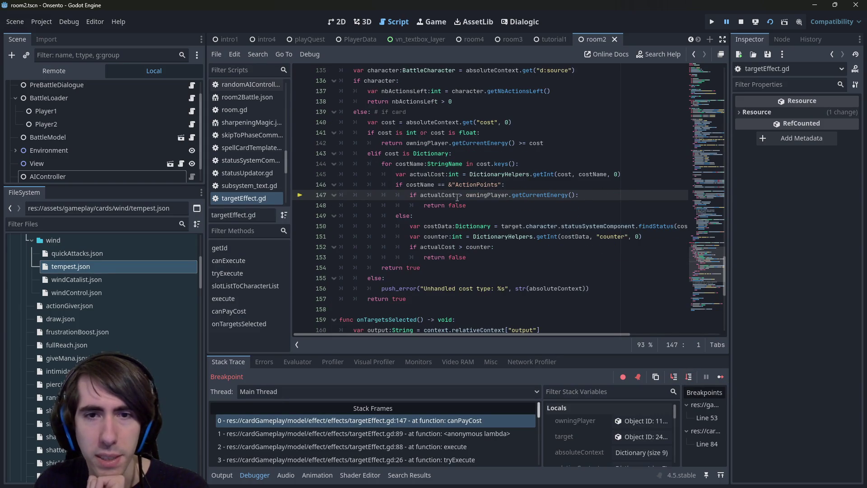
scroll(446, 194, "up", 1)
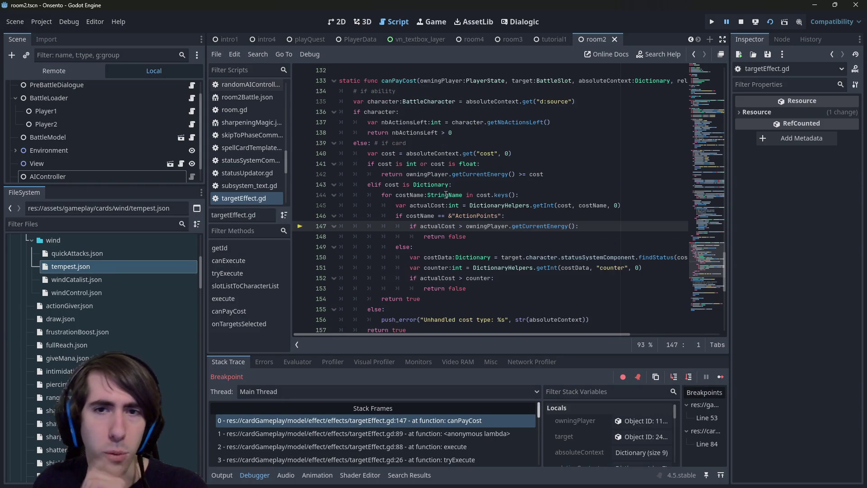
Inspect the absoluteContext and cost lookups in canPayCost's card branch.
double_click(445, 154)
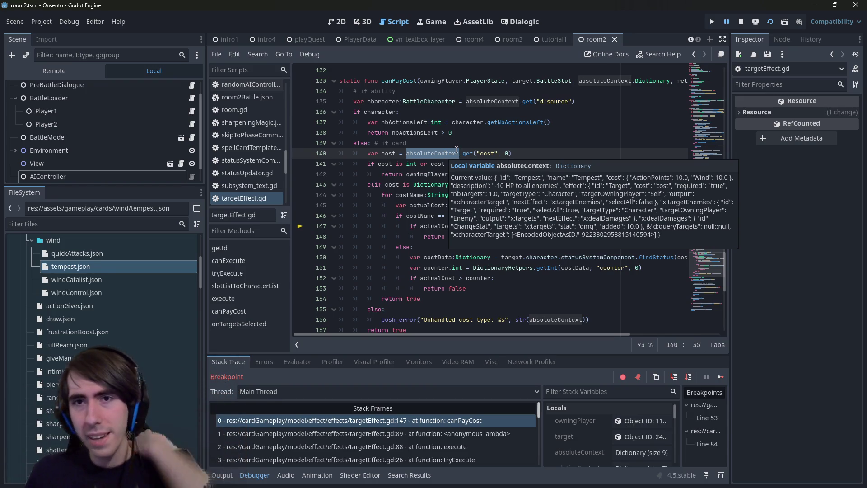
left_click_drag(537, 84, 682, 81)
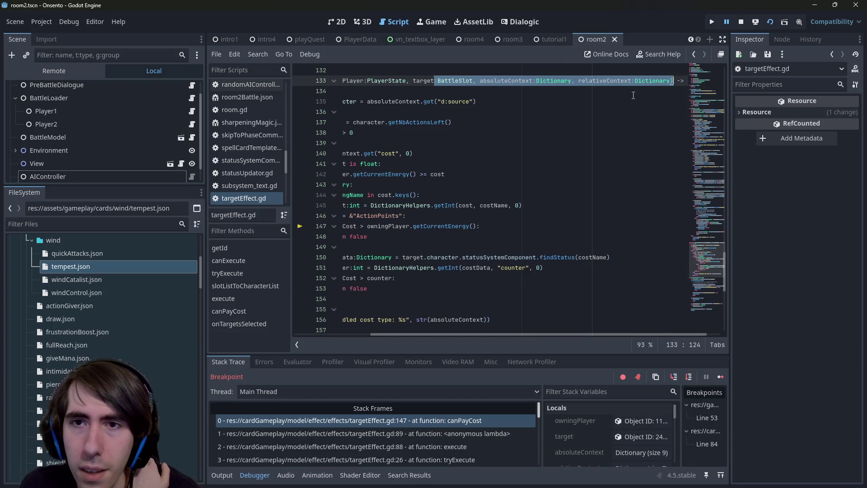
left_click(621, 93)
mouse_move(650, 80)
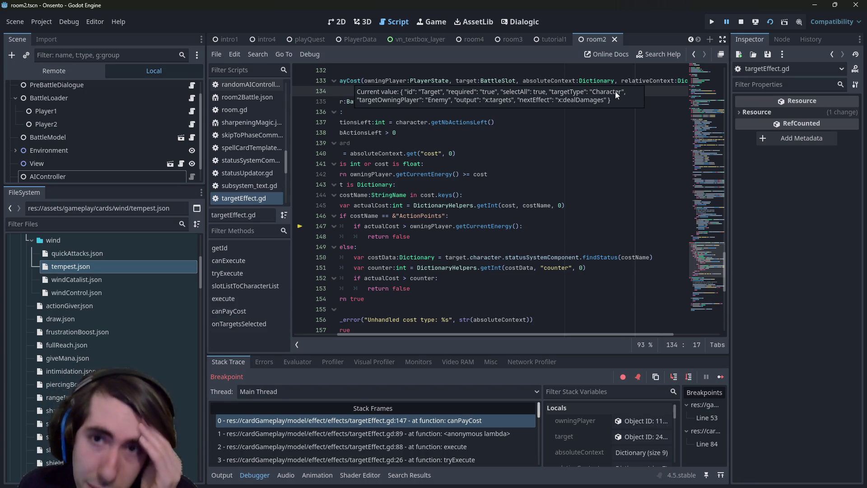
left_click(500, 143)
mouse_move(437, 155)
double_click(486, 153)
Insert a new line after 'else: # if card' on line 139 and begin a var declaration.
scroll(534, 241, "up", 1)
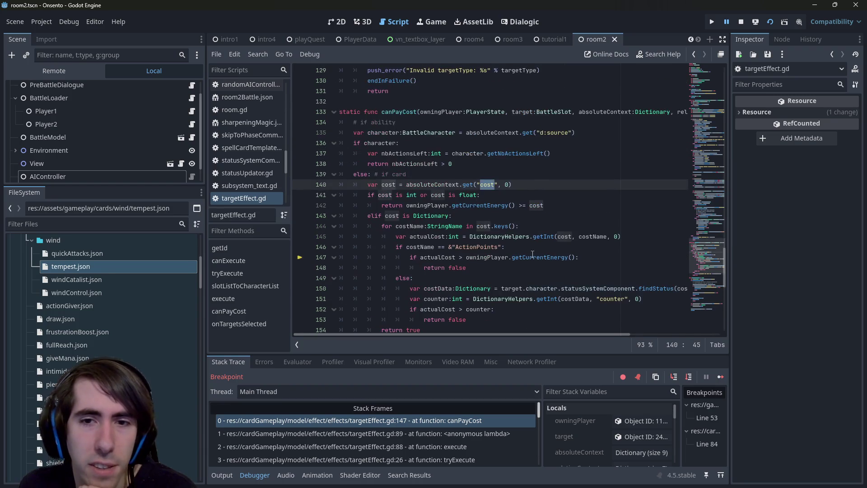
left_click_drag(537, 333, 601, 334)
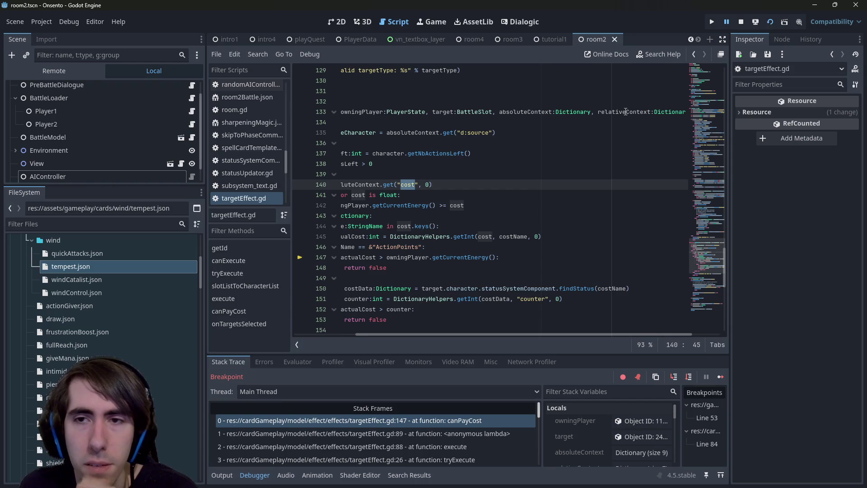
mouse_move(626, 112)
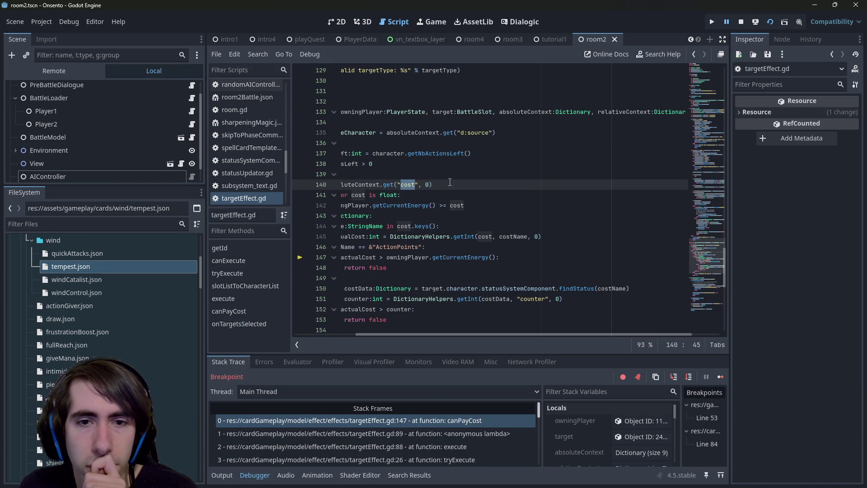
left_click(427, 176)
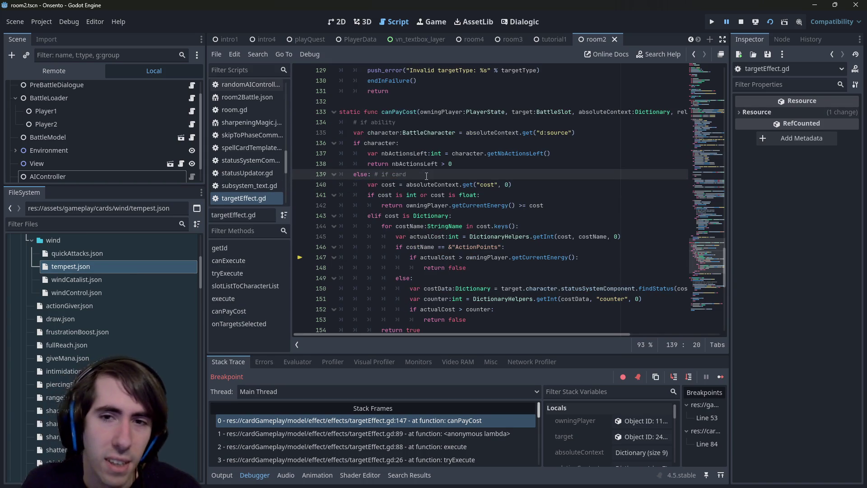
key("Return")
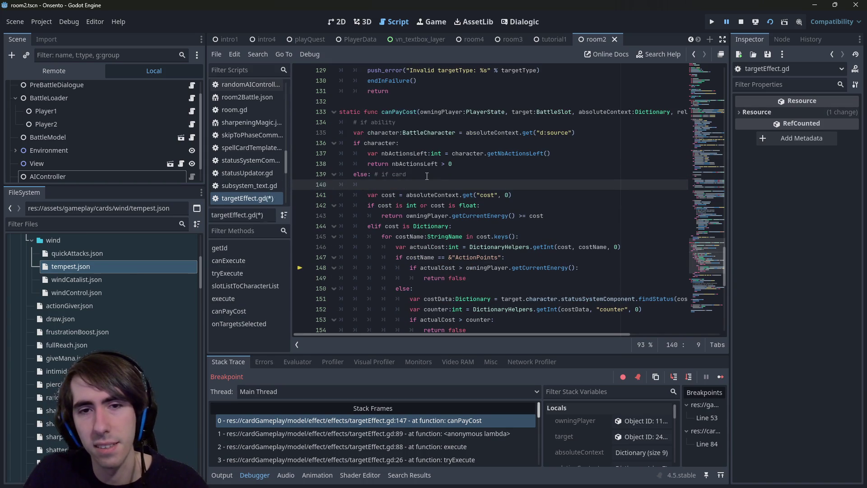
type("var cost")
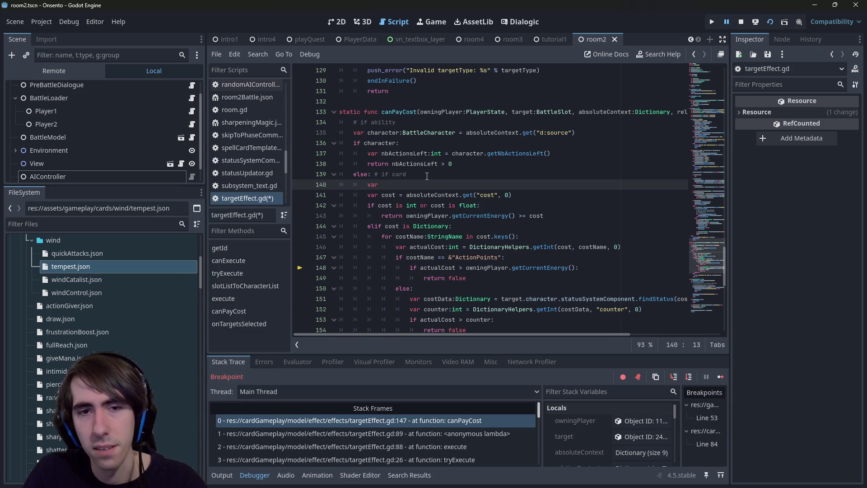
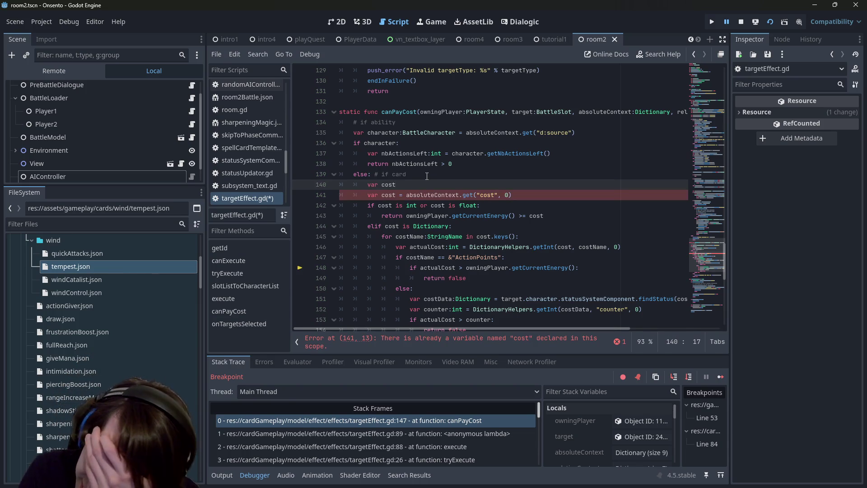
Name the line-140 variable costId and give it a String type annotation.
type("Name")
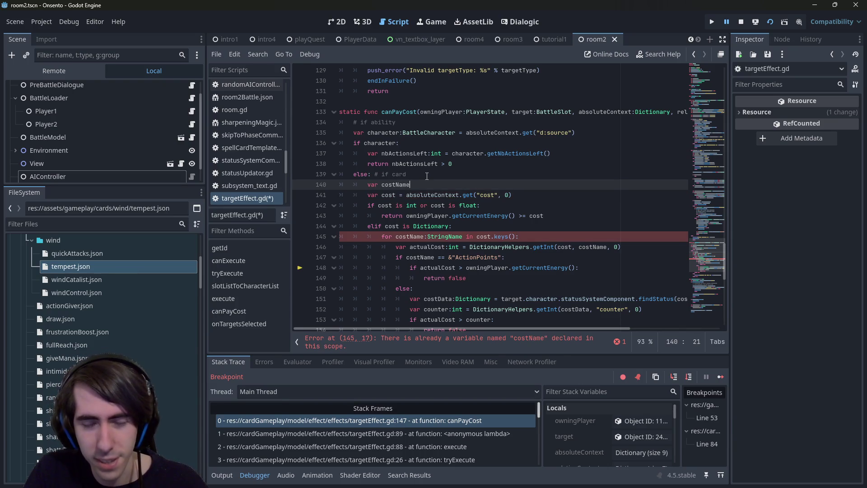
key("ctrl+BackSpace")
type("co")
key("ctrl+Left")
key("ctrl+Left")
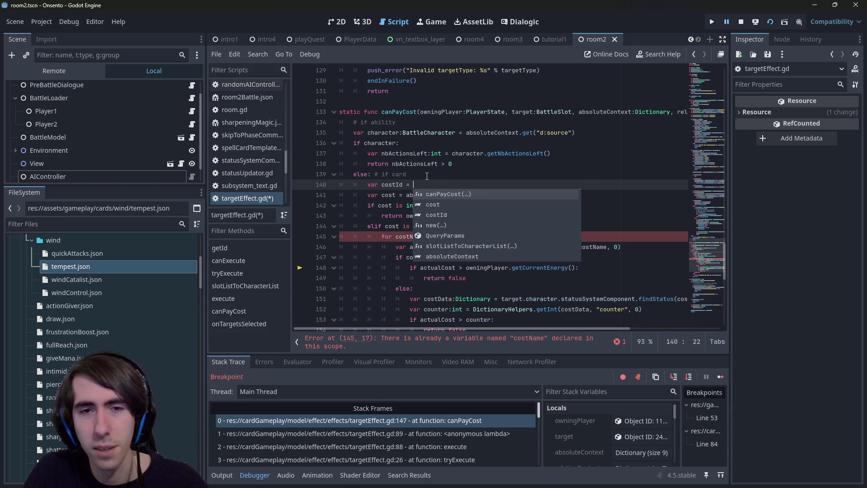
key("ctrl+Right")
type(":string")
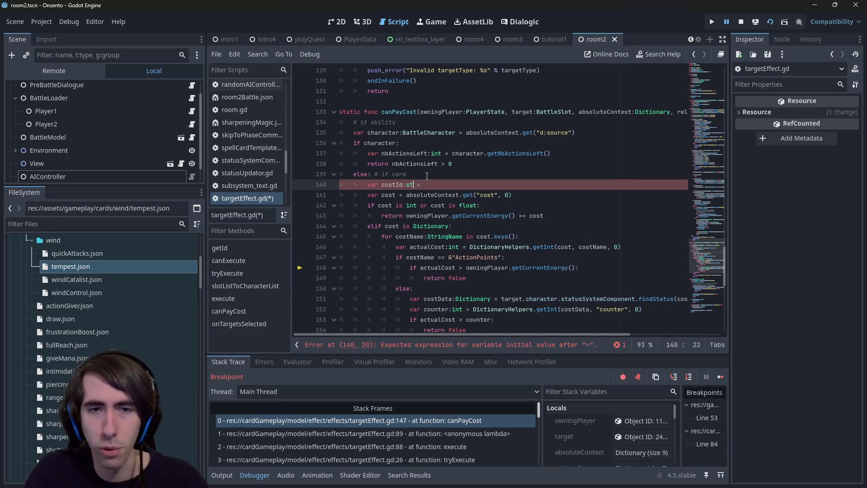
key("Return")
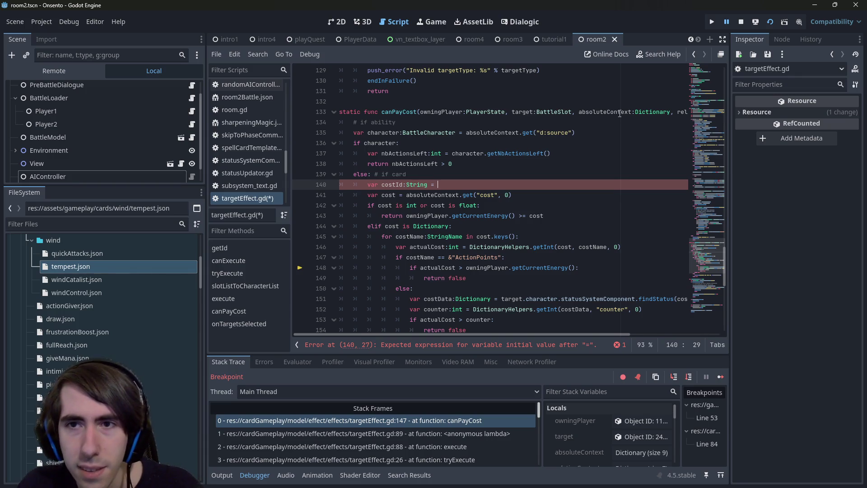
Assign costId from relativeContext.get("cost", "") and save targetEffect.gd.
type("relativeContext:Dic")
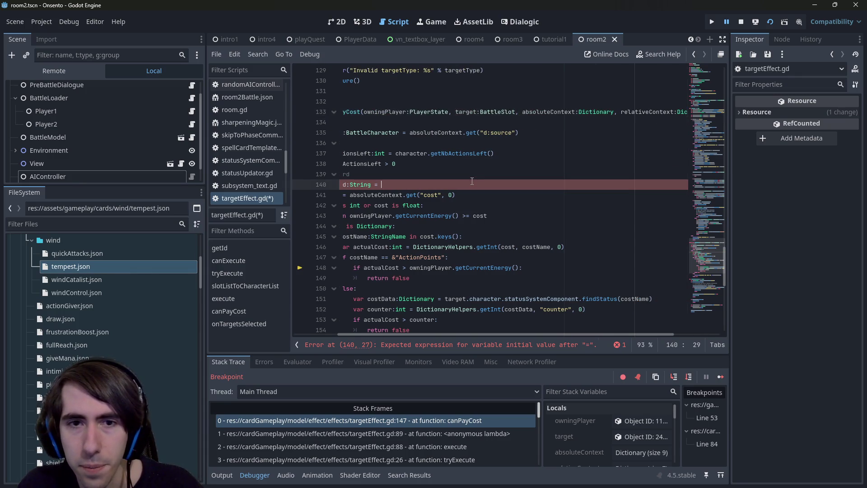
type(".get(")
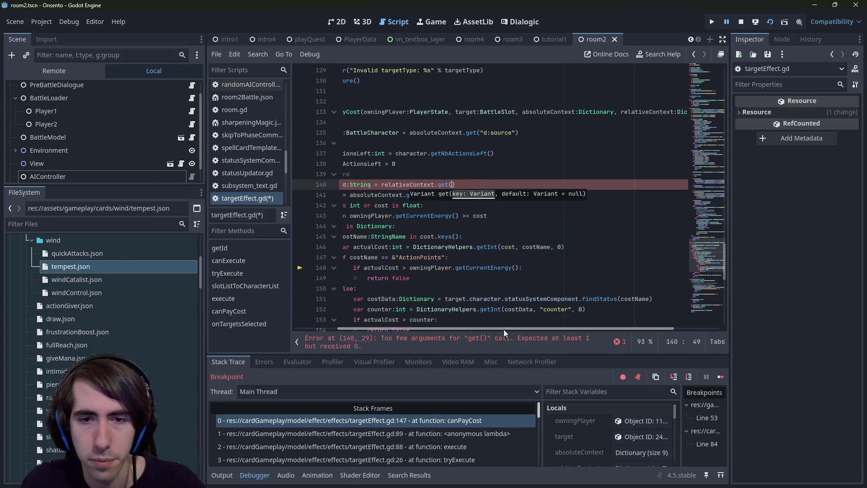
left_click_drag(503, 329, 460, 329)
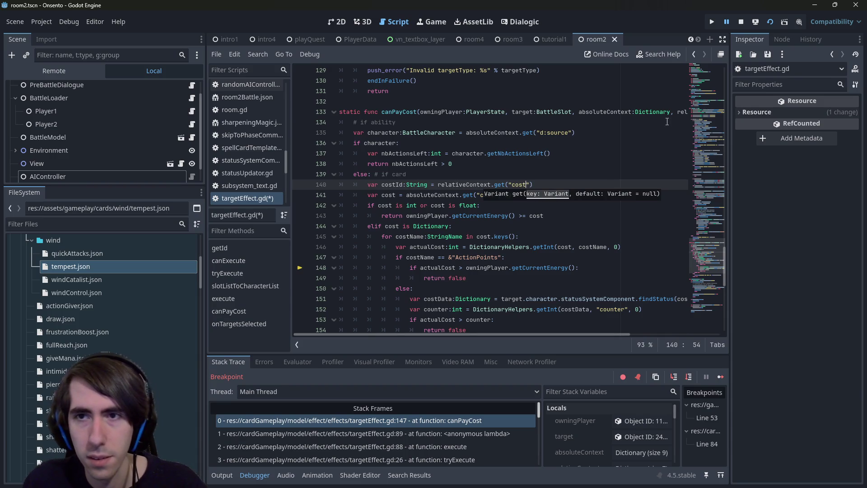
mouse_move(681, 113)
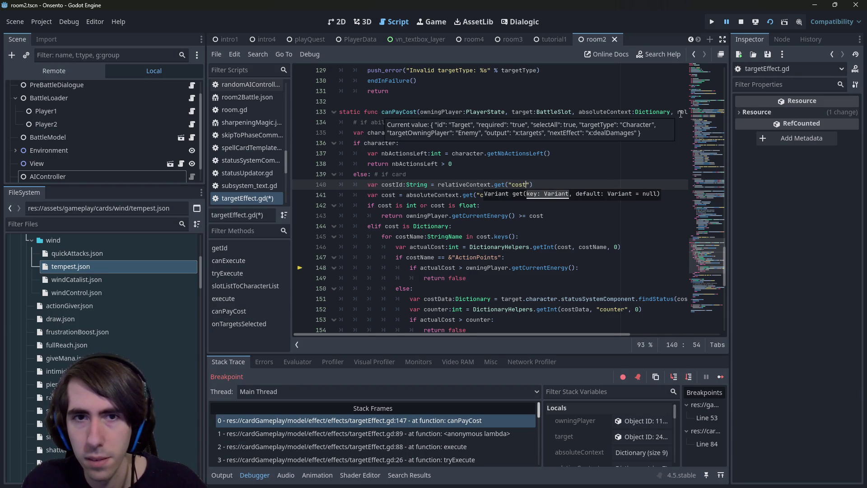
left_click(554, 185)
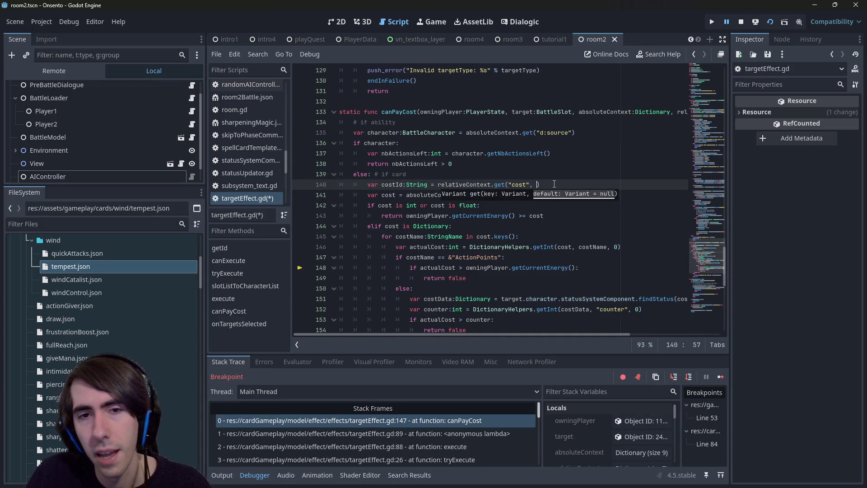
key("ctrl+s")
key("Left")
key("Left")
key("Left")
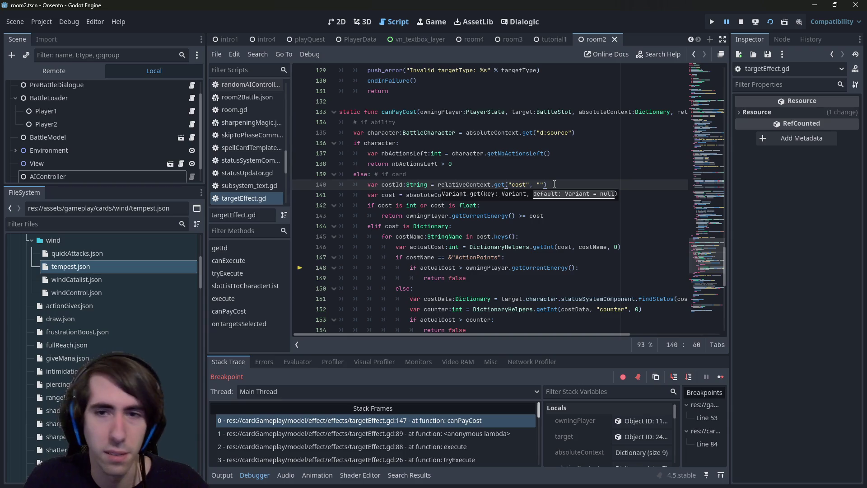
double_click(389, 185)
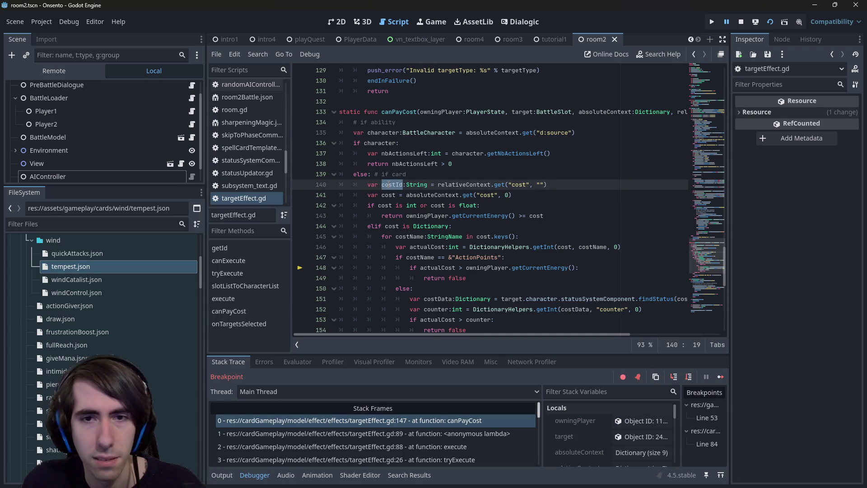
Replace the "cost" key on line 141 with costId and save.
scroll(388, 184, "up", 1)
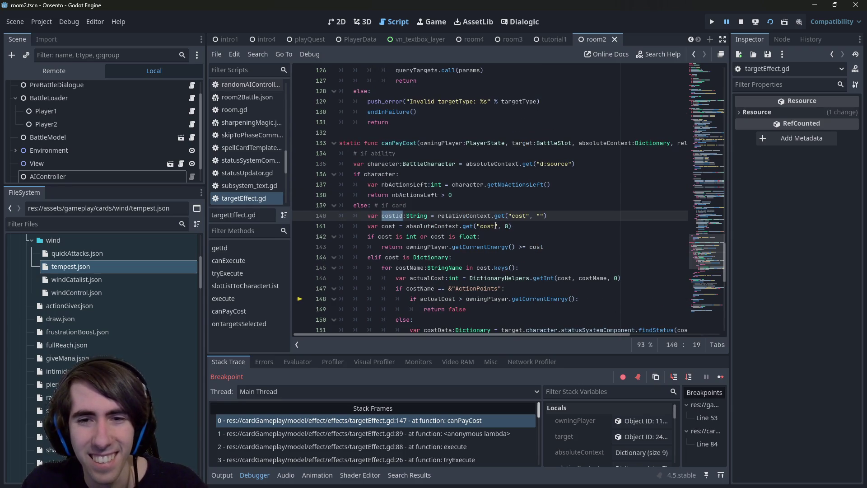
left_click_drag(497, 226, 475, 226)
type("costId")
key("ctrl+s")
double_click(451, 226)
mouse_move(454, 226)
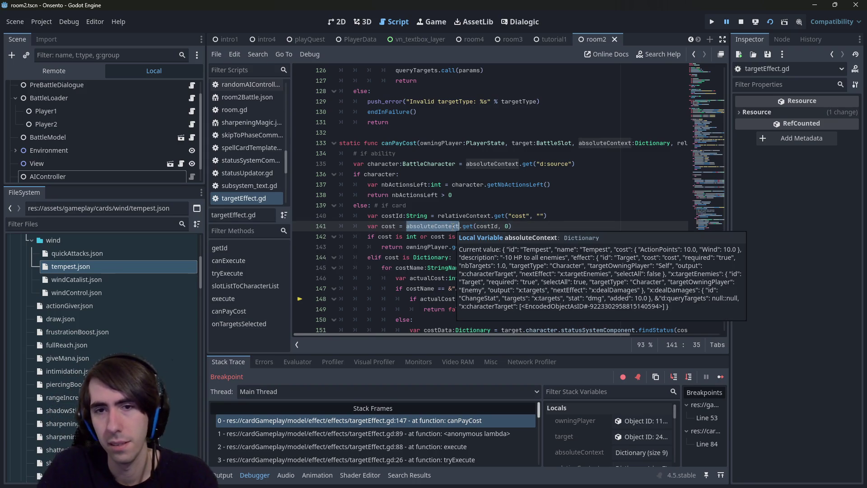
Add a "# TODO : Use Vari…" comment above the costId line, save, and show the line 89 caller frame.
key("Up")
key("ctrl+shift+Return")
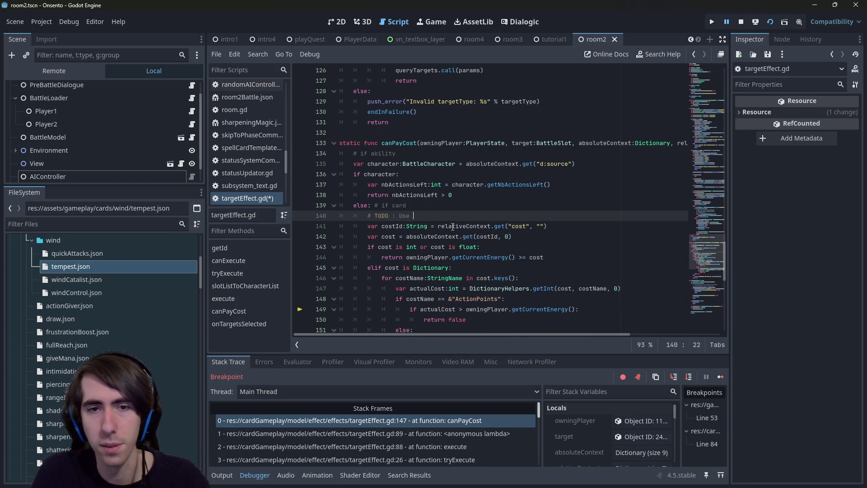
key("shift+alt+o")
type("card")
key("Escape")
type("Vari")
key("ctrl+s")
left_click(335, 433)
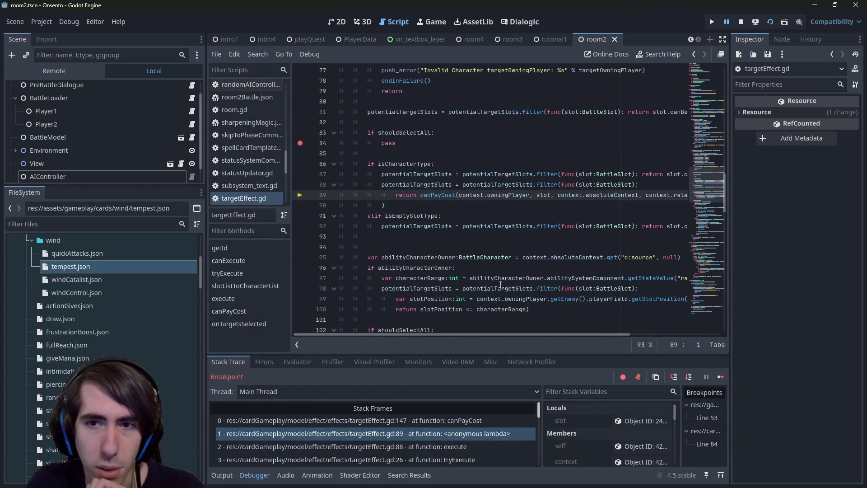
scroll(497, 287, "up", 1)
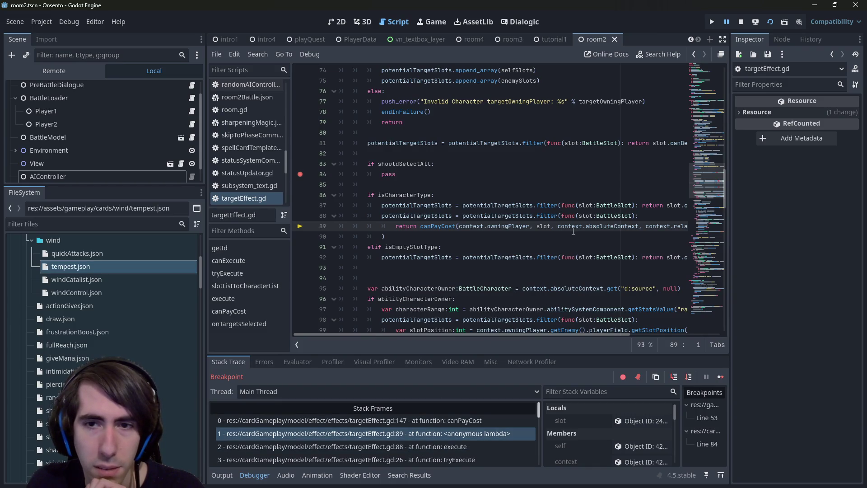
mouse_move(571, 229)
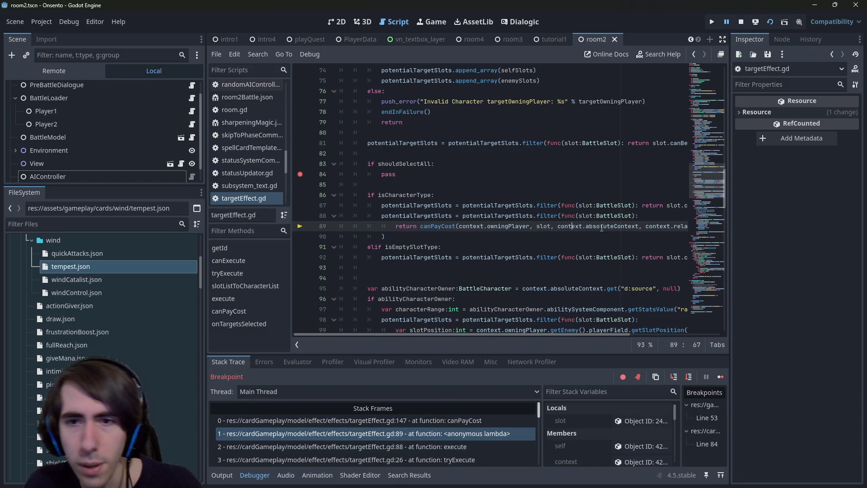
left_click(602, 226, "ctrl")
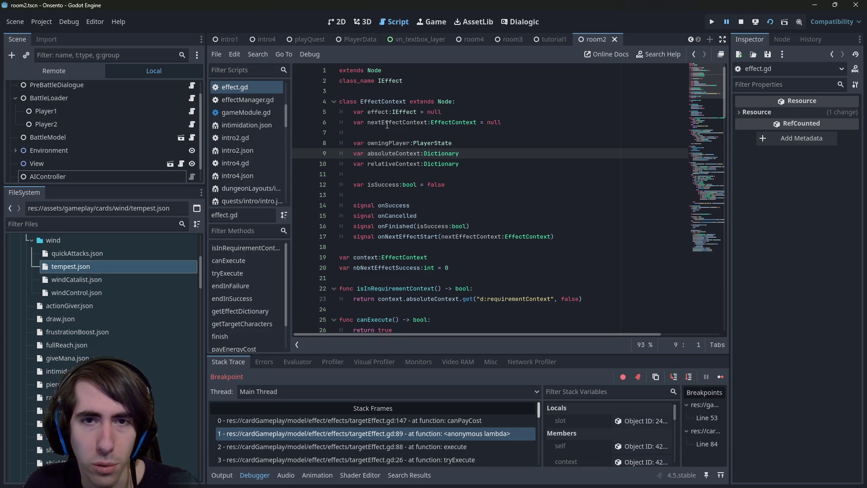
scroll(420, 163, "down", 2)
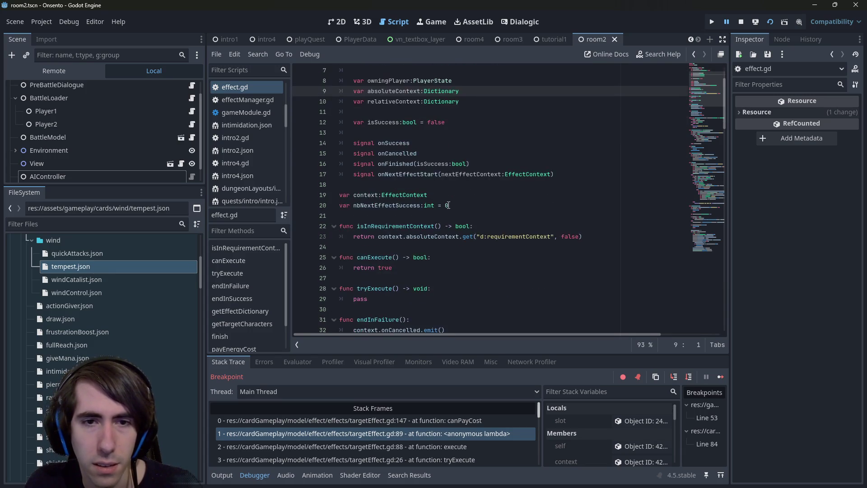
scroll(448, 205, "up", 2)
left_click(497, 164)
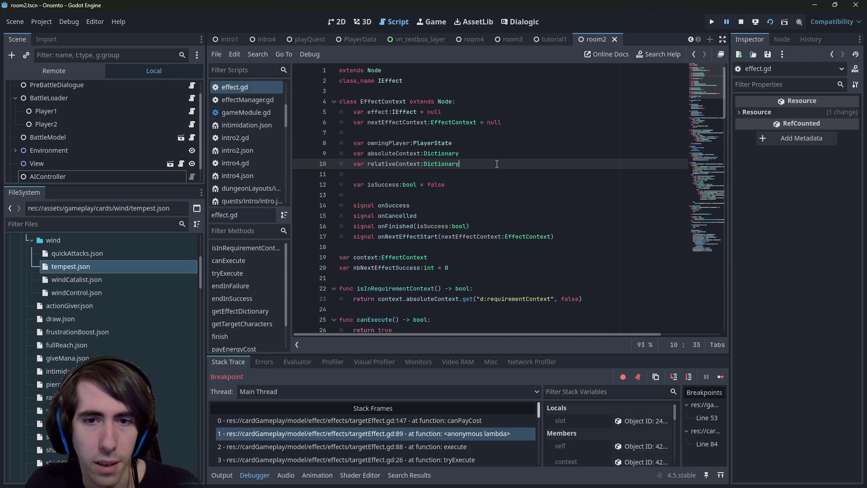
key("ctrl+End")
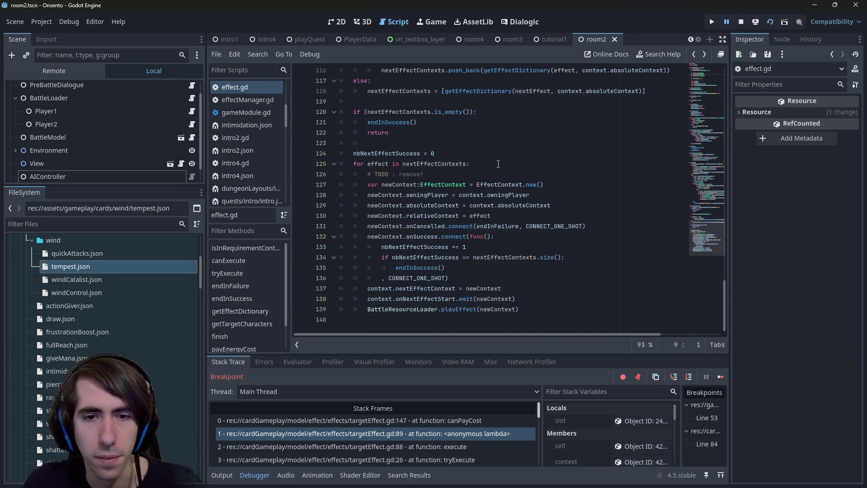
key("F10")
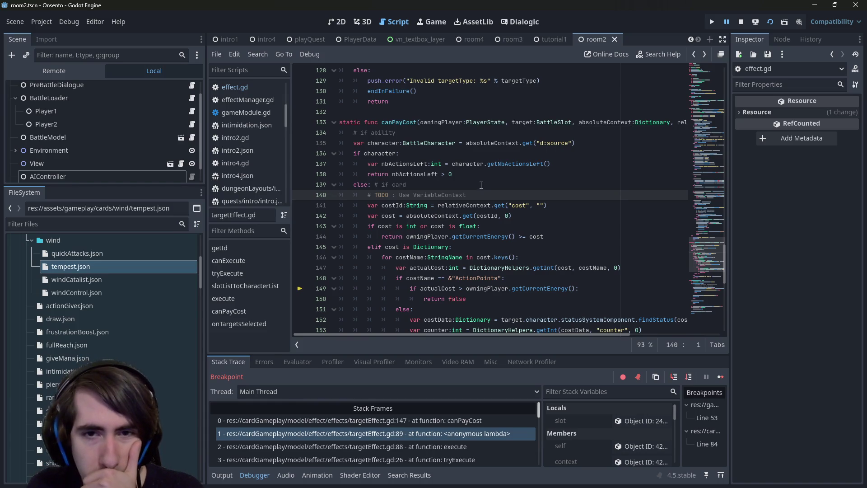
Move the TODO comment unindented above the canPayCost declaration and save.
left_click_drag(483, 195, 273, 188)
key("End")
key("shift+Down")
key("shift+End")
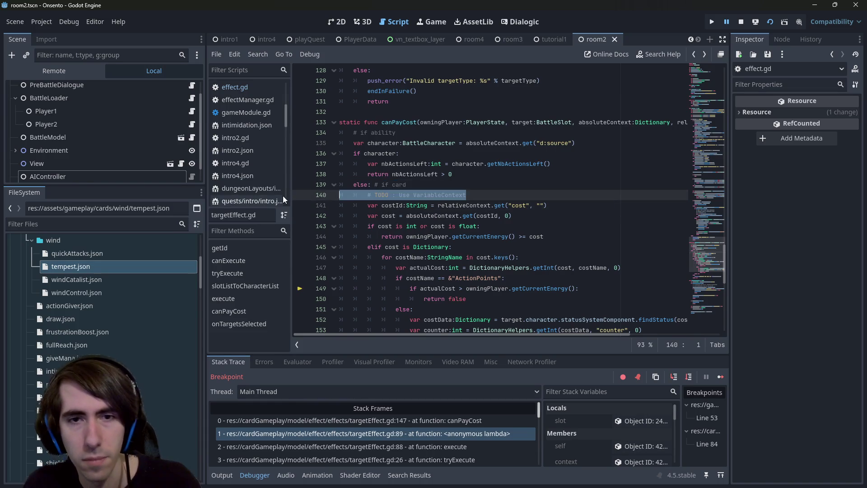
key("BackSpace")
left_click(372, 108)
key("ctrl+v")
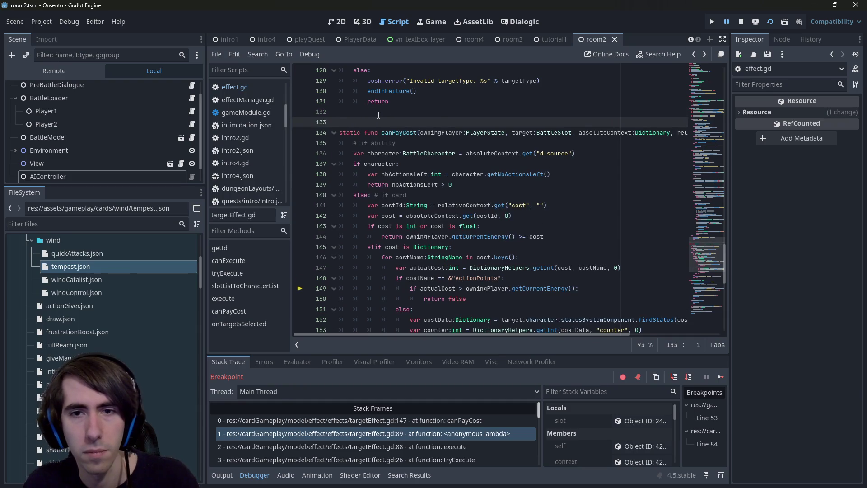
key("shift+Tab")
key("shift+Tab")
key("ctrl+s")
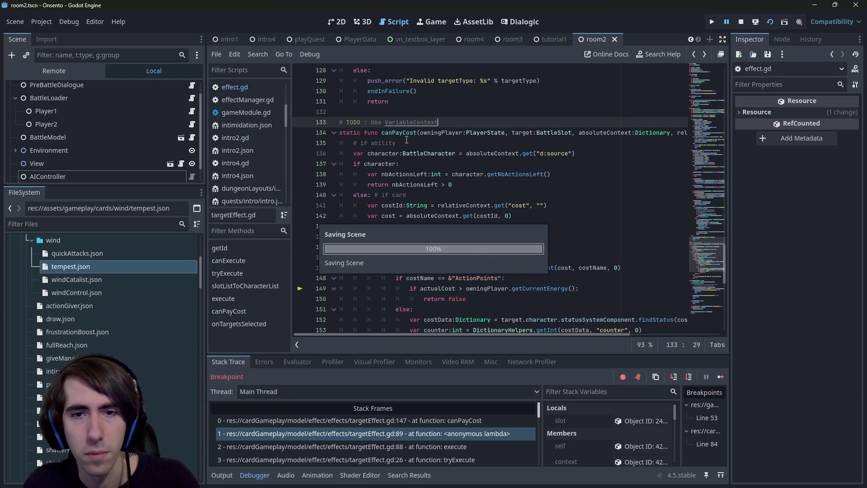
Review the cost and costId usages around line 142, then stop the running game.
double_click(389, 218)
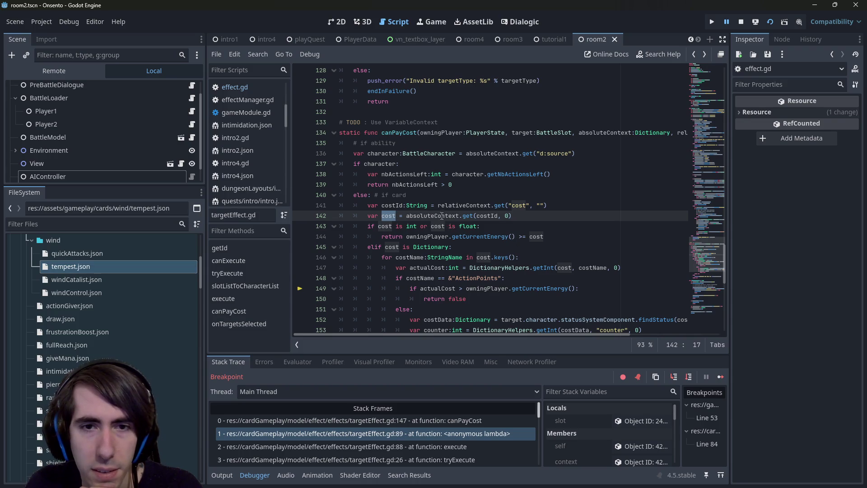
double_click(393, 205)
double_click(383, 215)
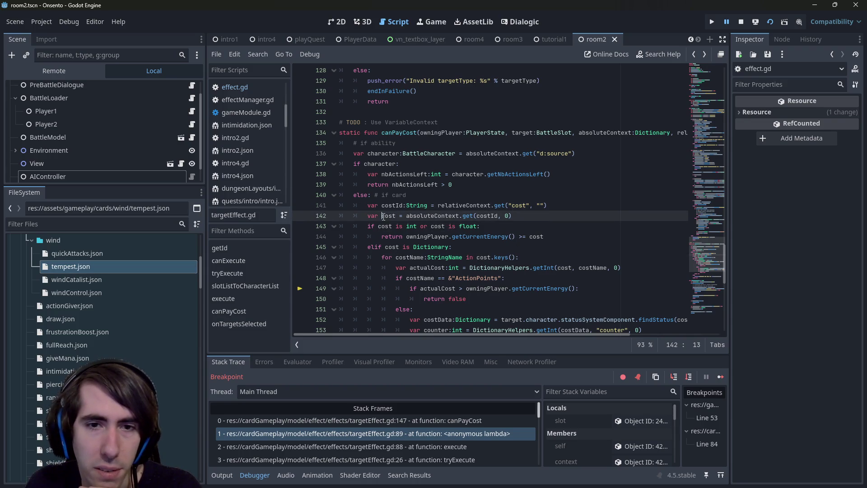
double_click(393, 206)
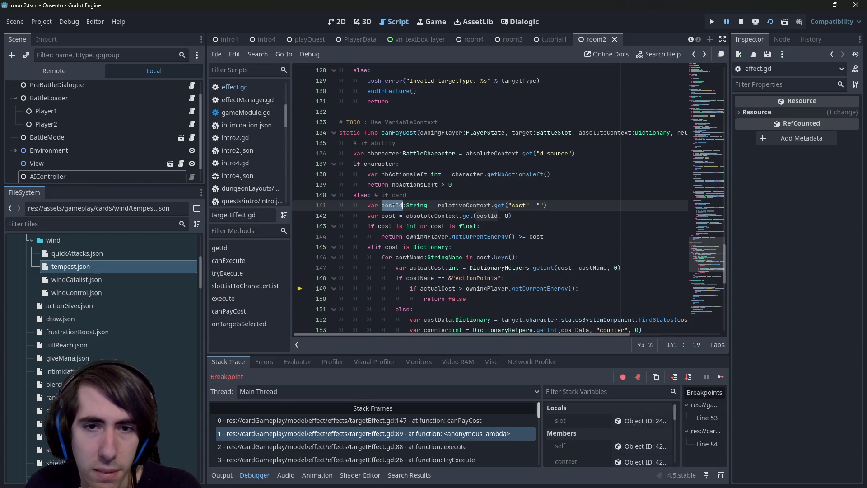
left_click_drag(529, 218, 406, 216)
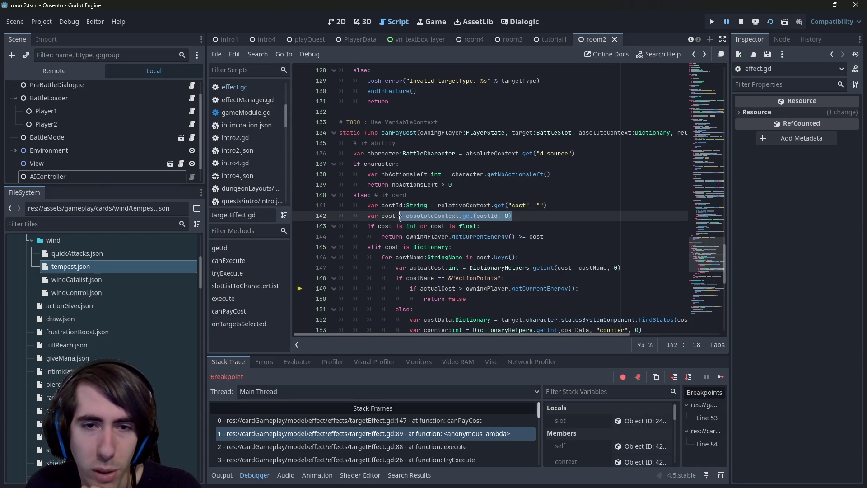
left_click(525, 219)
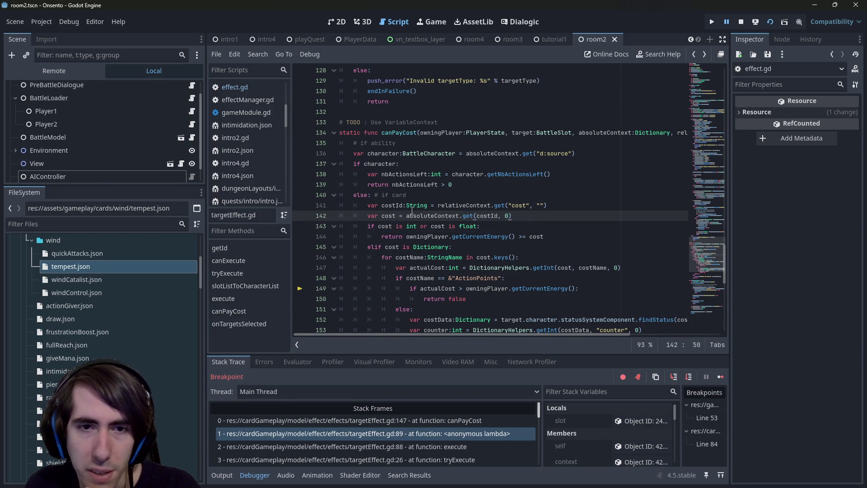
double_click(387, 216)
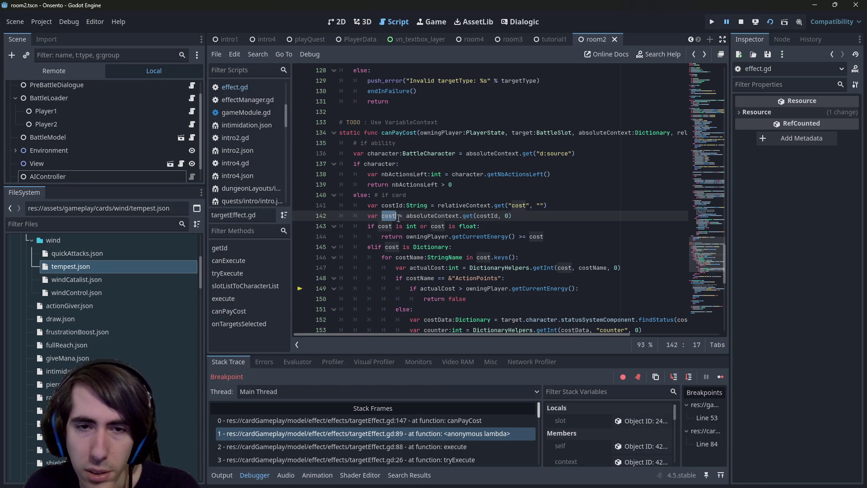
left_click(739, 22)
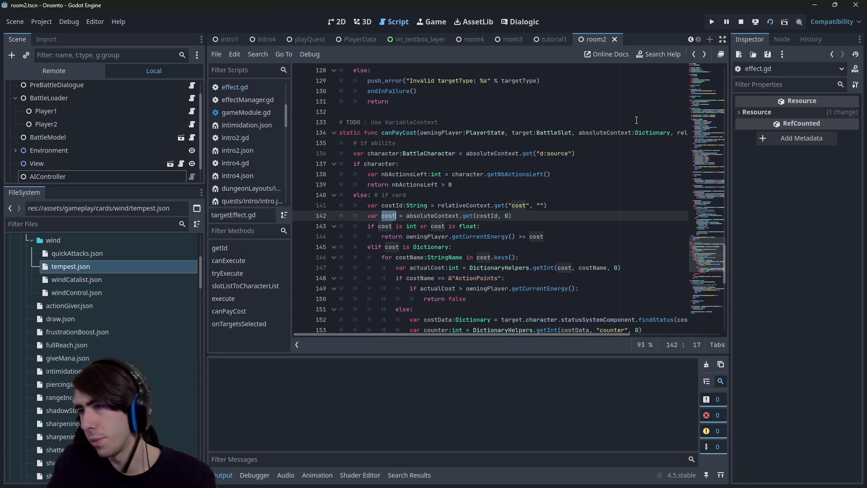
Rerun the game, play Motivation and Sharpening on the second character, and end the turn.
key("F5")
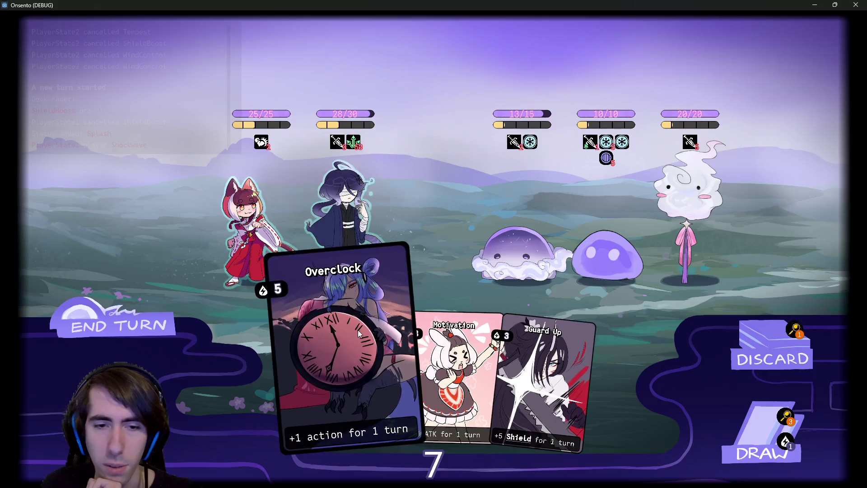
left_click_drag(432, 370, 355, 234)
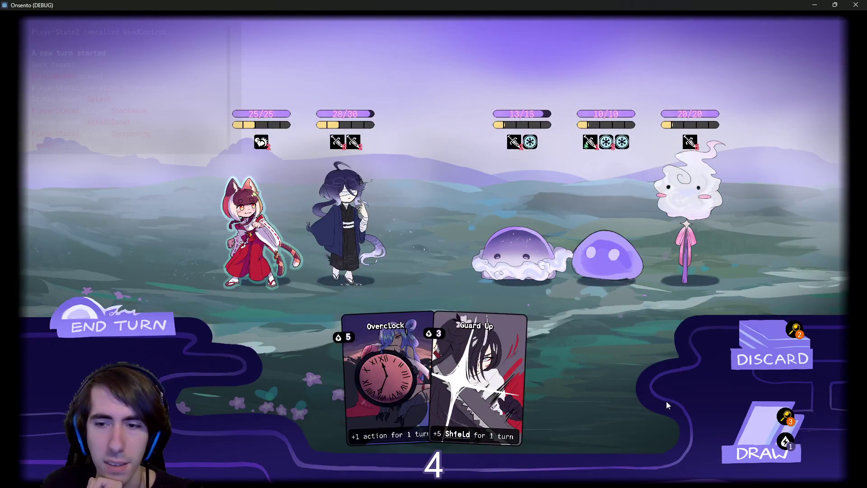
left_click(759, 437)
mouse_move(519, 375)
left_mouse_down()
mouse_move(427, 267)
mouse_move(346, 225)
left_mouse_up()
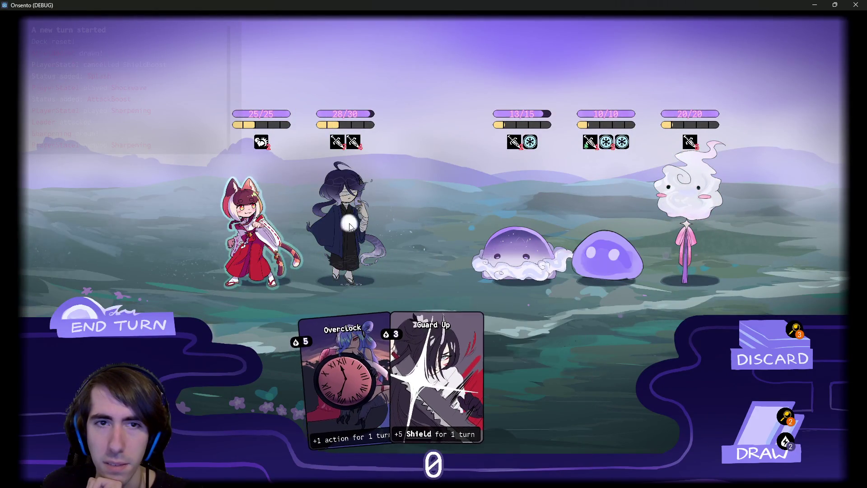
left_click(132, 316)
left_click(132, 316)
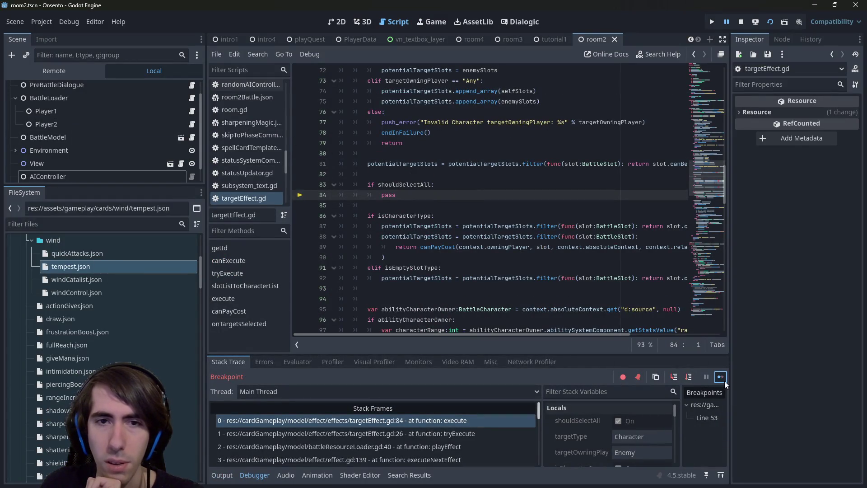
Add a breakpoint on targetEffect.gd line 84 and resume the game.
left_click(300, 194)
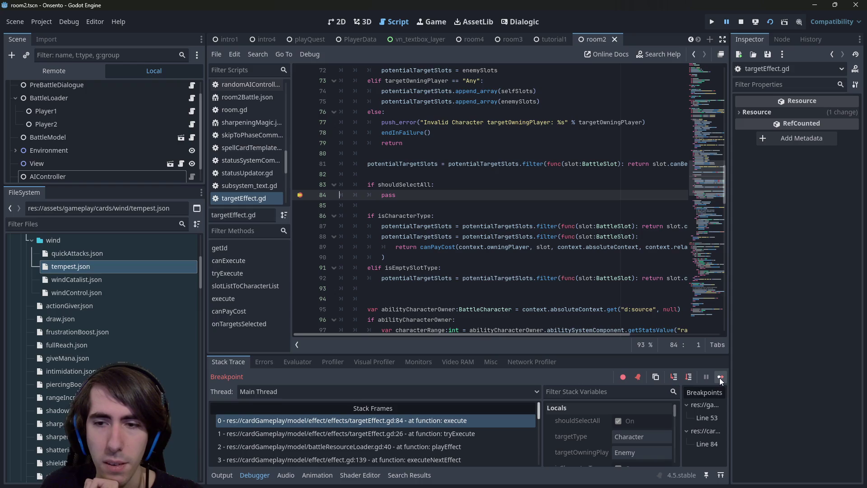
left_click(719, 378)
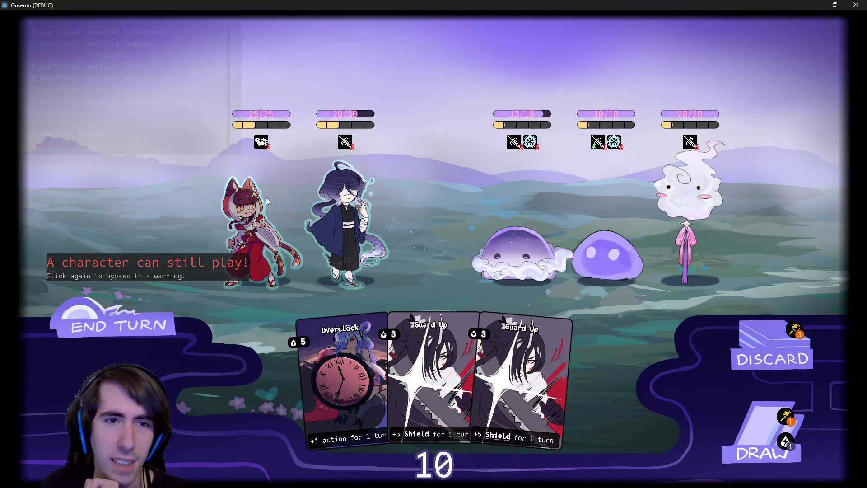
scroll(137, 79, "up", 3)
scroll(137, 79, "up", 2)
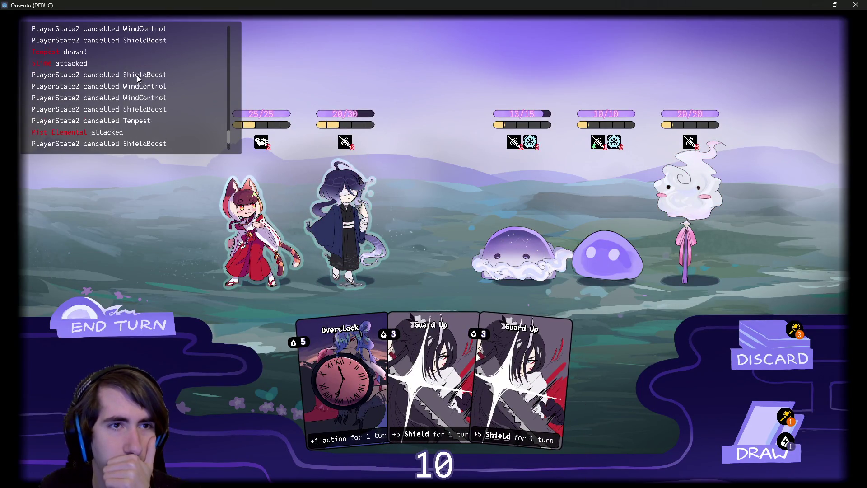
scroll(137, 75, "up", 4)
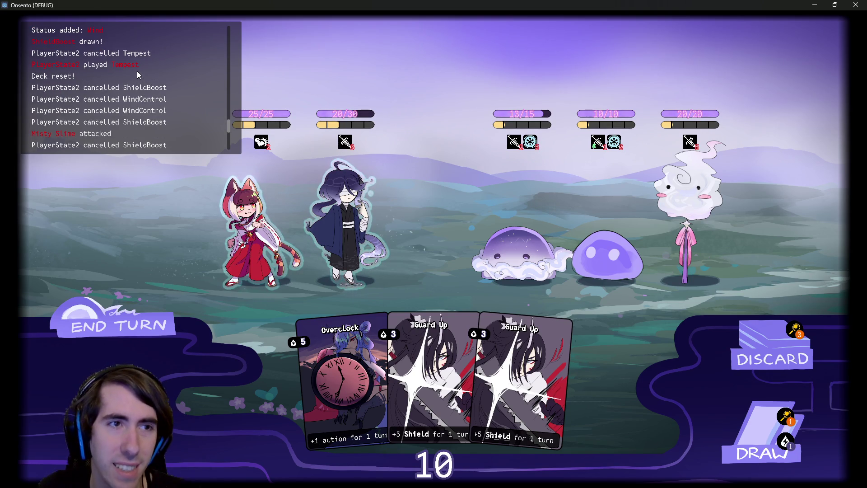
scroll(137, 71, "down", 3)
scroll(137, 71, "down", 5)
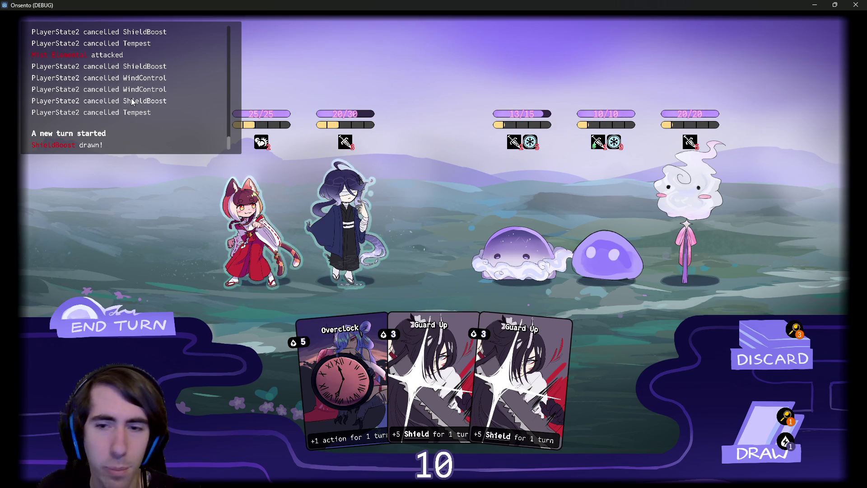
Play two Guard Up cards on the second ally, Intimidation on the first slime, ending turns.
mouse_move(505, 144)
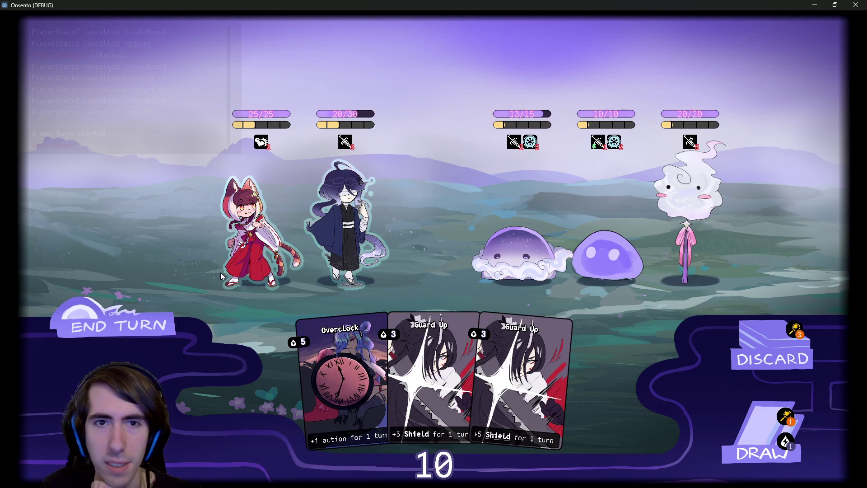
left_click_drag(519, 384, 406, 303)
left_click_drag(479, 379, 420, 289)
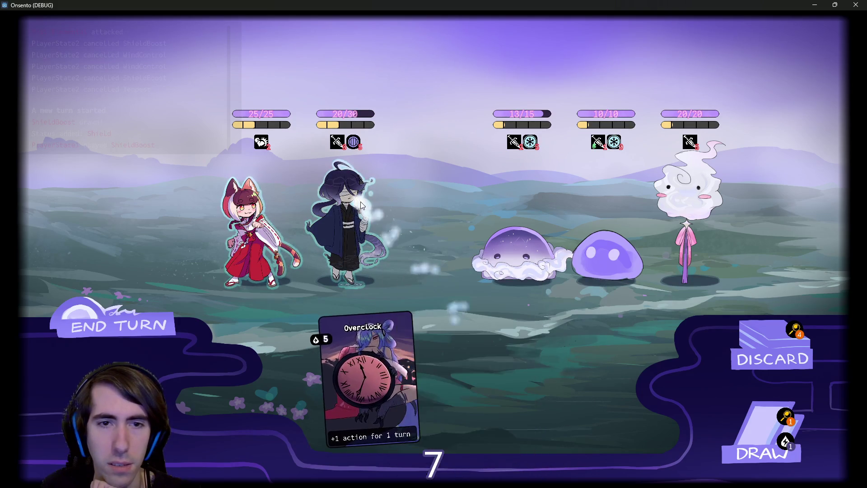
left_click(118, 325)
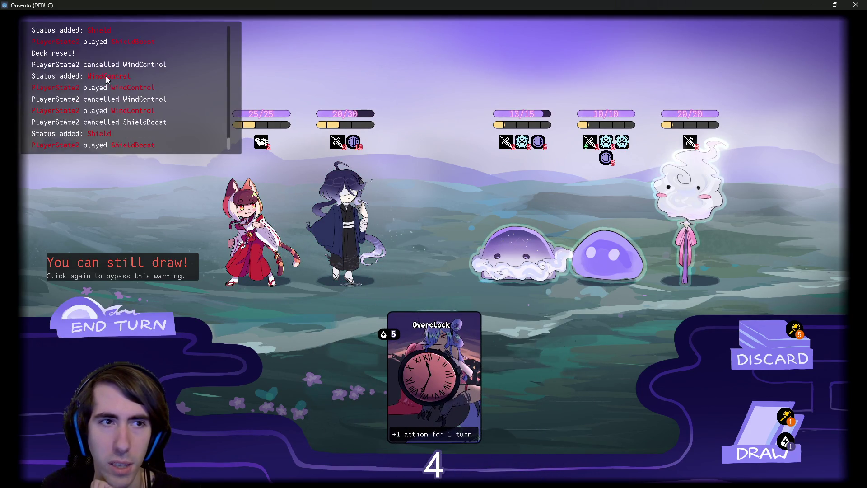
left_click_drag(505, 385, 519, 253)
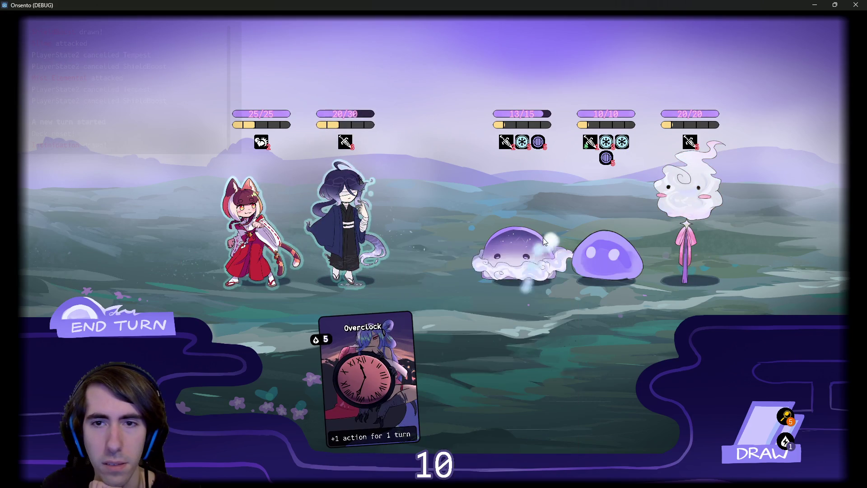
left_click(132, 325)
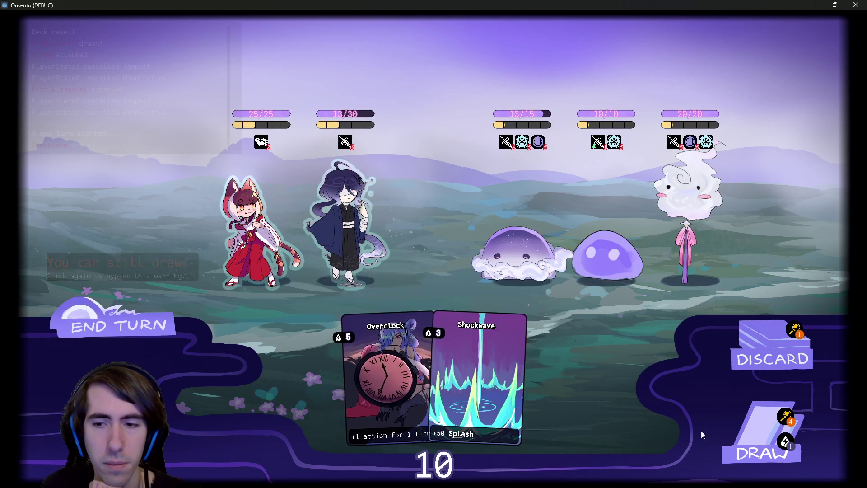
left_click(132, 326)
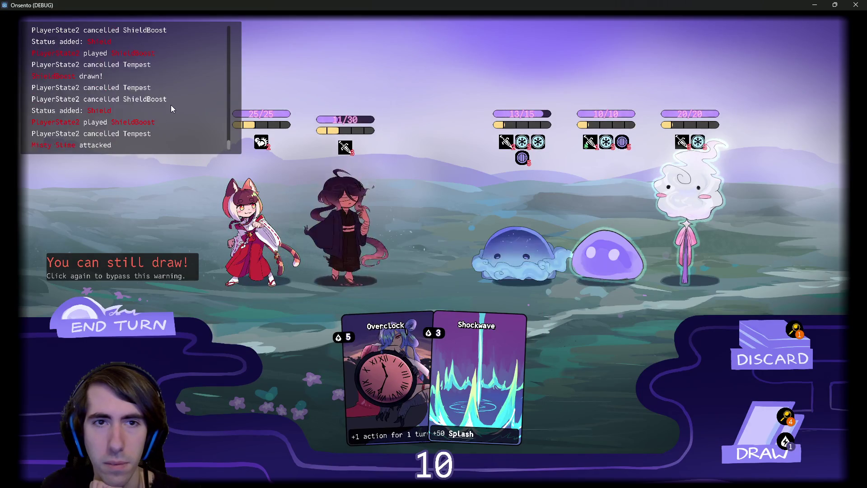
Play two Guard Up cards on the 5/30 ally, drawing one card, and end the turn.
left_click_drag(469, 346, 346, 226)
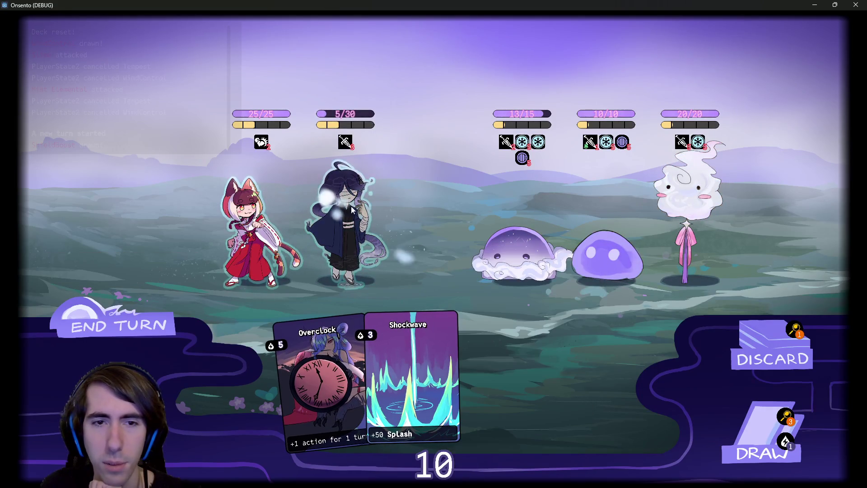
left_click(761, 434)
left_click_drag(544, 398, 343, 212)
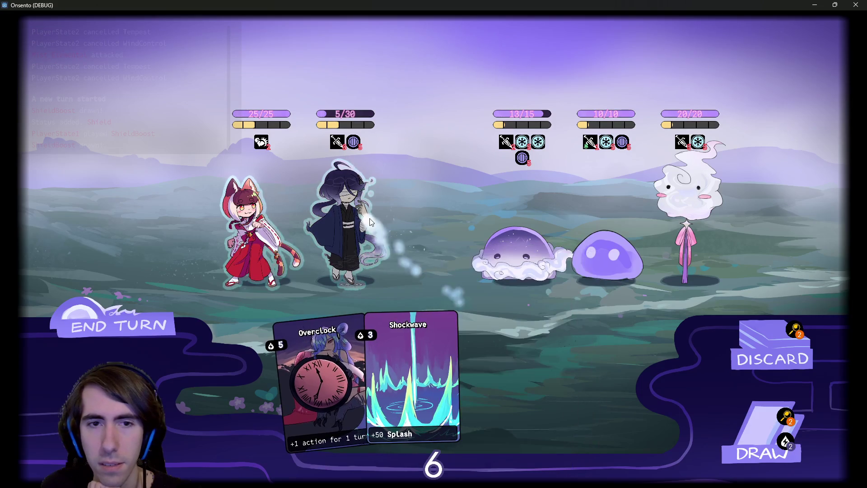
left_click(87, 321)
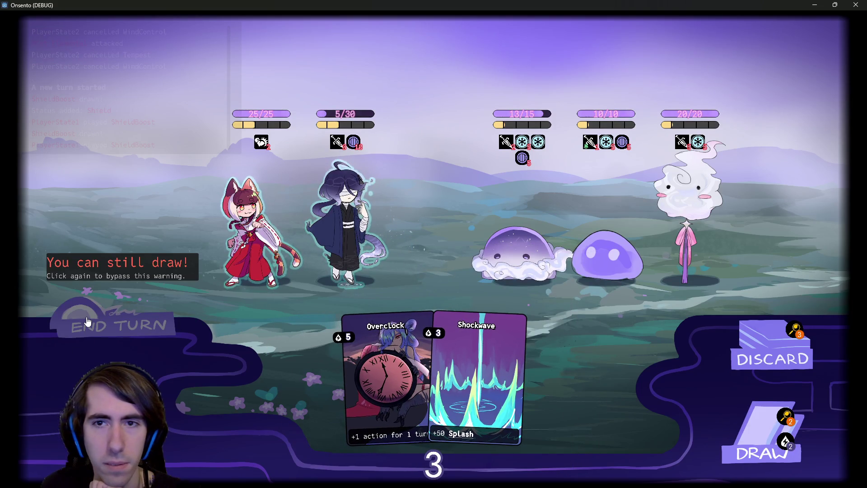
left_click(87, 321)
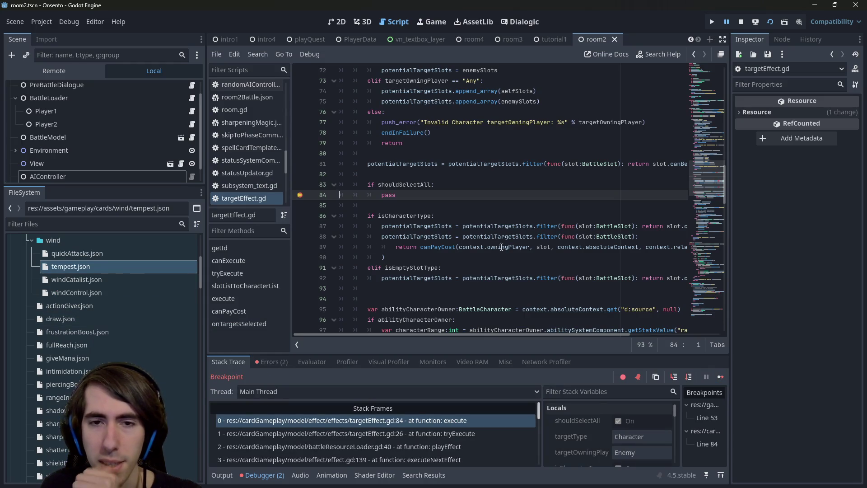
Step through execute from the line 84 breakpoint down to line 96.
left_click(687, 380)
left_click(687, 380)
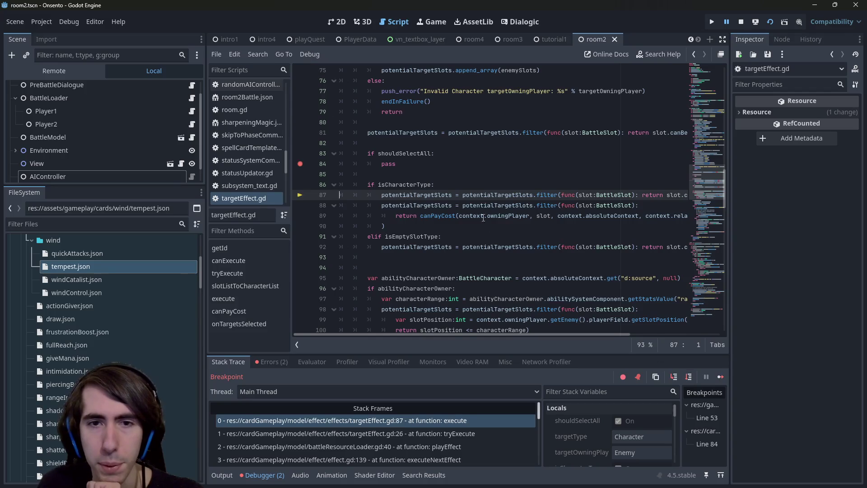
left_click(688, 377)
mouse_move(436, 185)
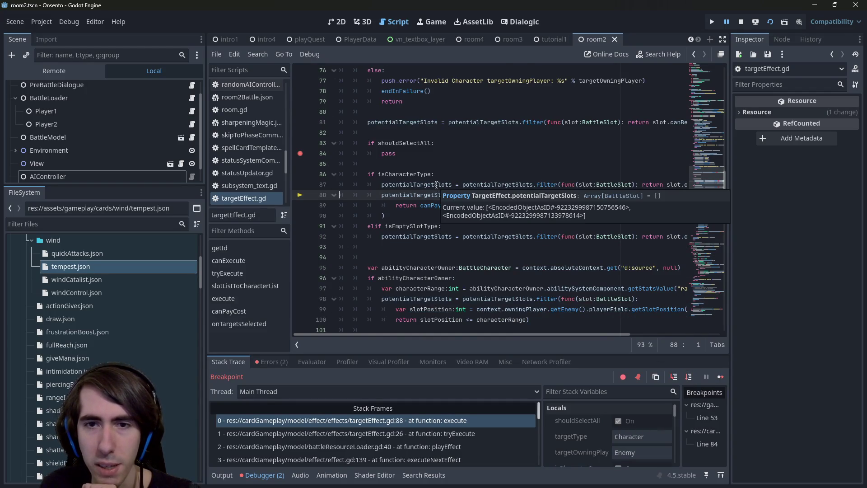
left_click(689, 377)
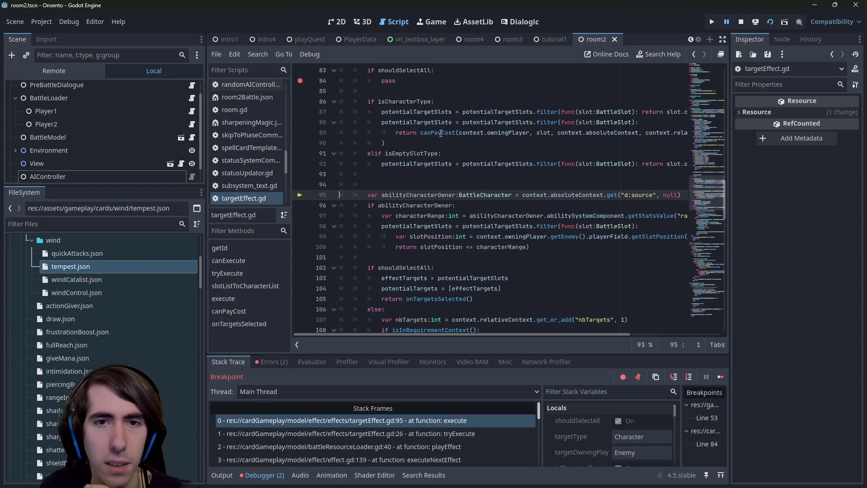
mouse_move(423, 124)
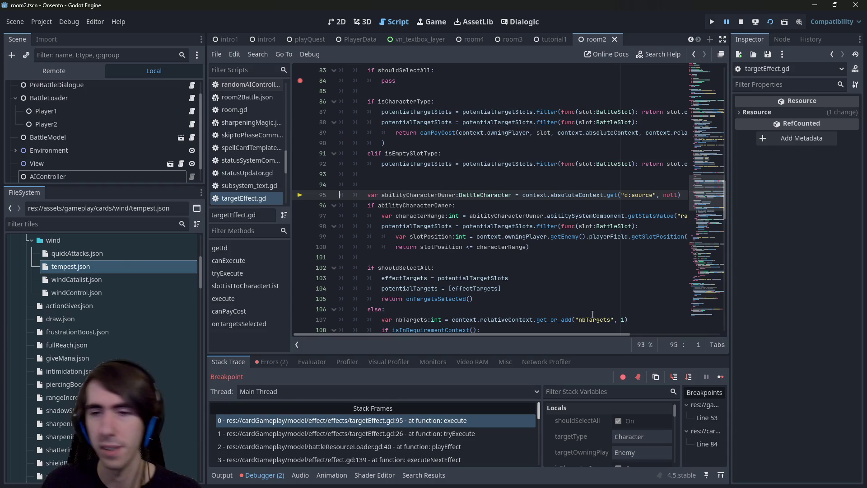
left_click(688, 377)
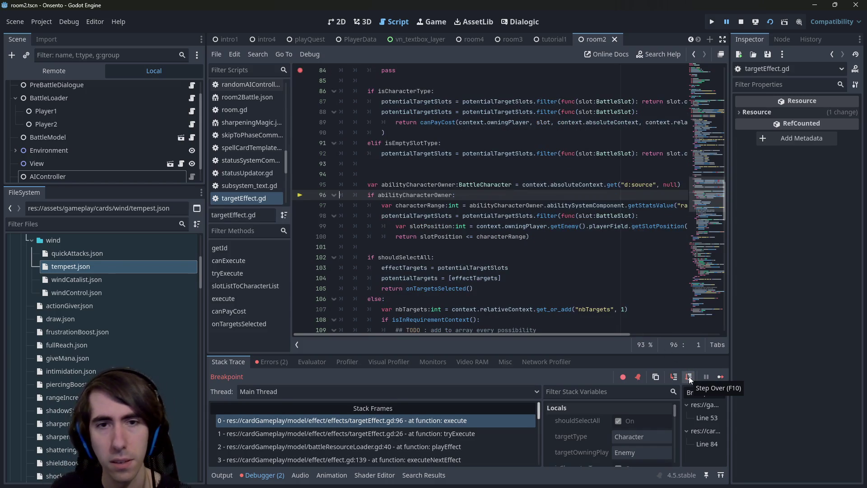
Check abilityCharacterOwner, step on to line 105, and step into onTargetsSelected.
mouse_move(424, 182)
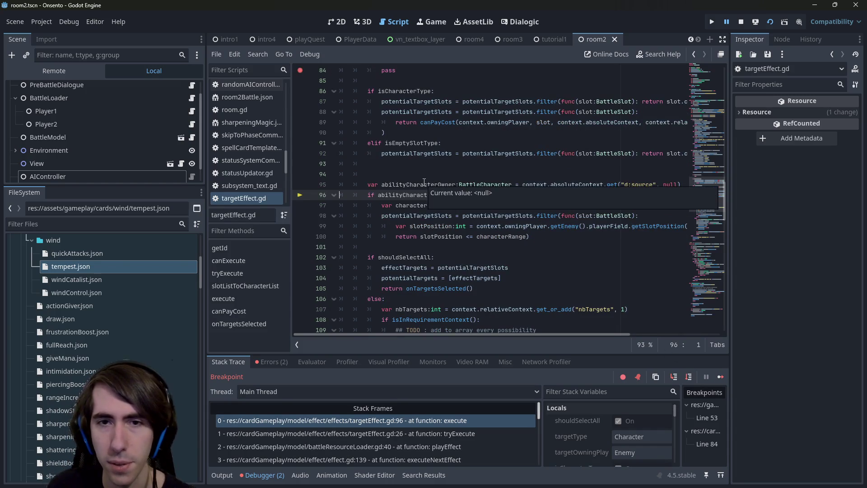
double_click(424, 183)
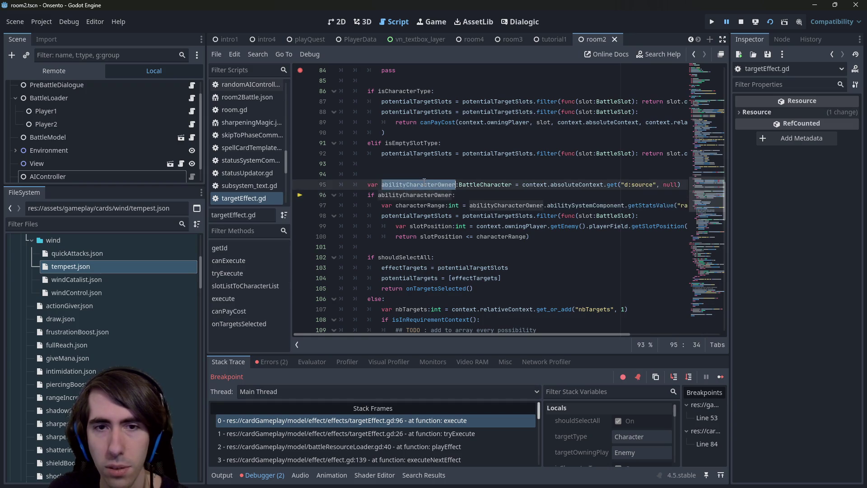
left_click(688, 376)
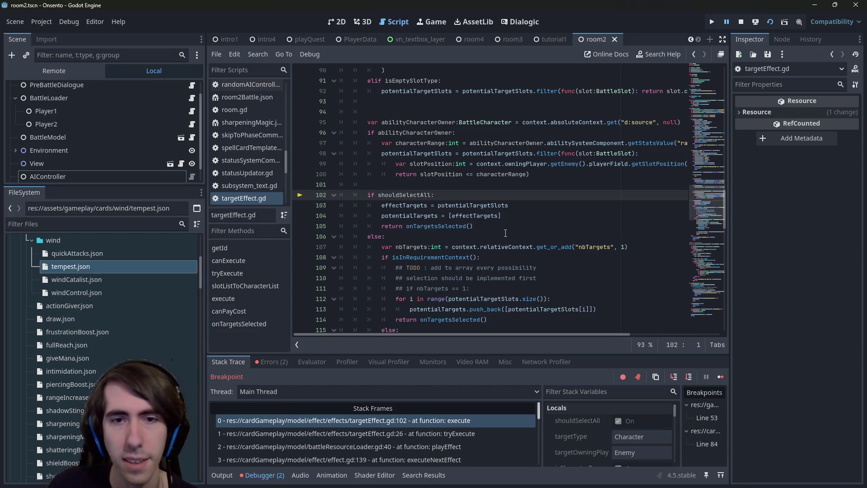
left_click(690, 379)
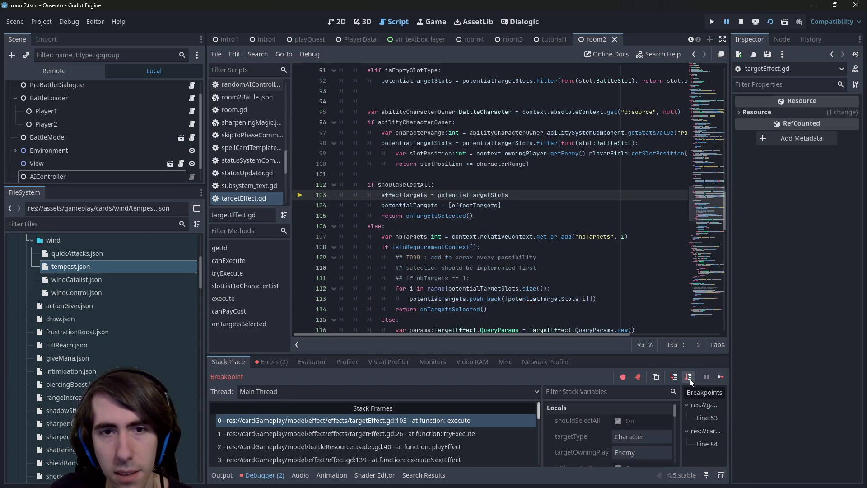
left_click(684, 377)
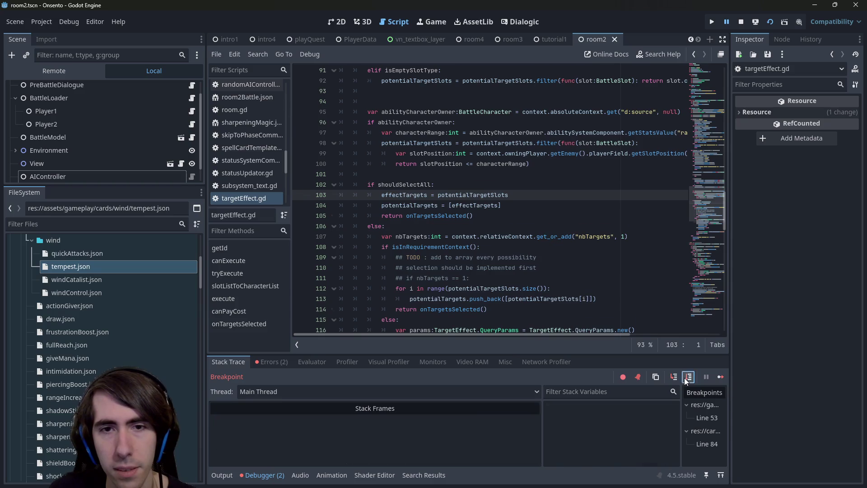
left_click(684, 378)
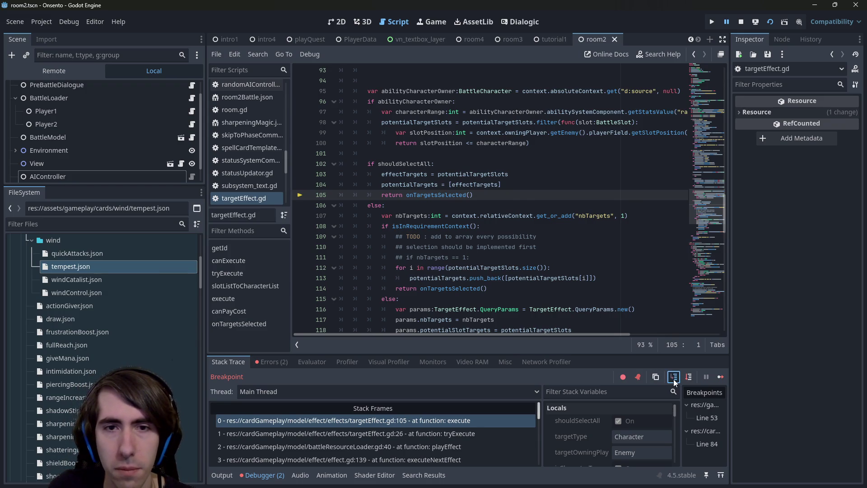
left_click(674, 382)
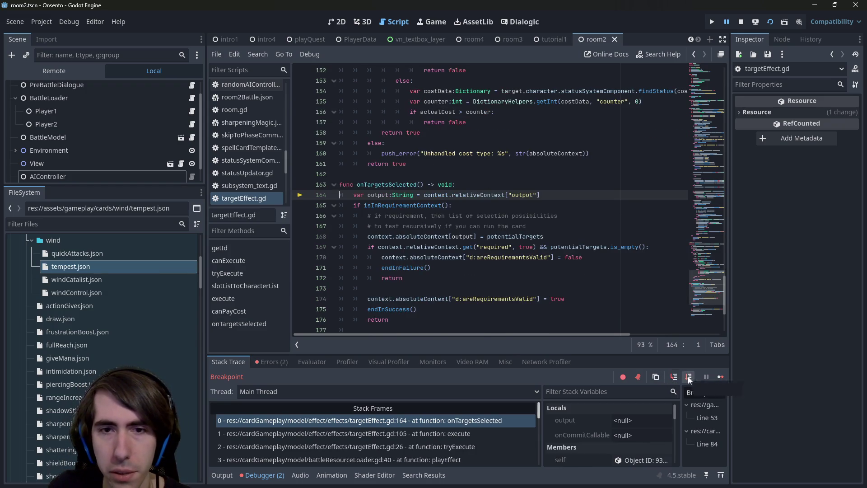
Step through onTargetsSelected past the requirement-context branch to line 183.
left_click(689, 379)
left_click(689, 378)
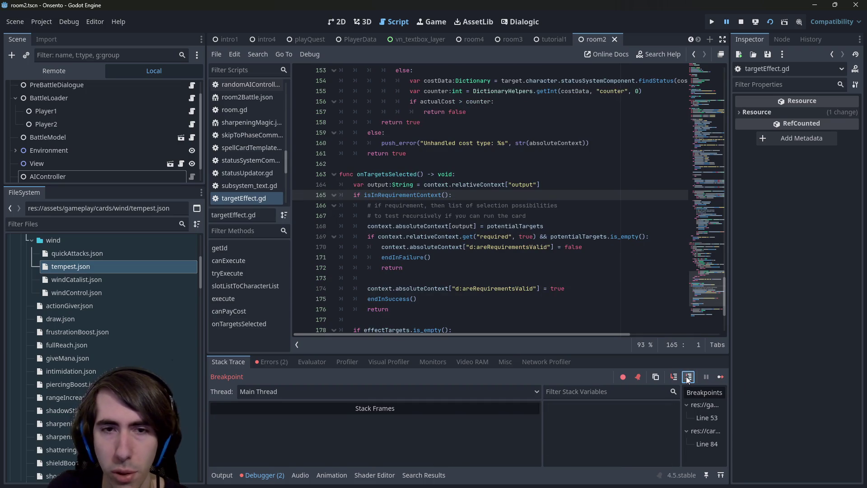
left_click(687, 375)
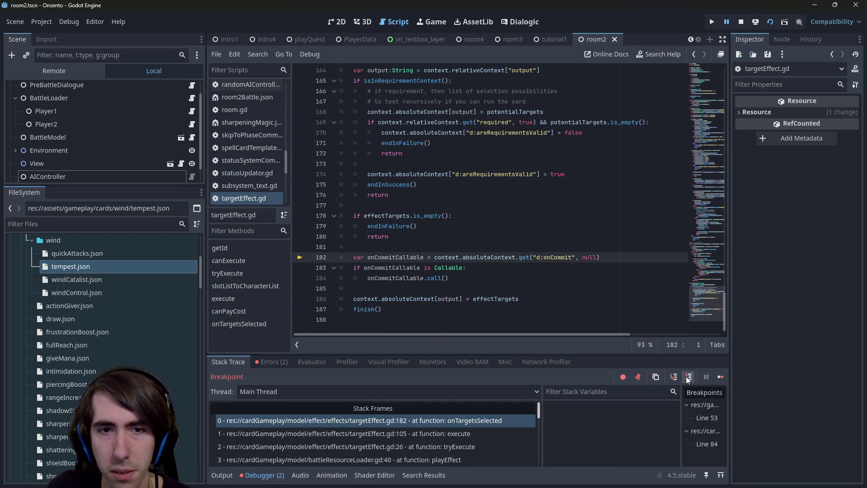
left_click(687, 378)
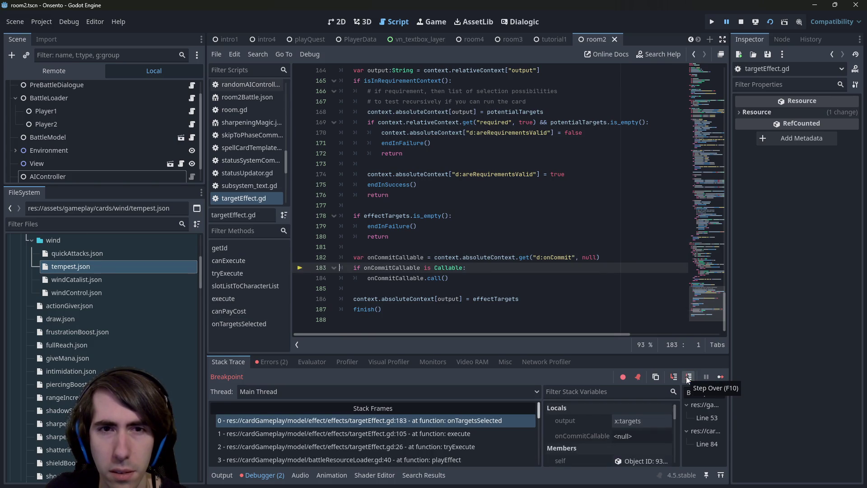
scroll(523, 292, "up", 3)
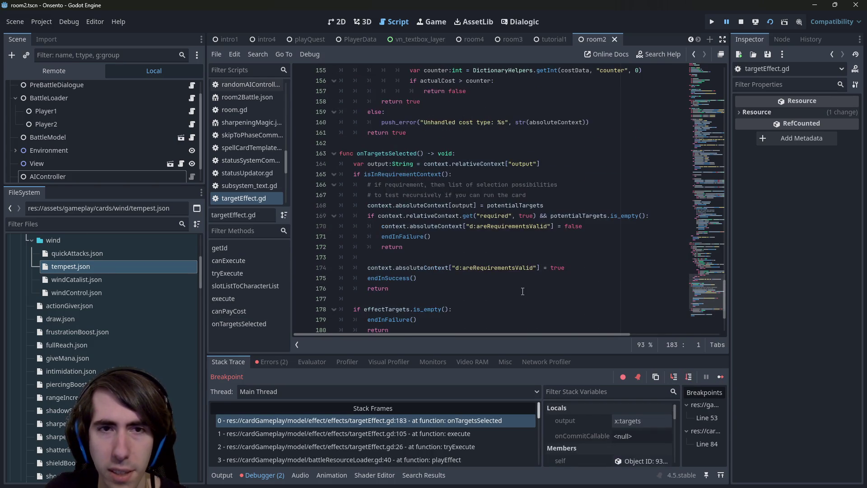
scroll(523, 291, "down", 3)
scroll(522, 291, "up", 19)
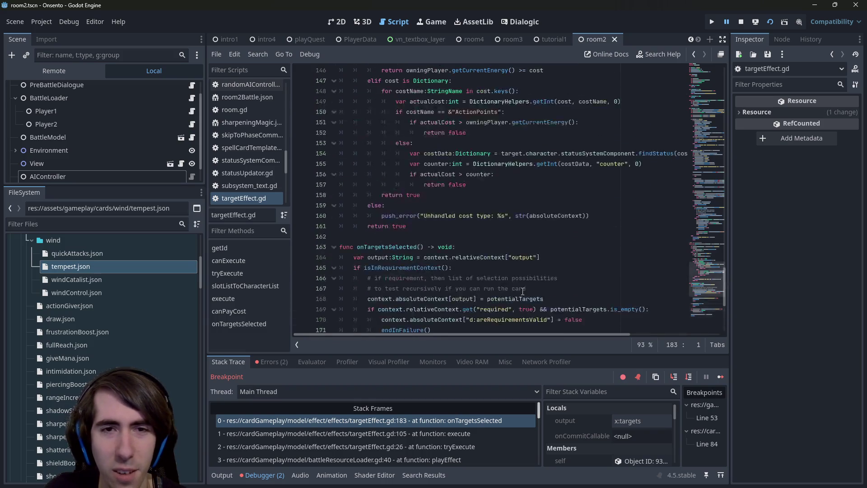
scroll(524, 282, "up", 20)
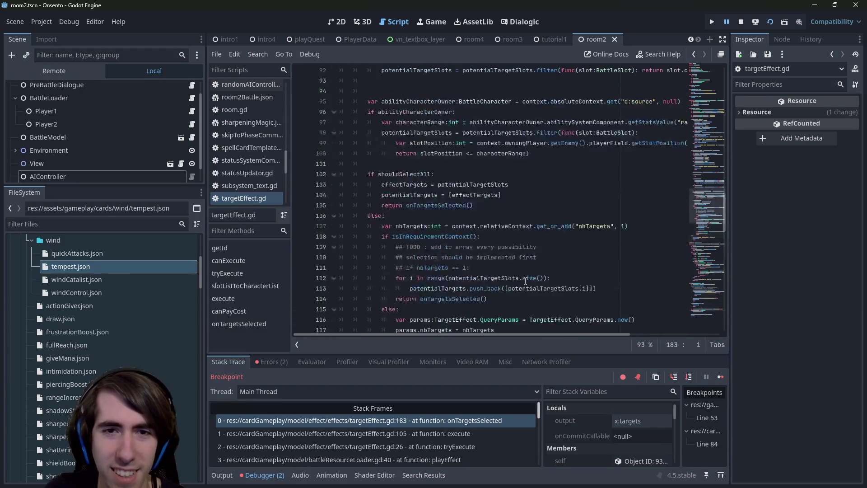
scroll(531, 269, "down", 20)
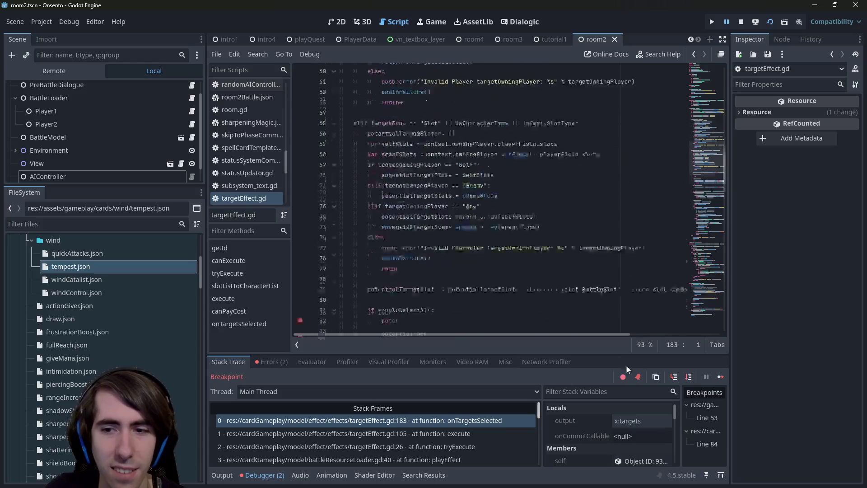
Advance to the finish() call on line 187 and step into finish.
left_click(689, 377)
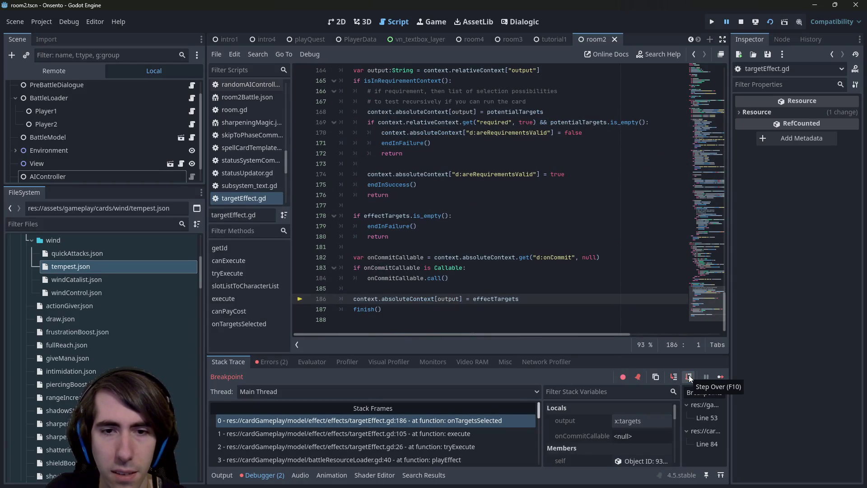
left_click(688, 376)
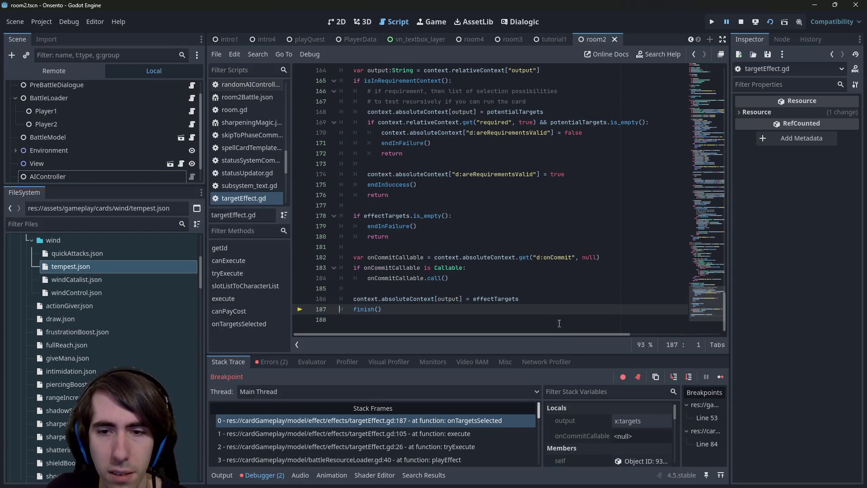
mouse_move(496, 298)
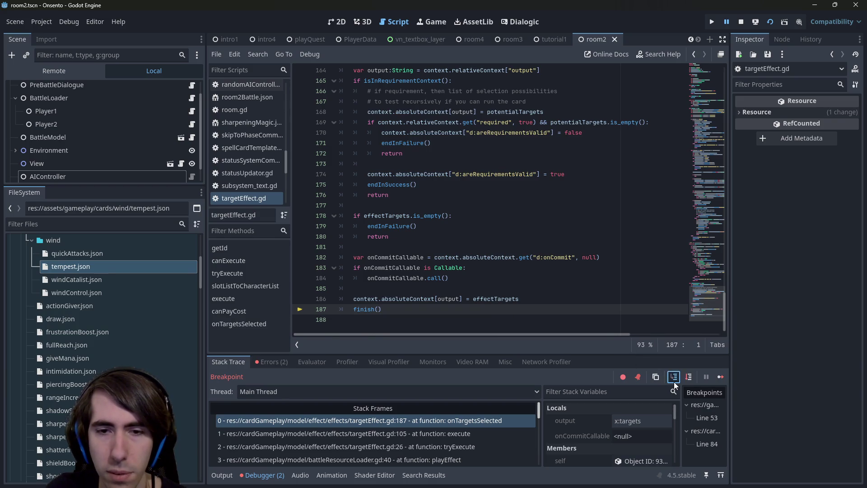
left_click(674, 379)
Open tempest.json and check its targets and the x:dealDamages reference.
scroll(260, 134, "up", 3)
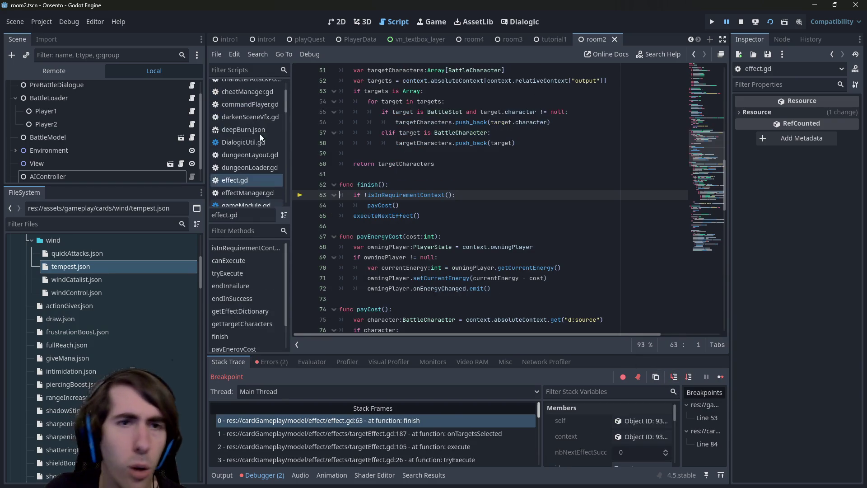
double_click(136, 266)
scroll(426, 308, "down", 4)
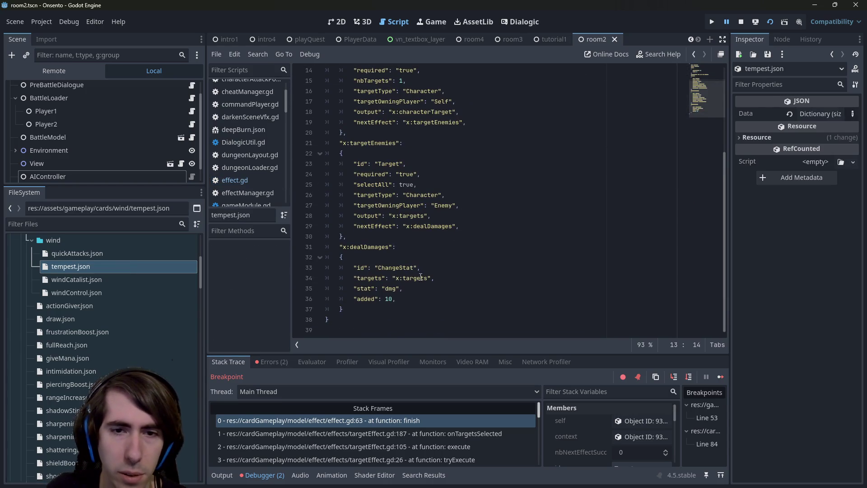
double_click(420, 277)
left_click(452, 226)
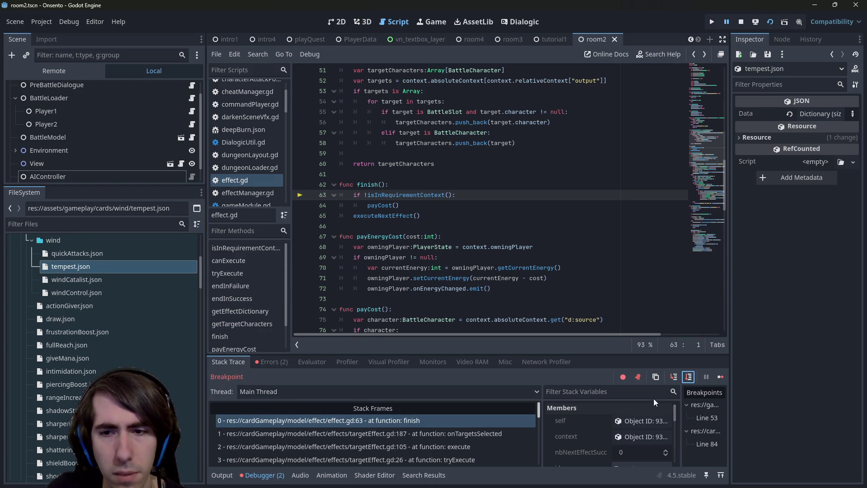
Step through payCost and the AI's queryTargets back to execute in targetEffect.gd.
left_click(689, 381)
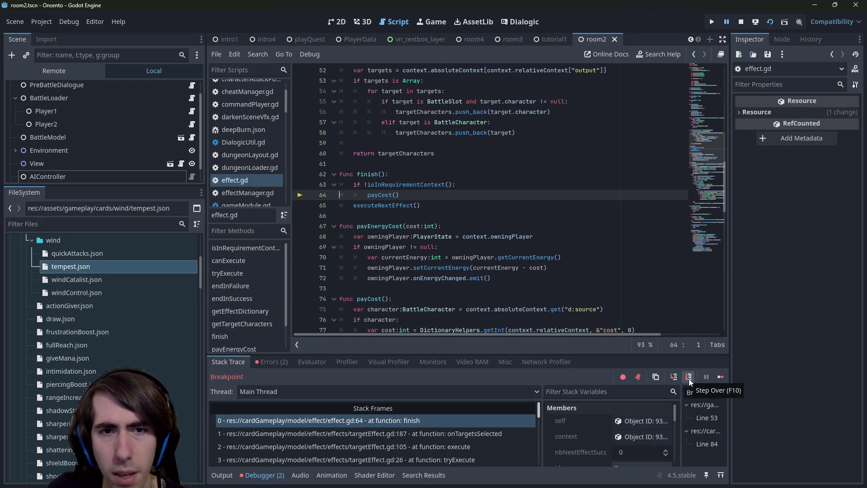
left_click(675, 376)
left_click(690, 378)
left_click(689, 376)
left_click(688, 376)
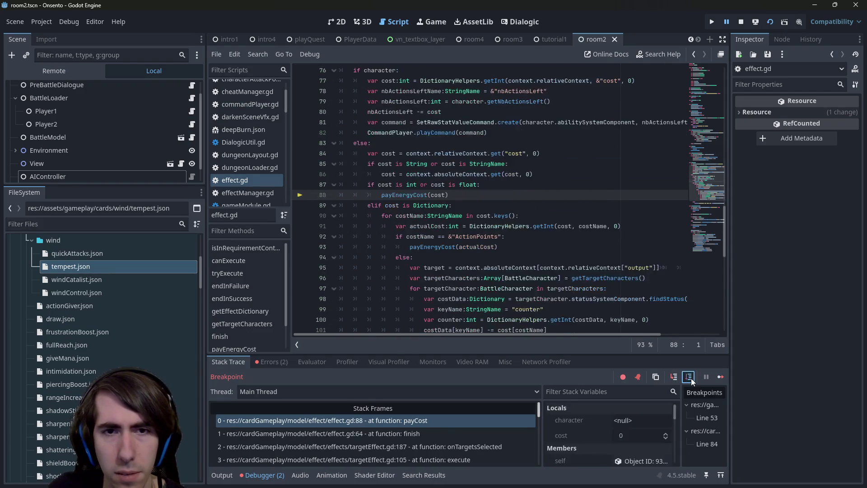
left_click(689, 377)
left_click(690, 378)
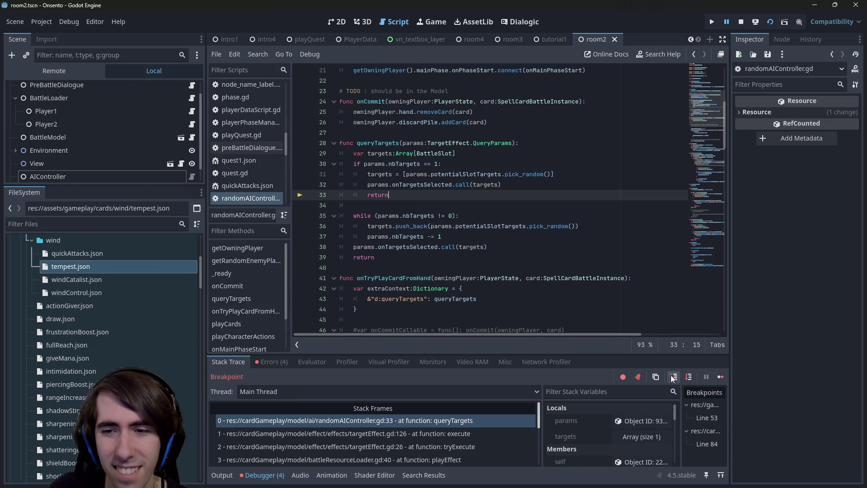
left_click(689, 378)
Remove and then restore the breakpoint on line 84.
scroll(594, 298, "up", 8)
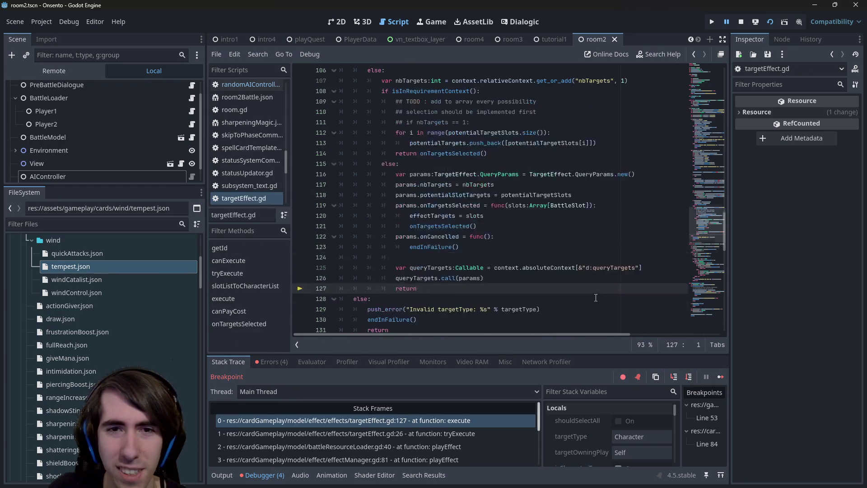
scroll(594, 297, "up", 7)
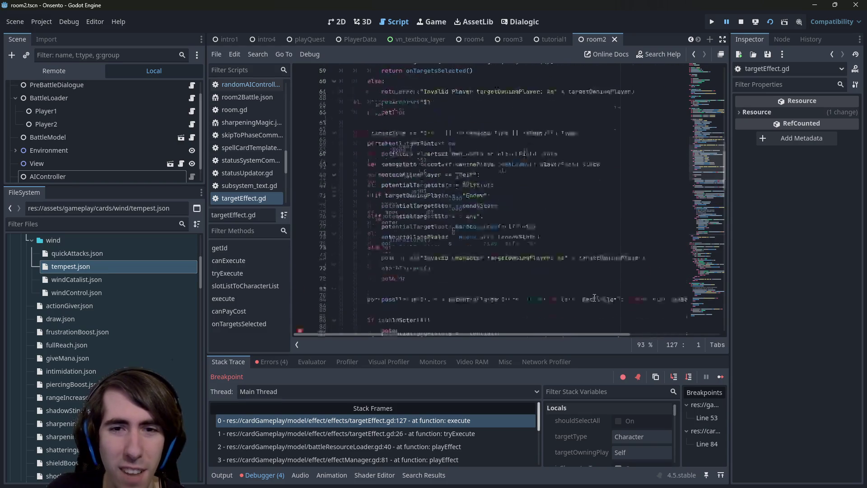
left_click(300, 247)
scroll(316, 217, "down", 2)
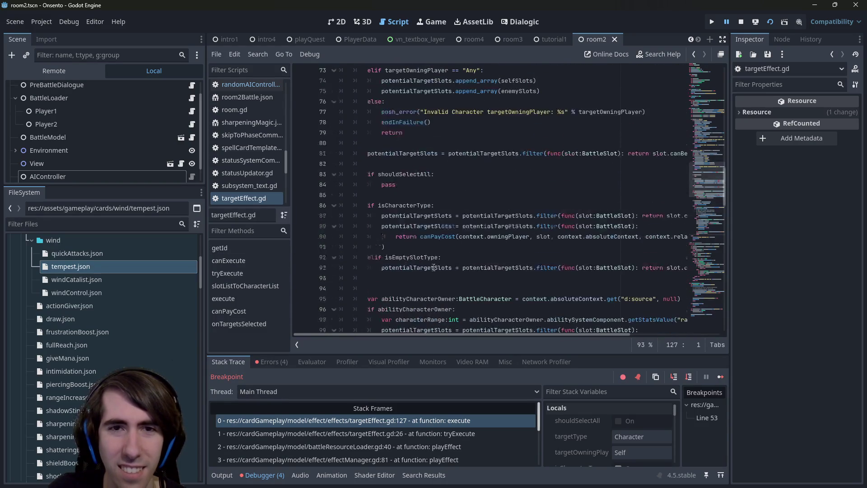
left_click(299, 186)
scroll(508, 243, "down", 12)
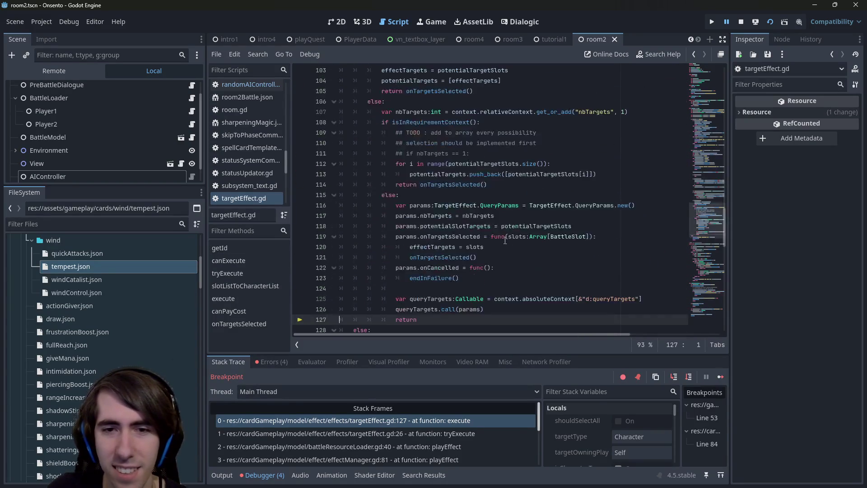
Step into effectManager's playEffect to line 82, then continue the game.
left_click(688, 376)
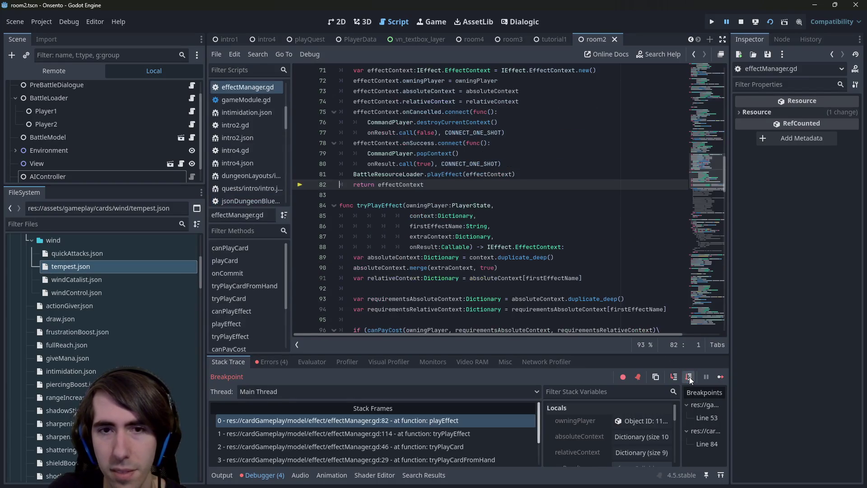
left_click(688, 376)
left_click(688, 376)
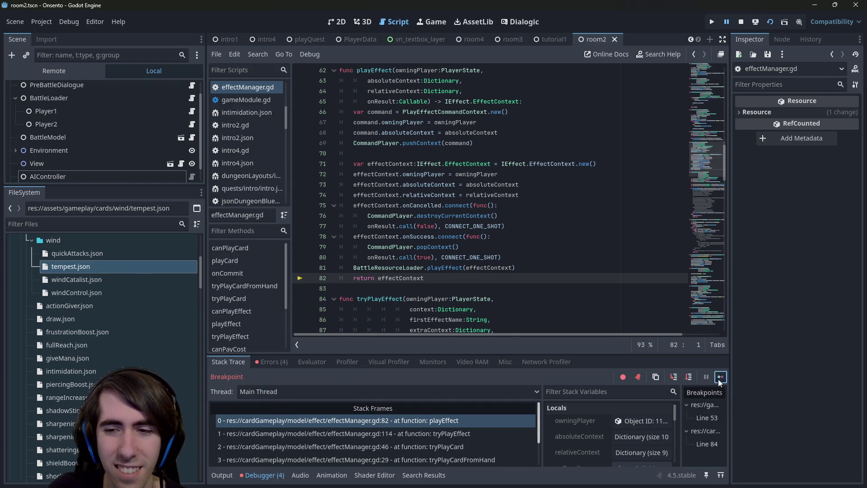
left_click(719, 377)
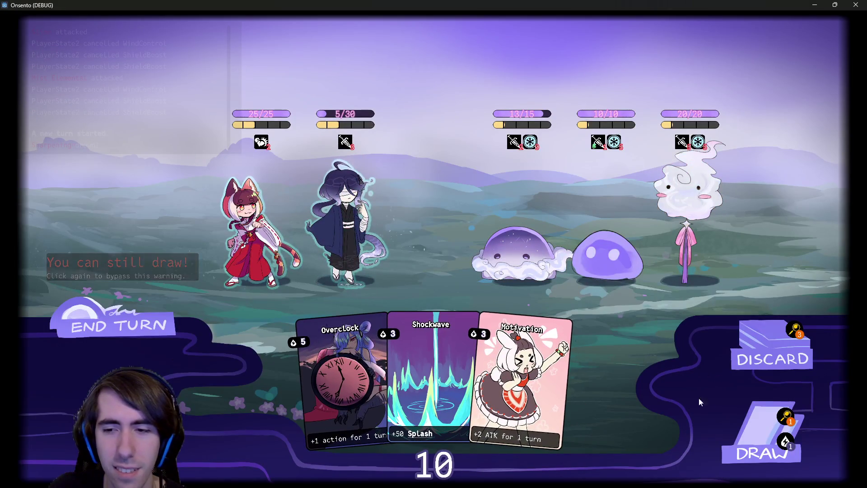
Play Guard Up to shield the dark-haired ally, then close the Onsento window.
left_click(606, 410)
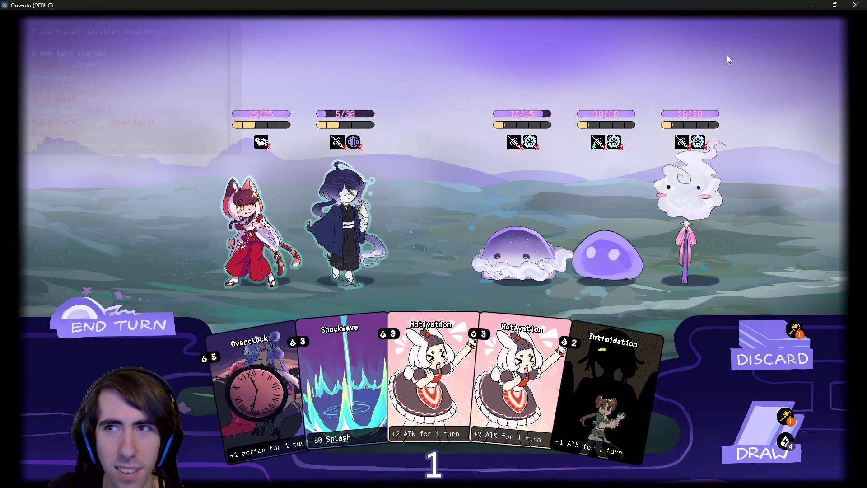
left_click(860, 5)
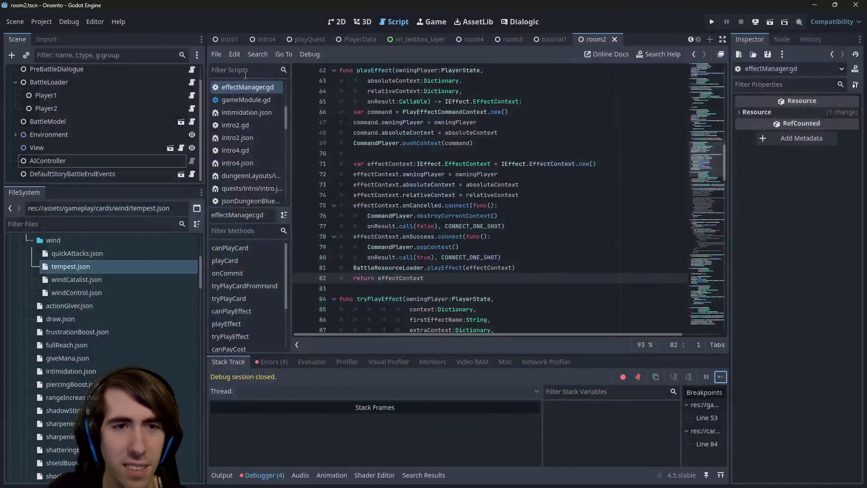
Tick Is Restart Allowed on the BattleModel node and rerun the room2 scene.
left_click(88, 163)
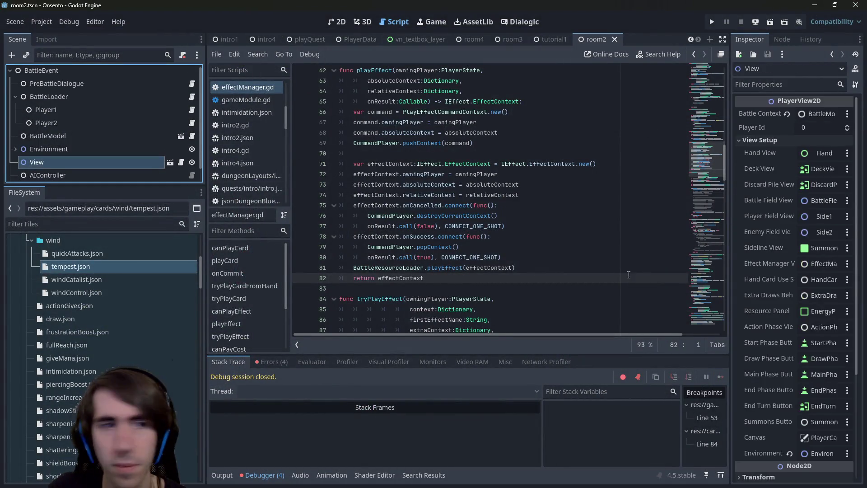
left_click(53, 96)
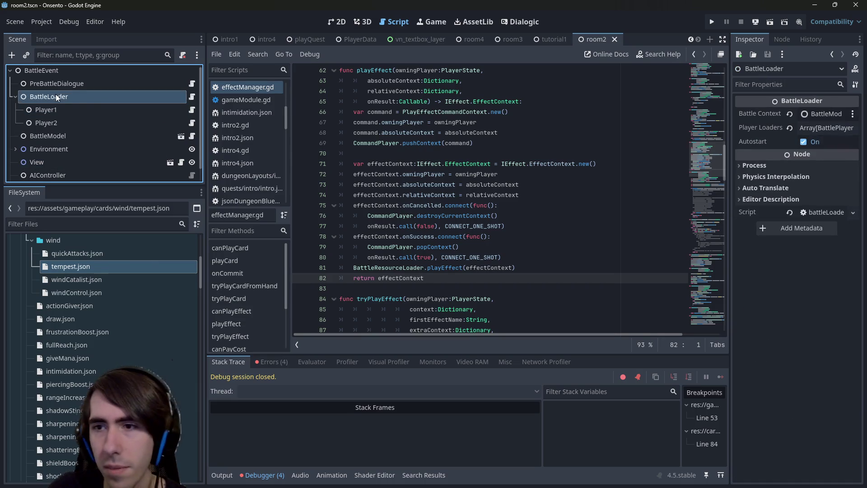
left_click(67, 136)
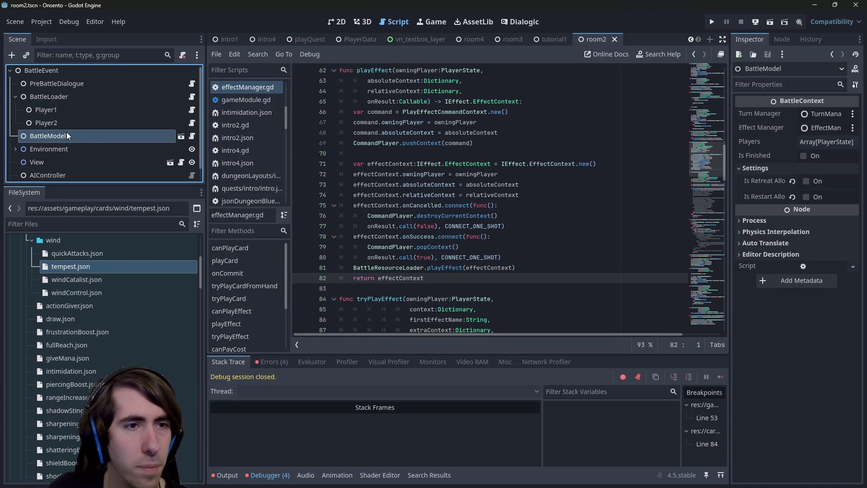
left_click(813, 201)
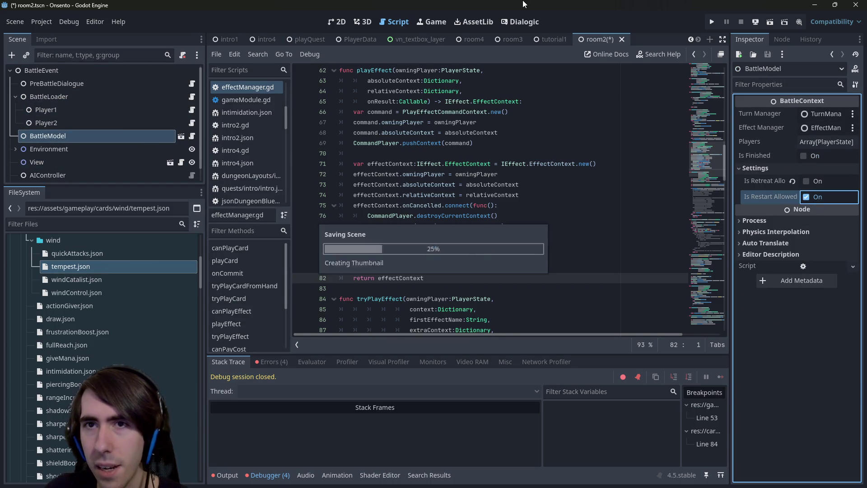
left_click(769, 22)
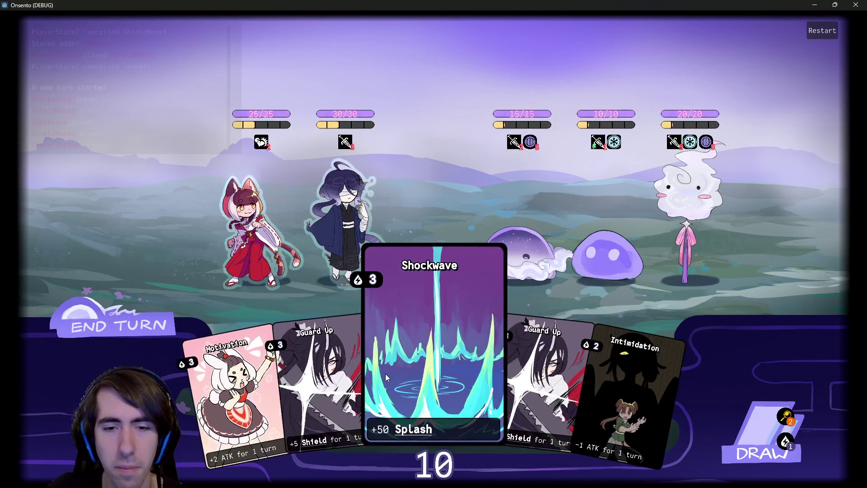
Play Guard Up on the second character, draw three cards, and try ending the turn.
left_click_drag(316, 361, 345, 217)
left_click(757, 445)
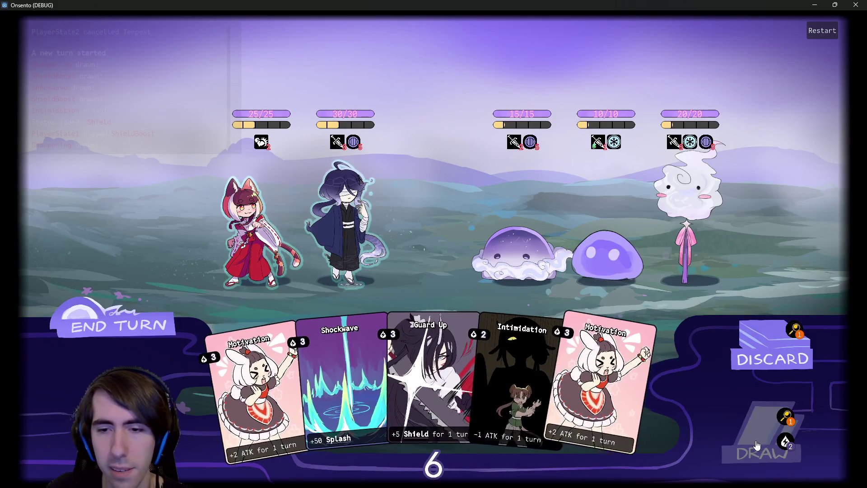
left_click(757, 445)
left_click(757, 445)
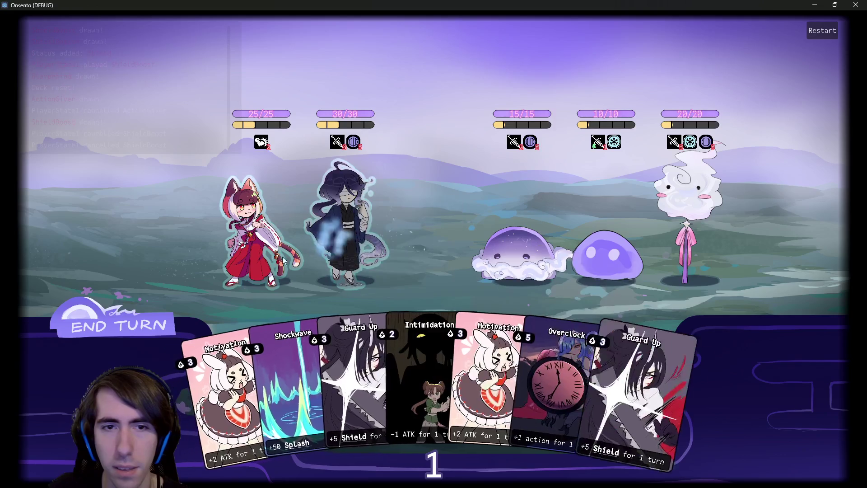
left_click(119, 321)
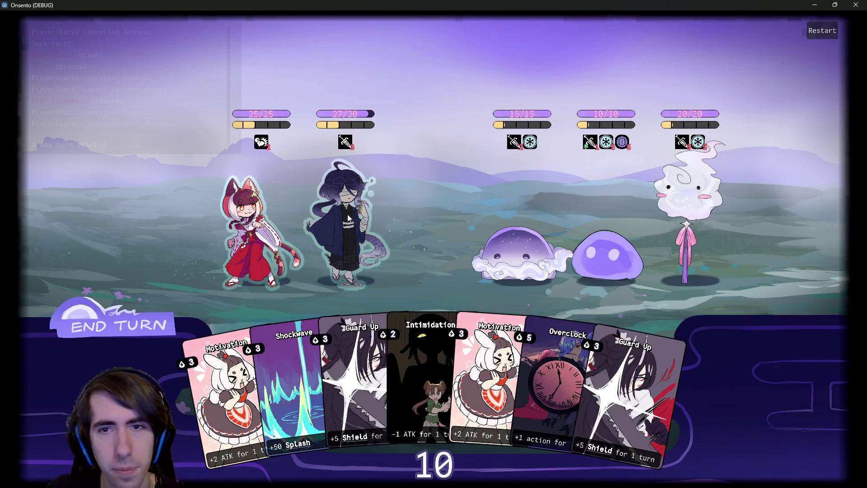
Unleash the cut-in attack, end the turn, and play a card to hit the breakpoint.
left_click(348, 218)
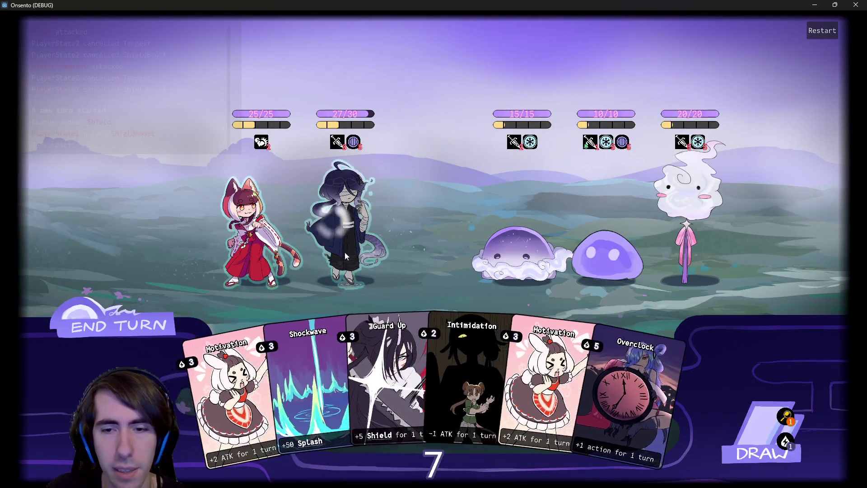
left_click(142, 305)
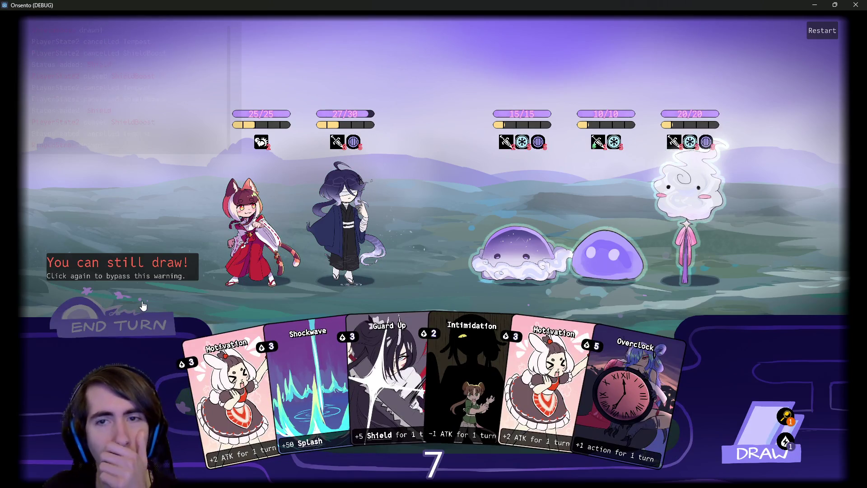
left_click(142, 305)
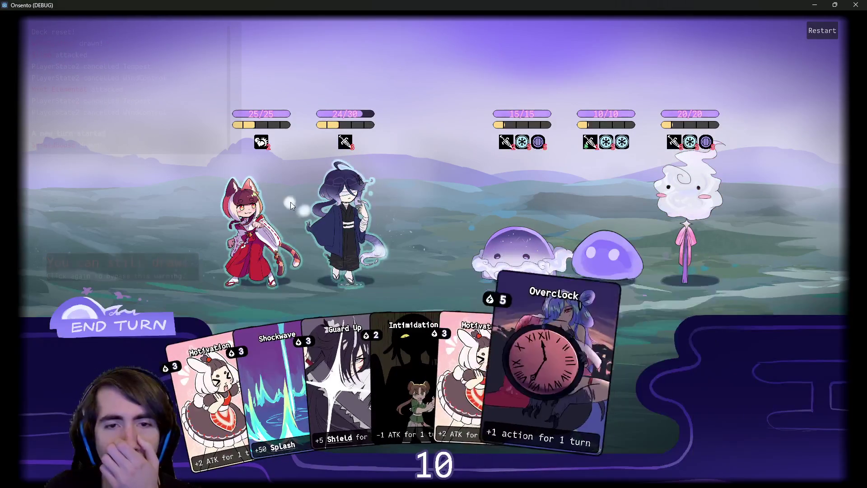
left_click(135, 318)
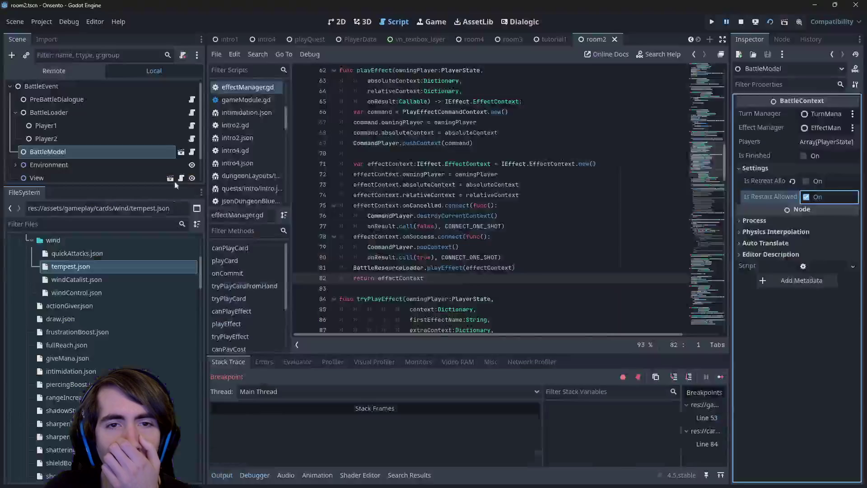
Step from the line-84 breakpoint in targetEffect.gd through the targeting code into the select-all branch.
left_click(688, 377)
left_click(687, 377)
left_click(687, 377)
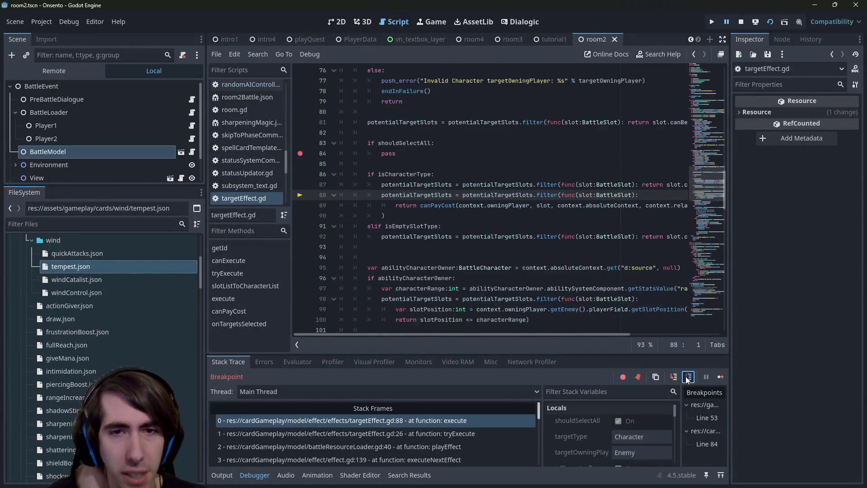
left_click(687, 377)
left_click(687, 377)
left_click(687, 377)
left_click(687, 377)
left_click(687, 377)
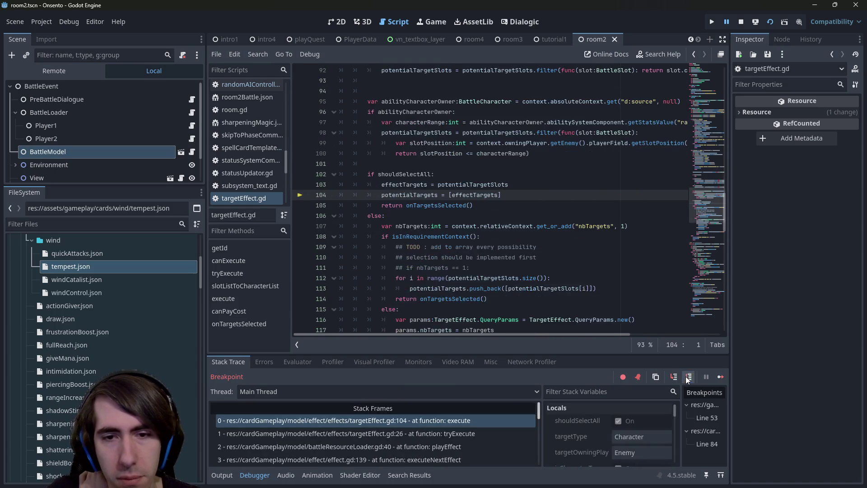
left_click(687, 377)
Step into onTargetsSelected, past the empty-targets and onCommit checks, and into finish() in effect.gd.
left_click(673, 377)
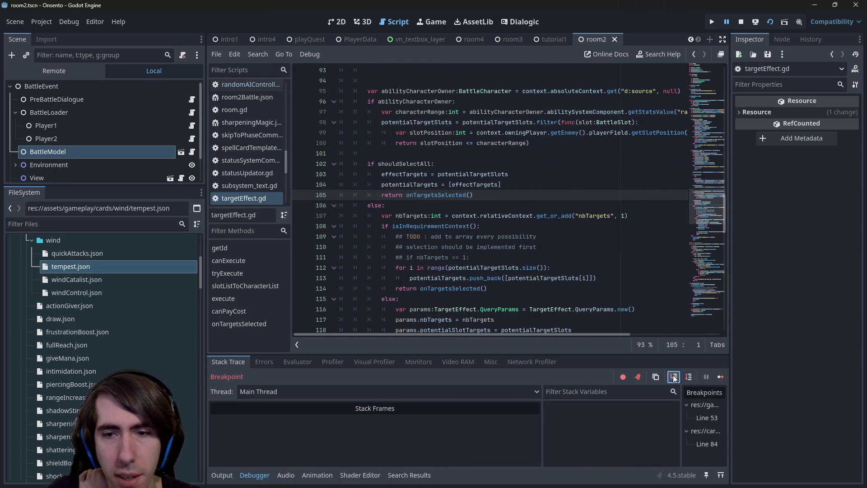
left_click(692, 379)
left_click(692, 379)
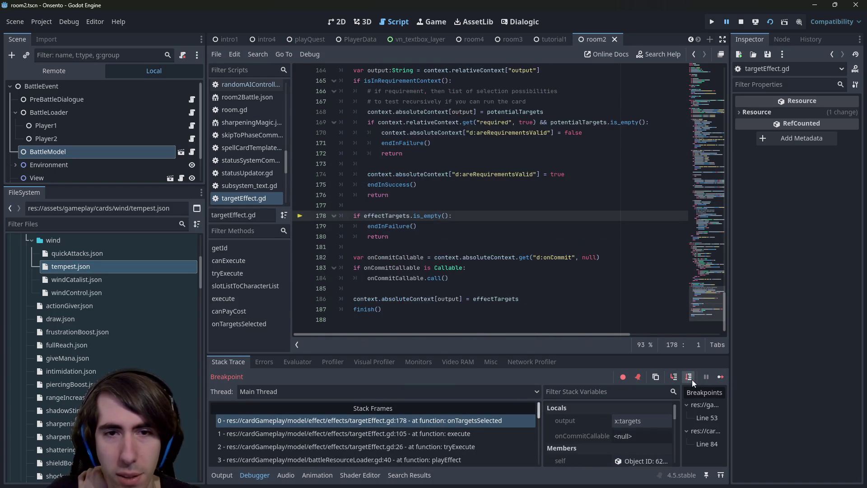
left_click(691, 379)
left_click(691, 379)
left_click(690, 379)
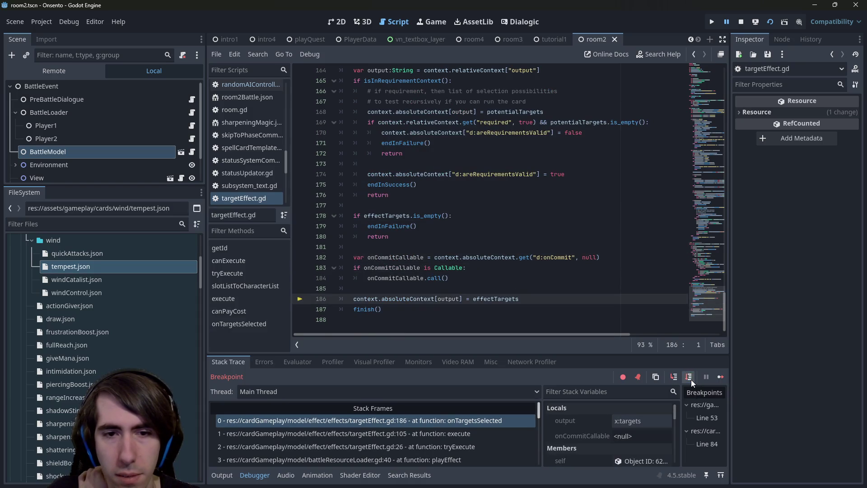
left_click(691, 379)
left_click(676, 378)
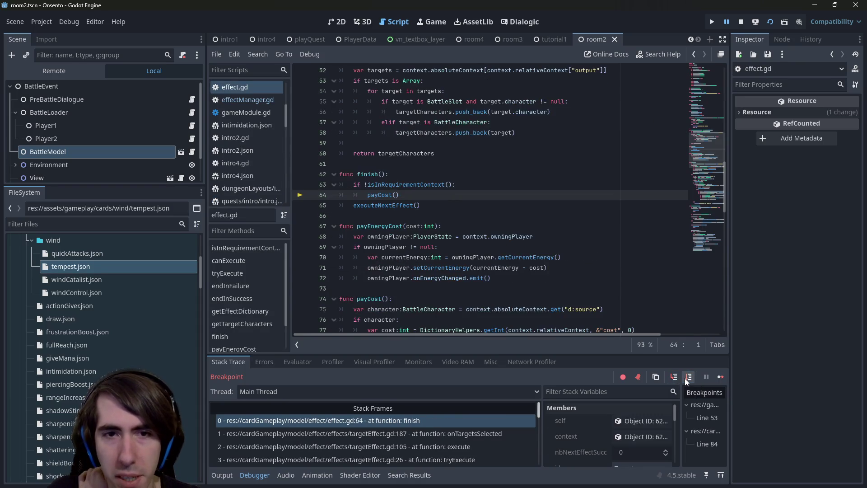
Step past payCost into executeNextEffect and through the nextEffect checks to building nextEffectContexts.
left_click(685, 379)
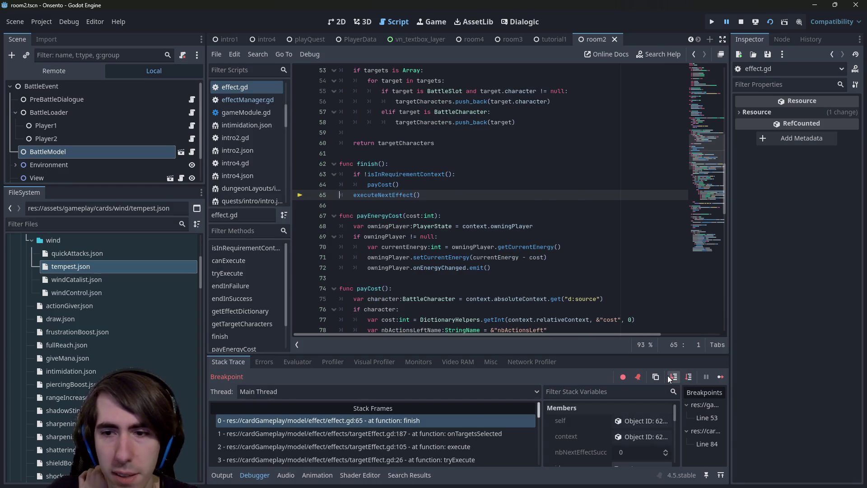
left_click(673, 376)
left_click(689, 379)
left_click(689, 378)
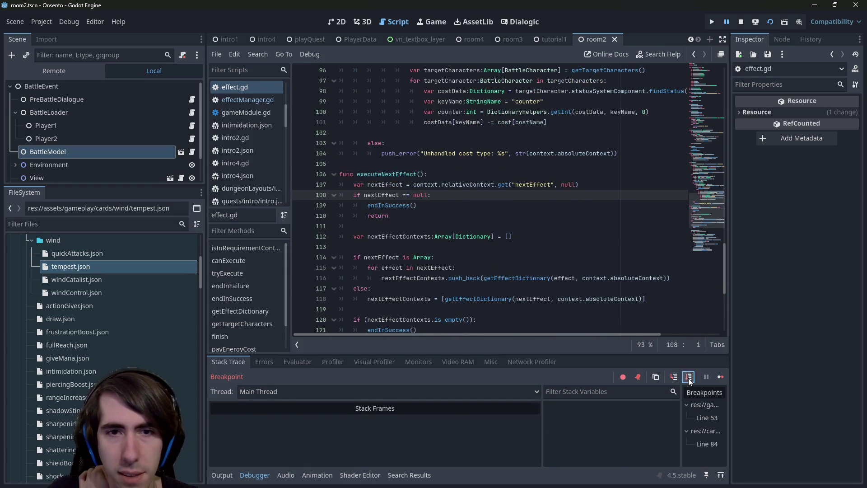
left_click(688, 378)
left_click(689, 379)
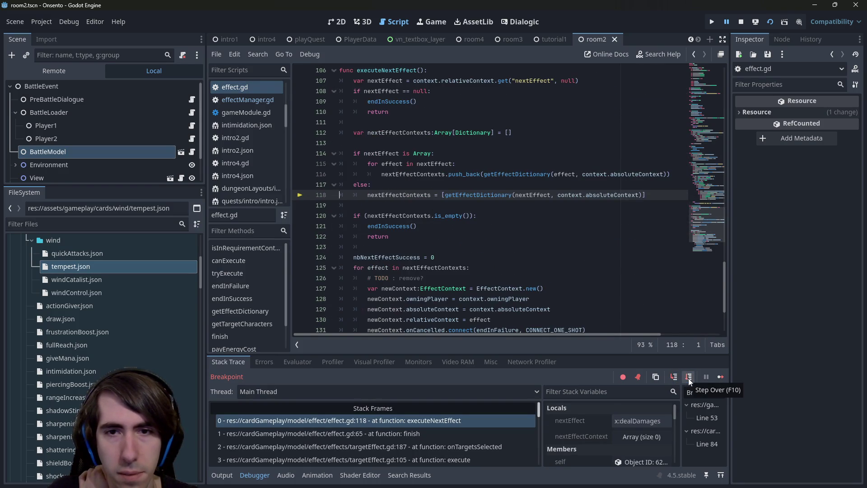
left_click(688, 377)
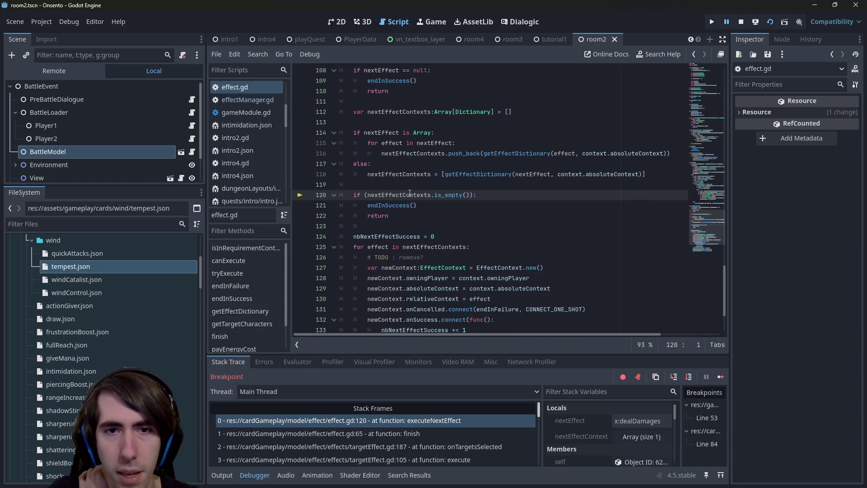
Step through the loop's new-context setup and callbacks into playEffect in battleResourceLoader.gd line 38.
mouse_move(403, 172)
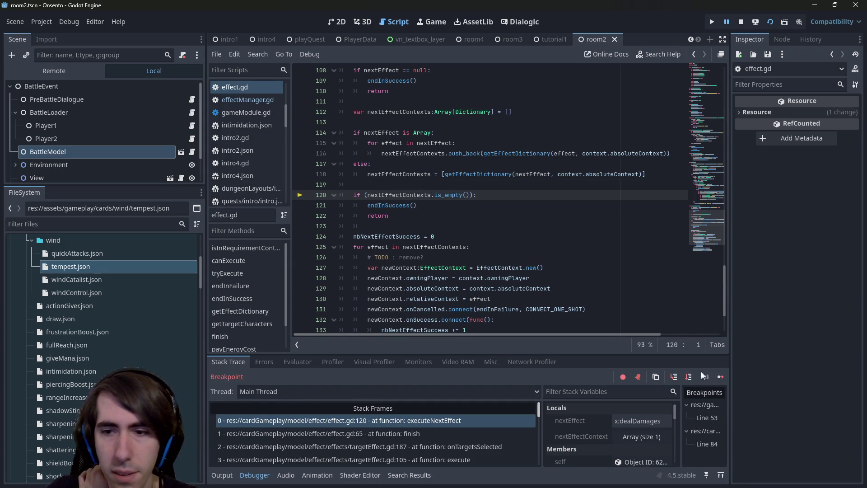
left_click(689, 377)
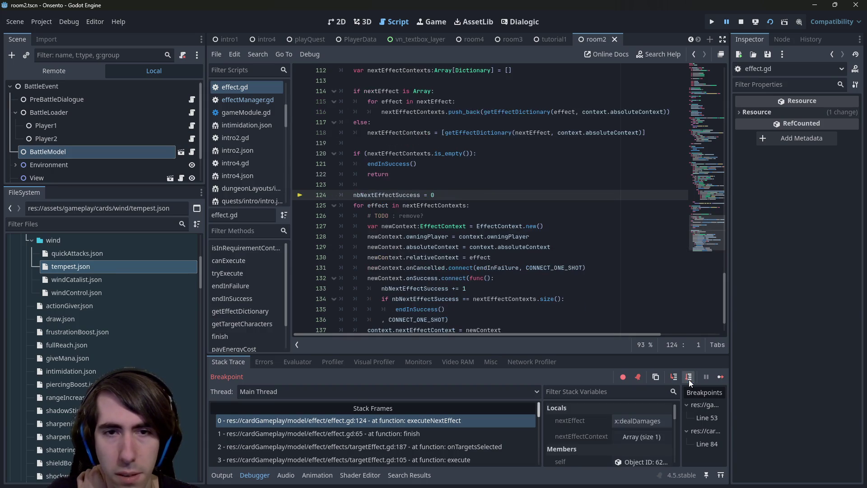
left_click(689, 378)
left_click(689, 378)
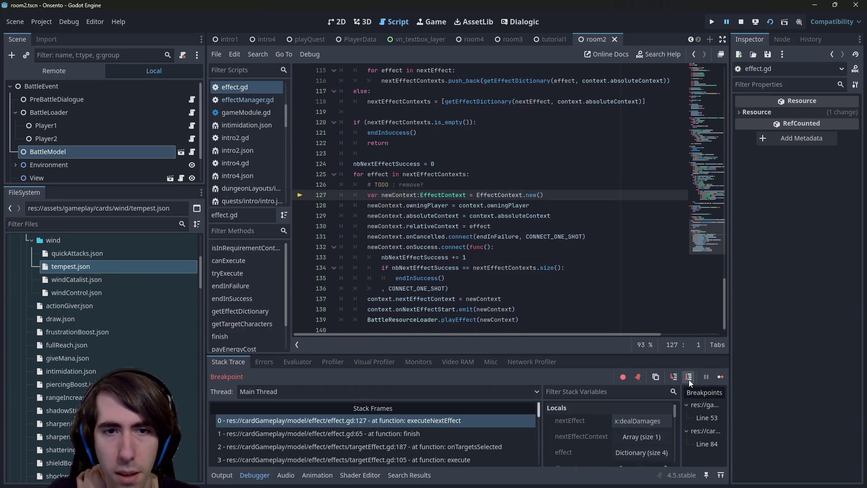
left_click(689, 378)
left_click(689, 379)
left_click(689, 378)
left_click(689, 378)
left_click(689, 378)
left_click(689, 378)
left_click(689, 379)
left_click(689, 378)
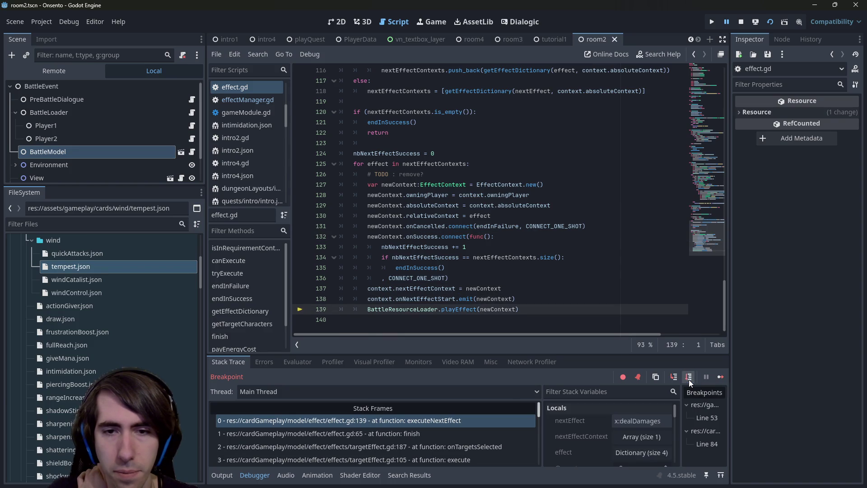
left_click(674, 379)
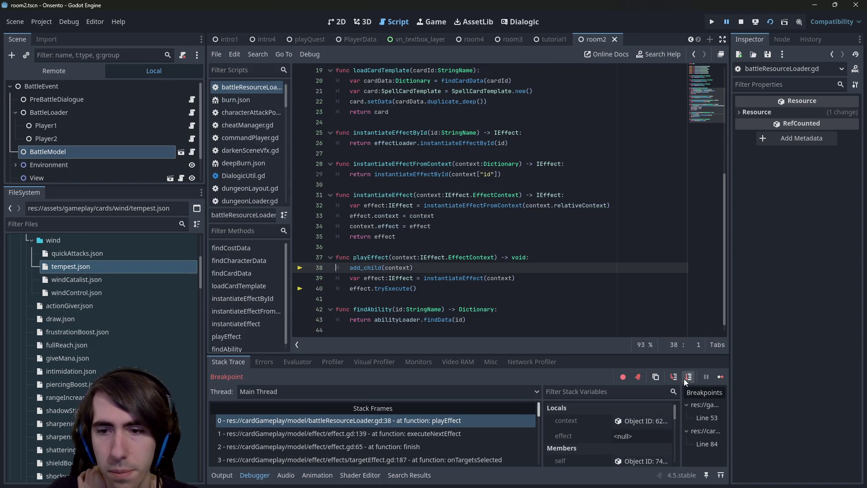
Step past adding and instantiating the effect into tryExecute in changeStatEffect.gd, reaching the stat name lookup.
left_click(683, 379)
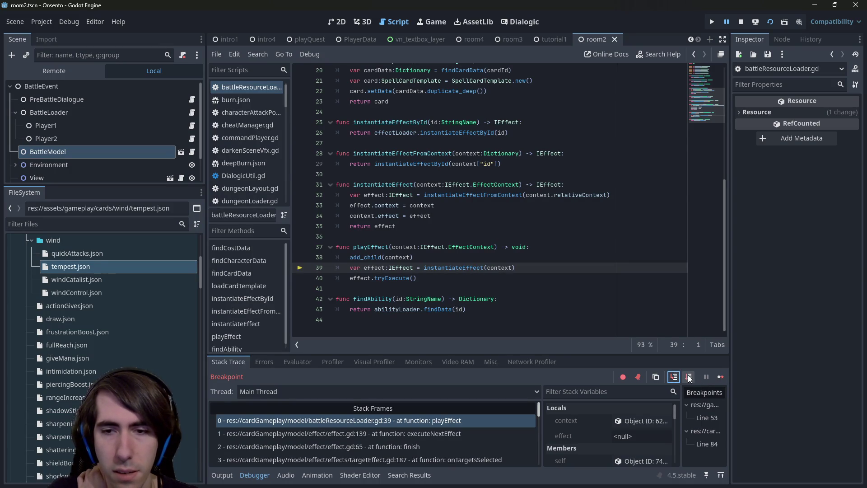
left_click(689, 379)
left_click(689, 379)
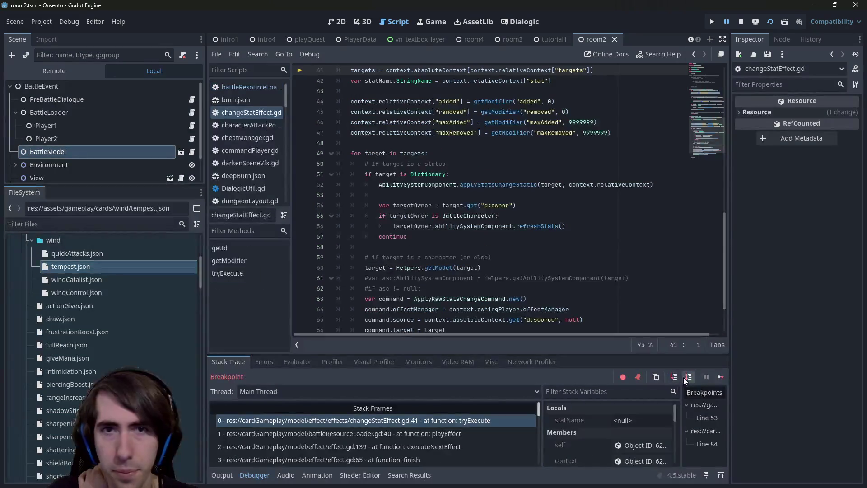
left_click(689, 378)
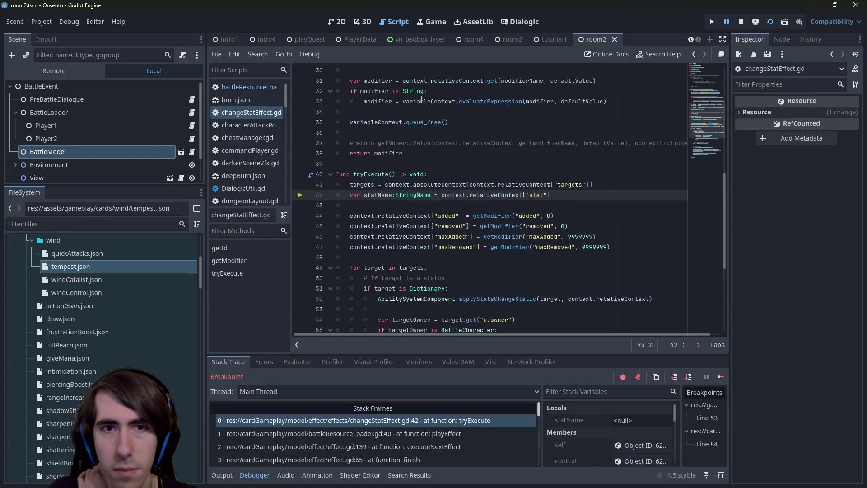
Step past the stat name assignment and inspect the context object, expanding its Relative Context dictionary.
mouse_move(364, 183)
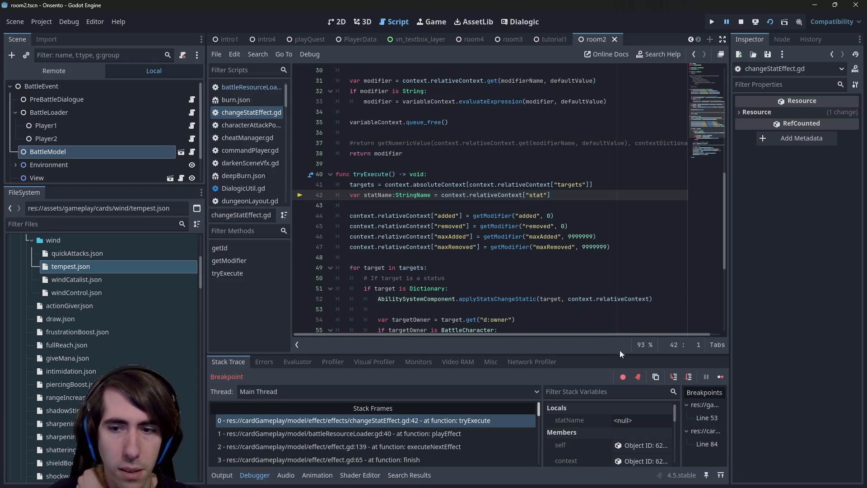
left_click(684, 379)
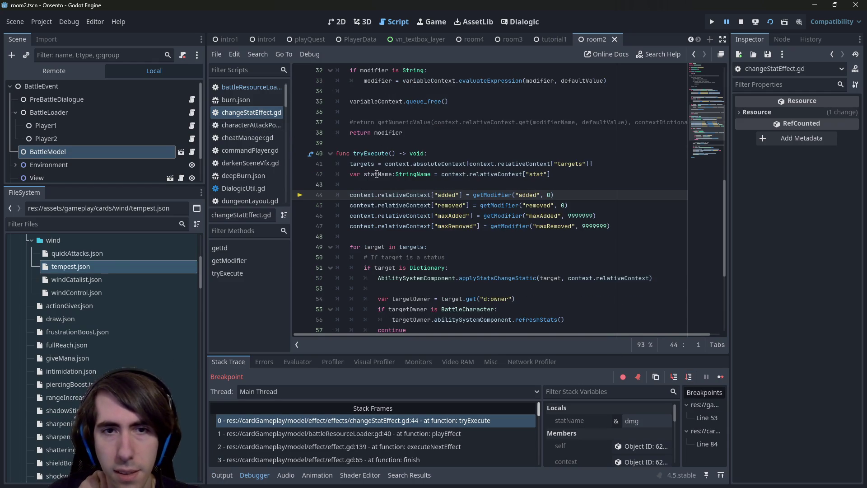
mouse_move(377, 175)
left_click(689, 378)
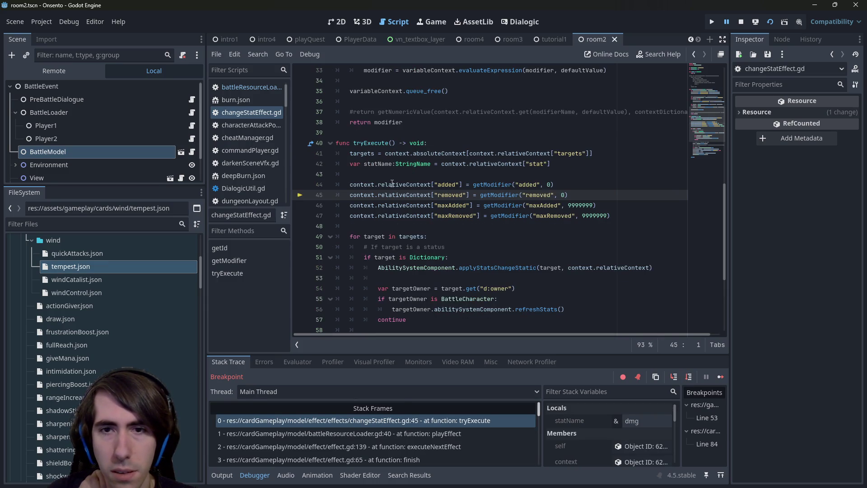
mouse_move(392, 183)
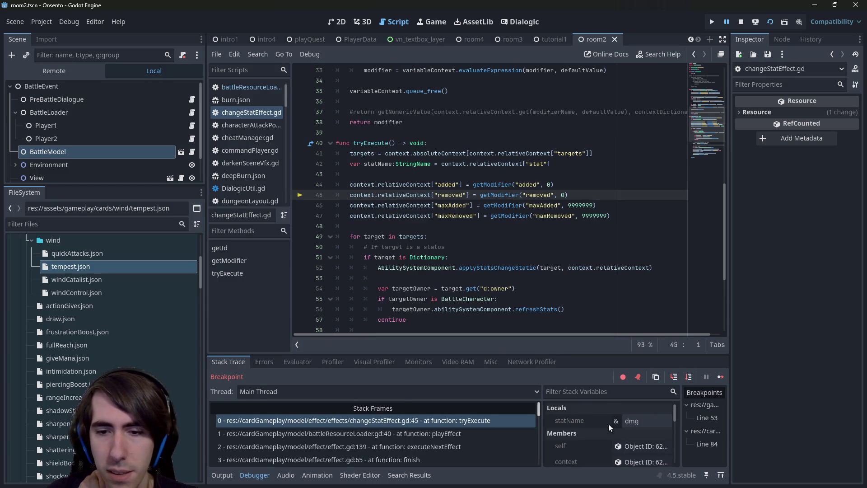
left_click(633, 446)
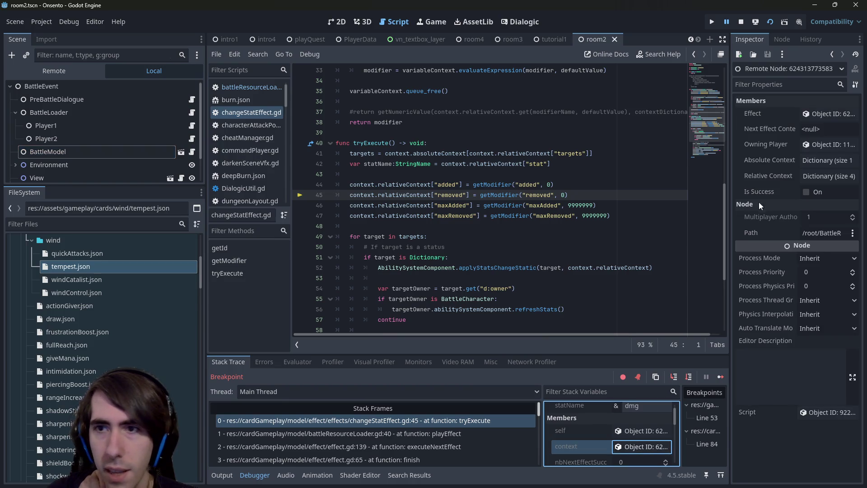
left_click(814, 176)
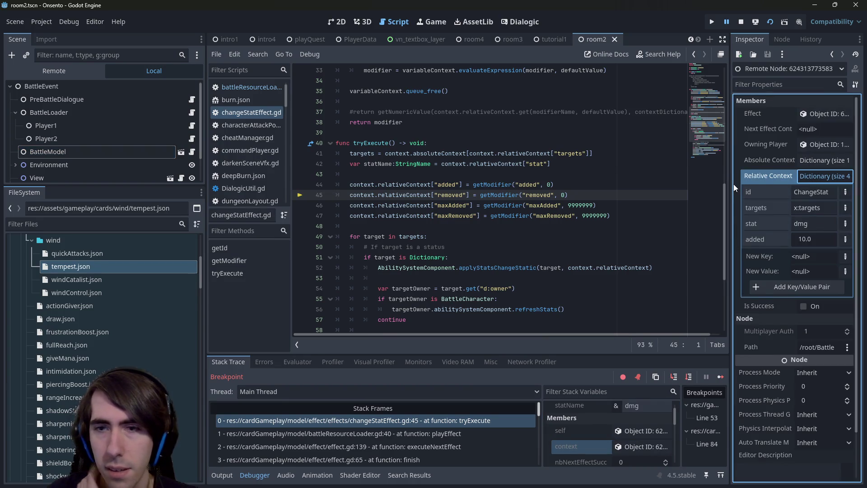
Advance through lines 47, 49, 51 and 60 to line 63, checking targets and inspecting the target object.
left_click(687, 380)
left_click(687, 379)
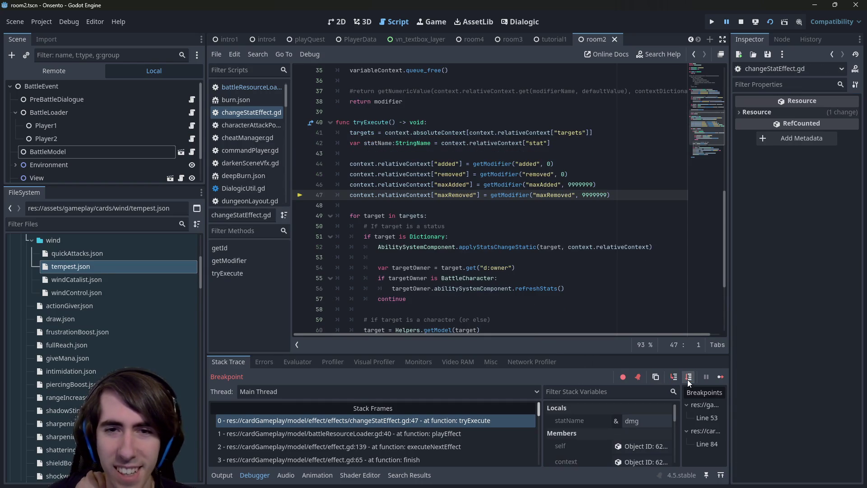
left_click(688, 379)
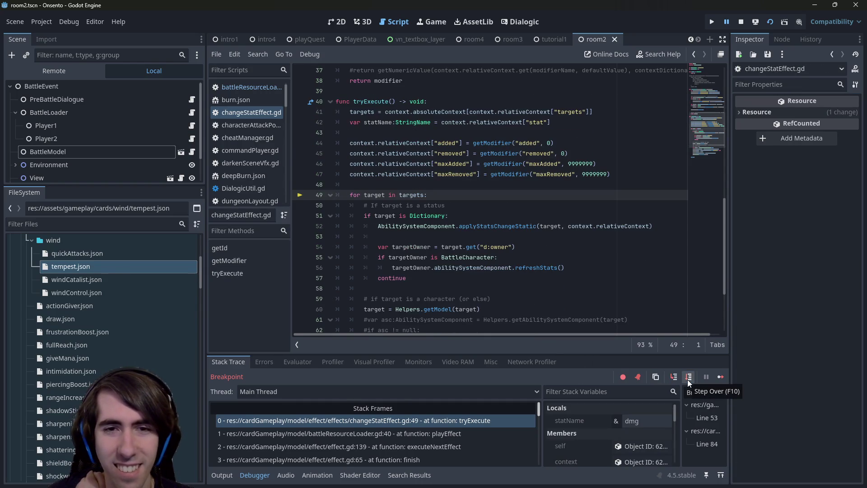
mouse_move(414, 194)
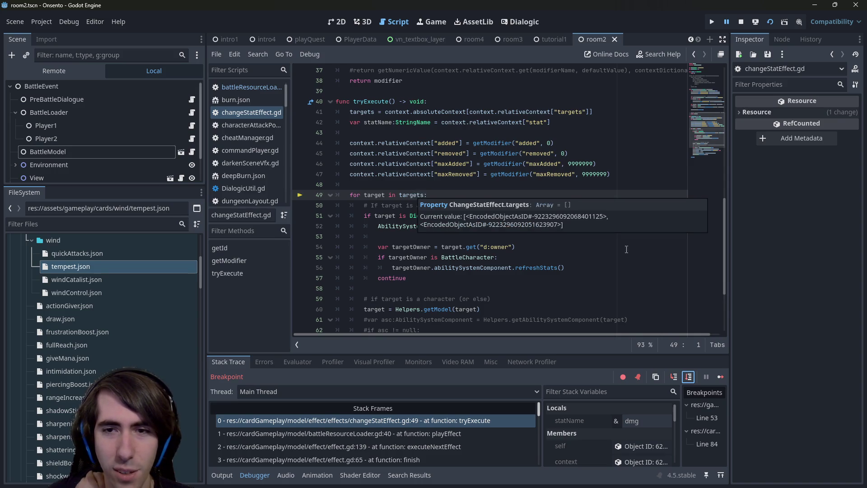
left_click(683, 375)
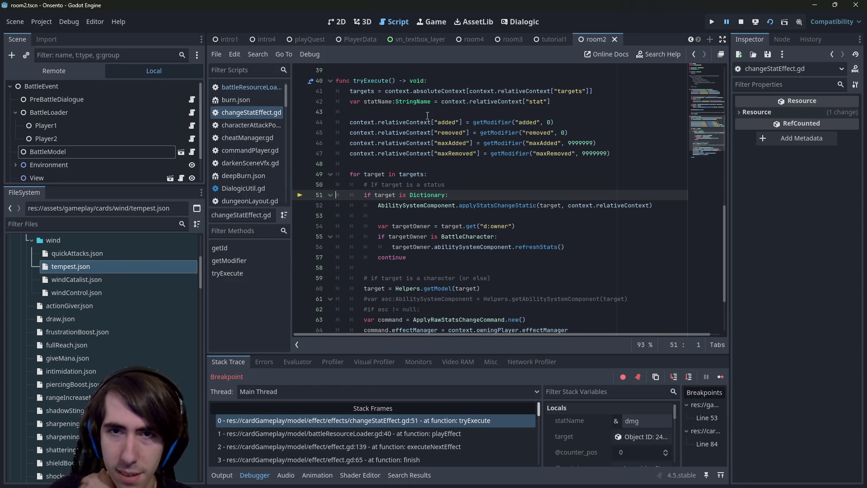
left_click(685, 381)
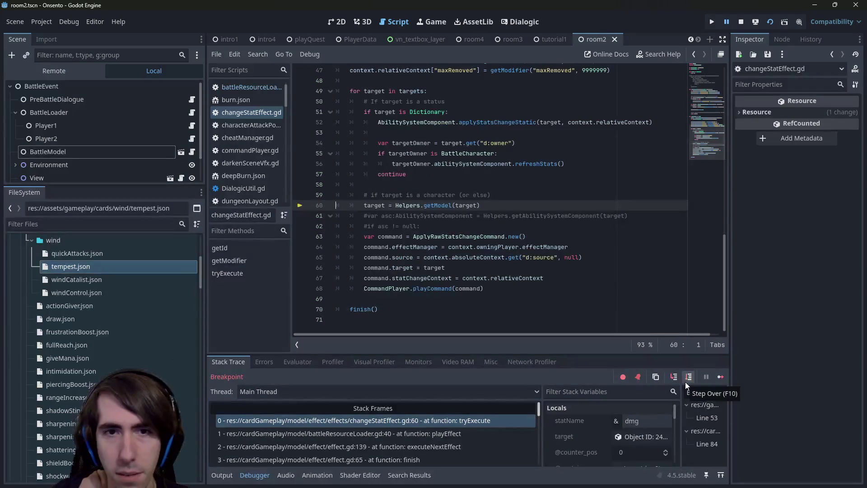
scroll(467, 174, "up", 2)
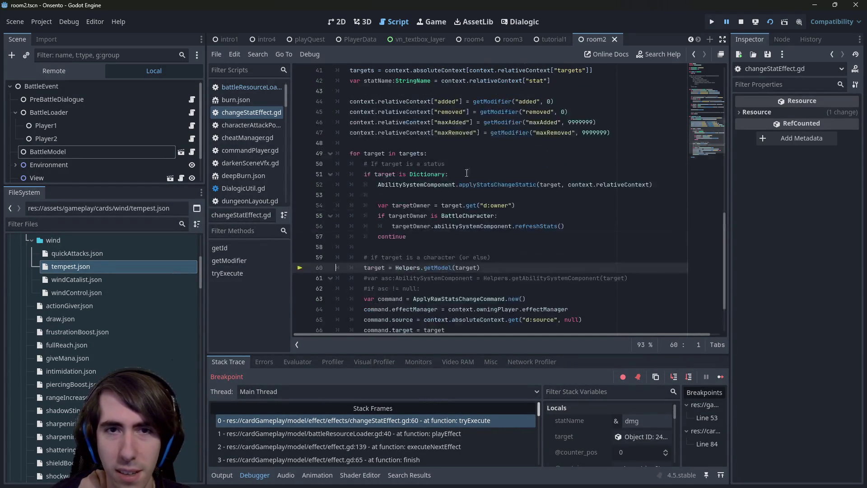
mouse_move(383, 176)
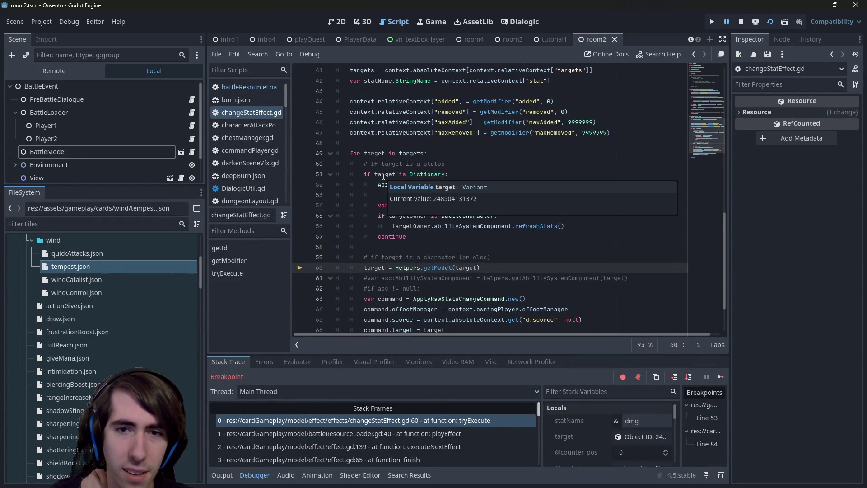
scroll(498, 286, "down", 1)
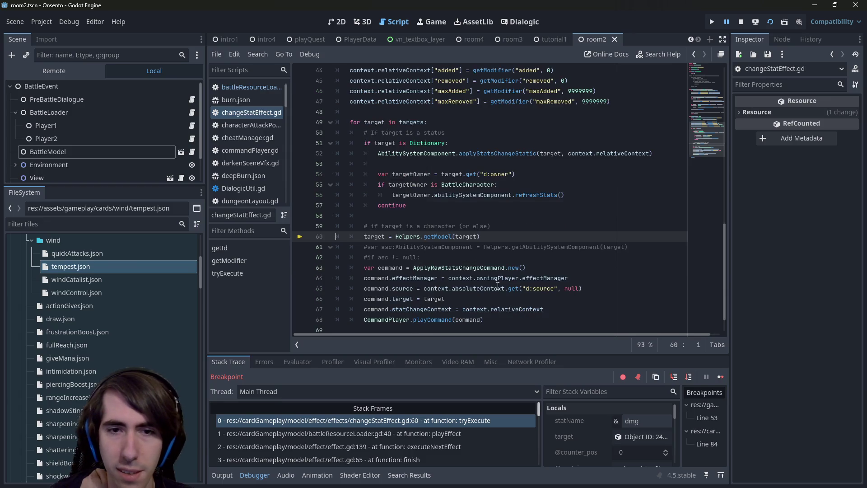
left_click(689, 376)
mouse_move(378, 204)
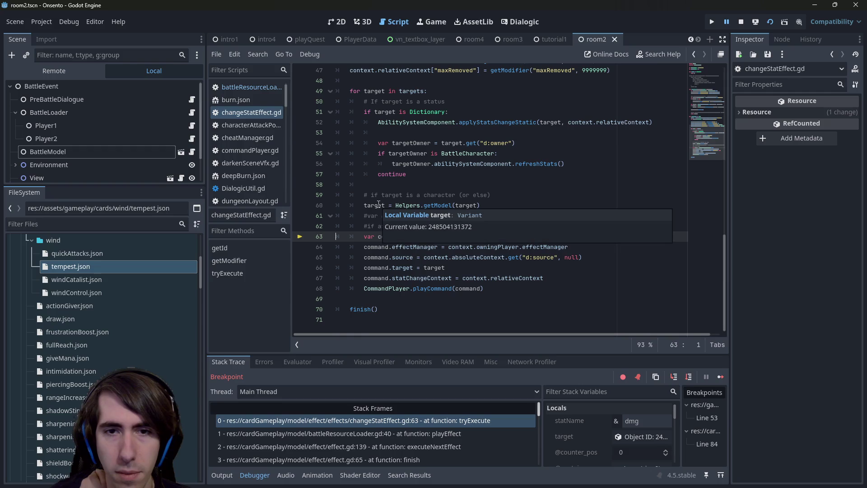
left_click(641, 429)
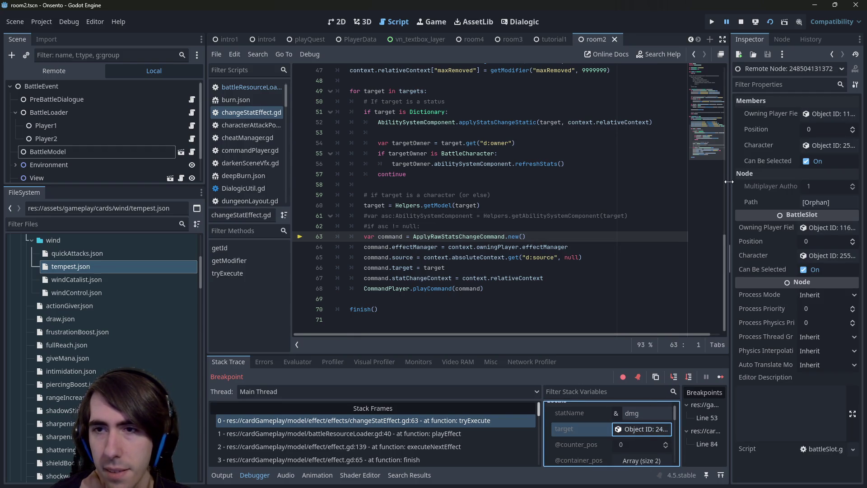
Inspect the target BattleSlot's Owning Player Field and its five slots, then return to the slot.
left_click_drag(729, 182, 649, 173)
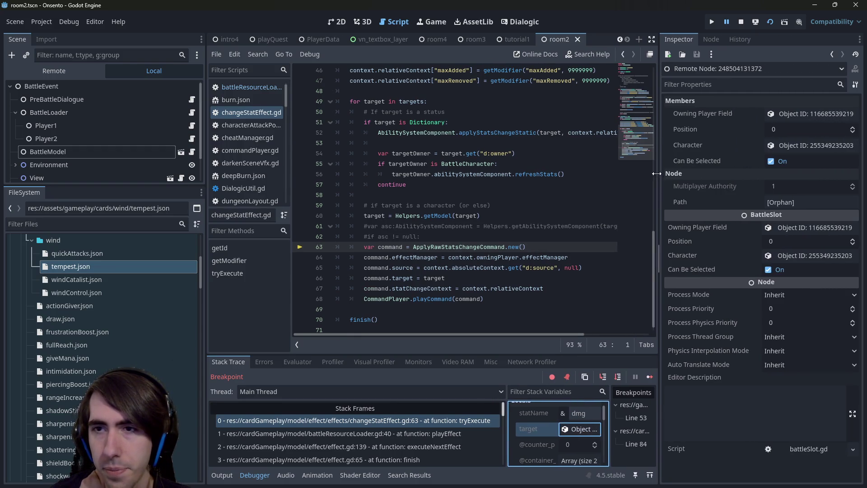
left_click(785, 117)
left_click(784, 117)
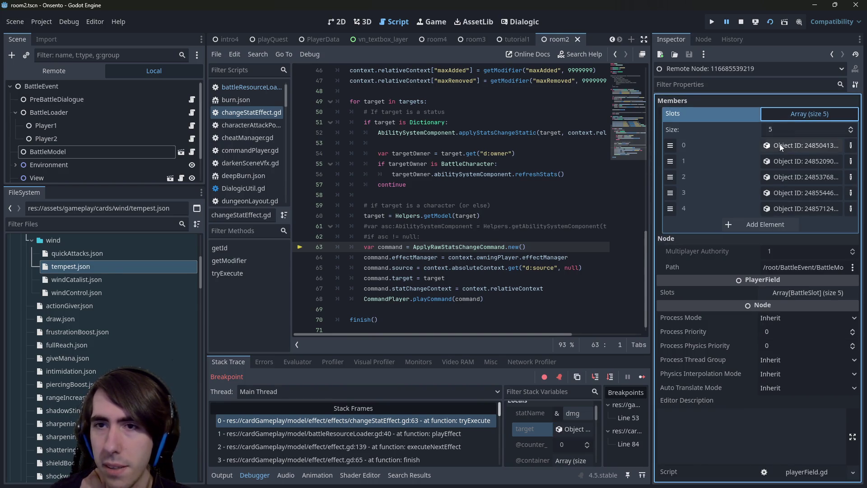
left_click(450, 236)
left_click(564, 430)
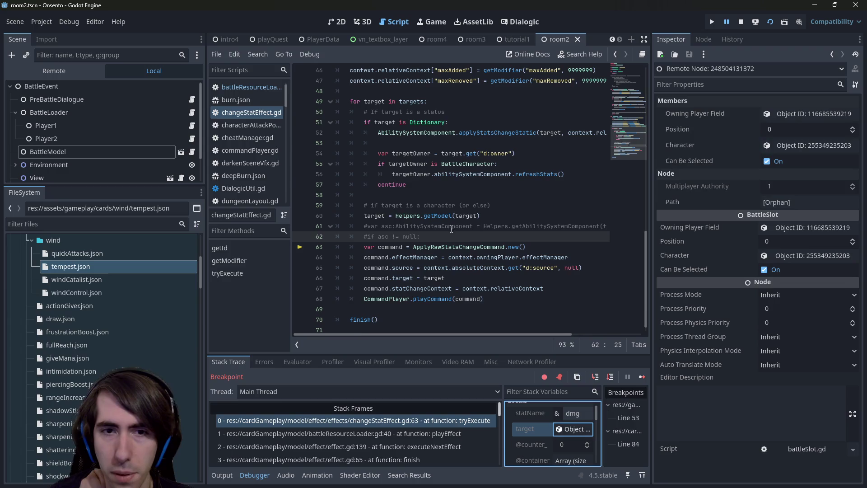
Step through the command setup lines 64–67 and into playCommand.
left_click(608, 378)
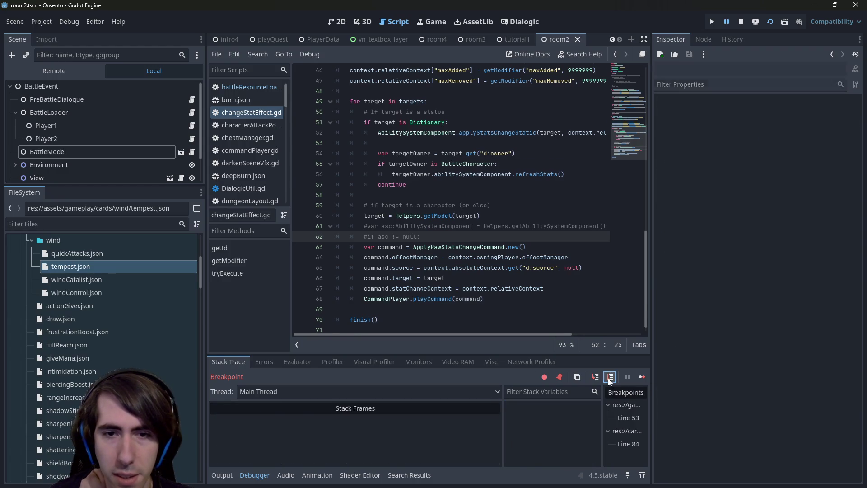
left_click(608, 378)
left_click(608, 378)
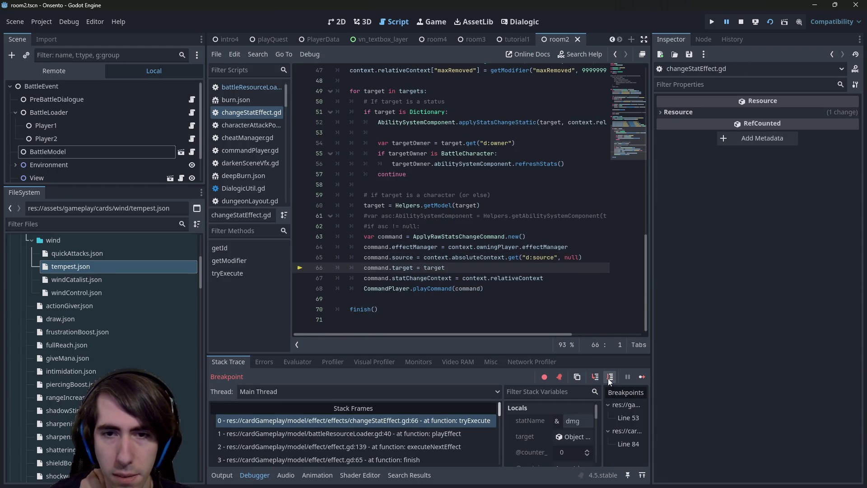
left_click(607, 378)
left_click(607, 378)
left_click(608, 378)
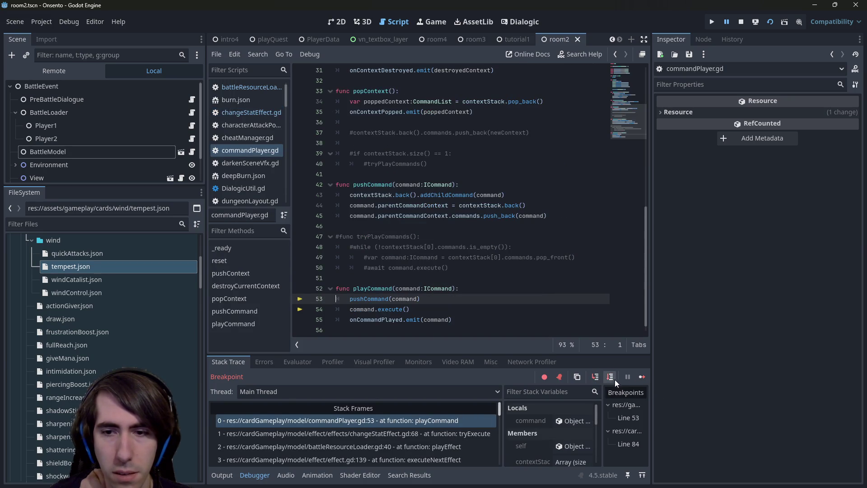
Step through pushCommand and back, then into execute() of applyRawStatsChangeCommand at line 141.
left_click(612, 380)
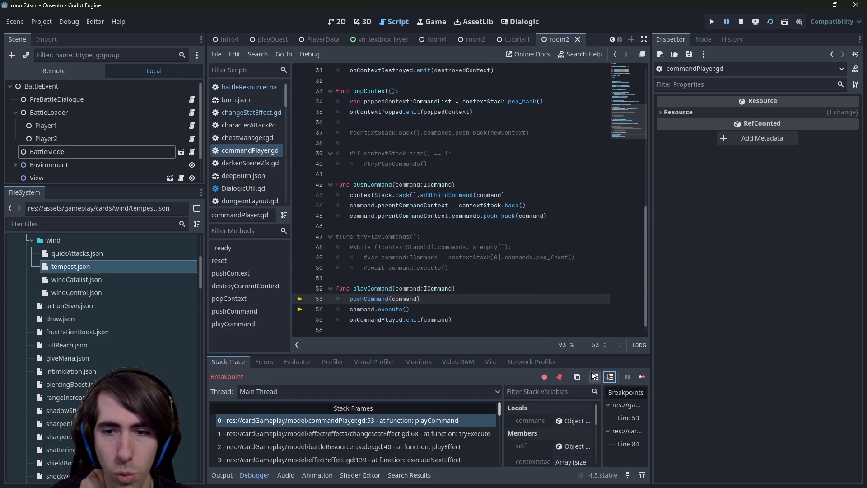
left_click(606, 379)
left_click(606, 379)
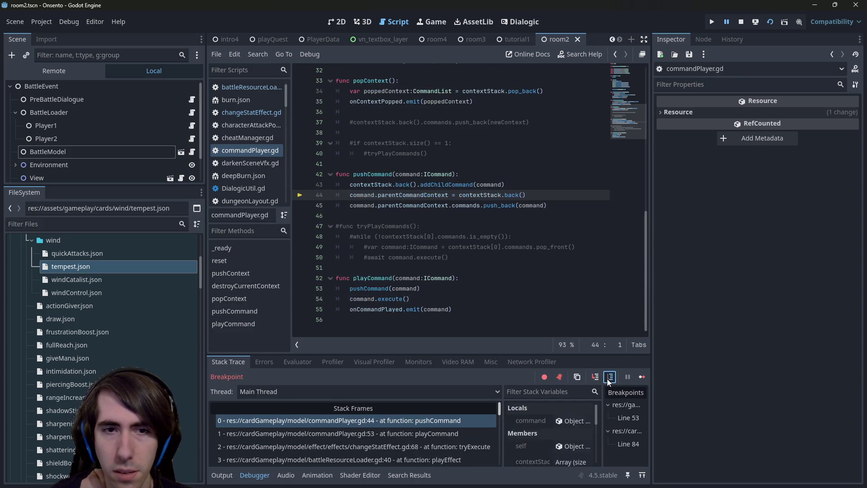
left_click(607, 378)
left_click(607, 378)
left_click(596, 378)
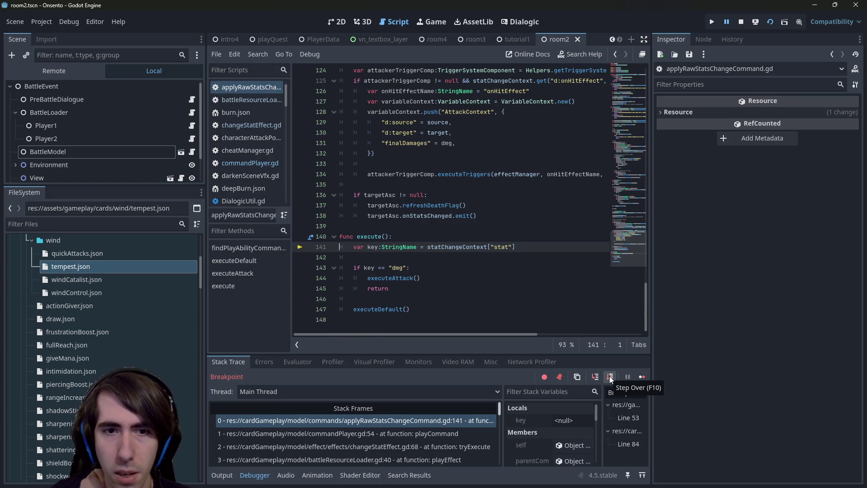
Step past the stat key read, confirm key is "dmg", and step into executeAttack.
left_click(609, 375)
mouse_move(374, 248)
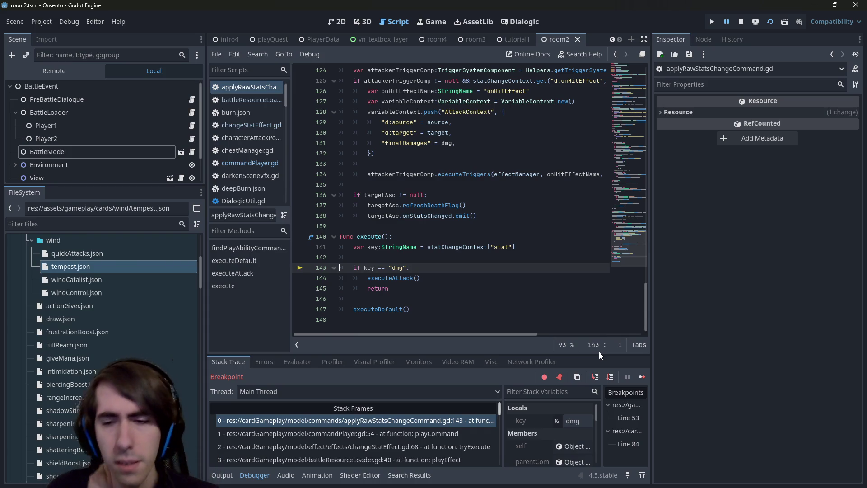
left_click(610, 378)
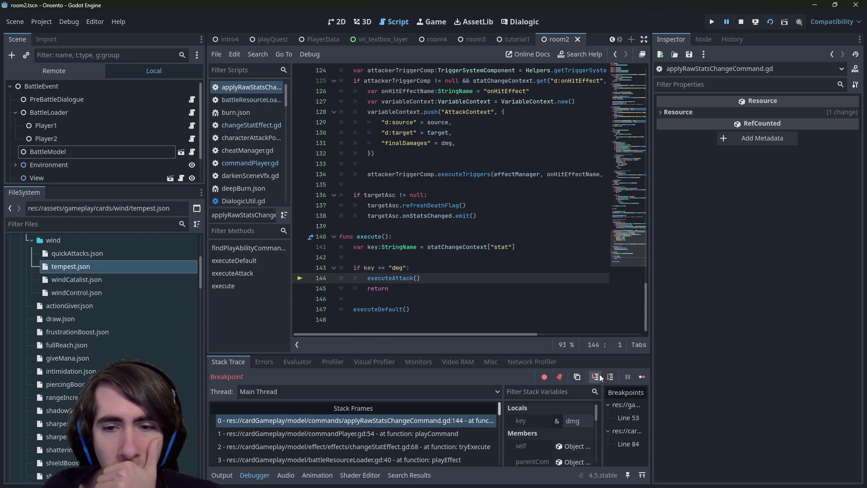
left_click(595, 377)
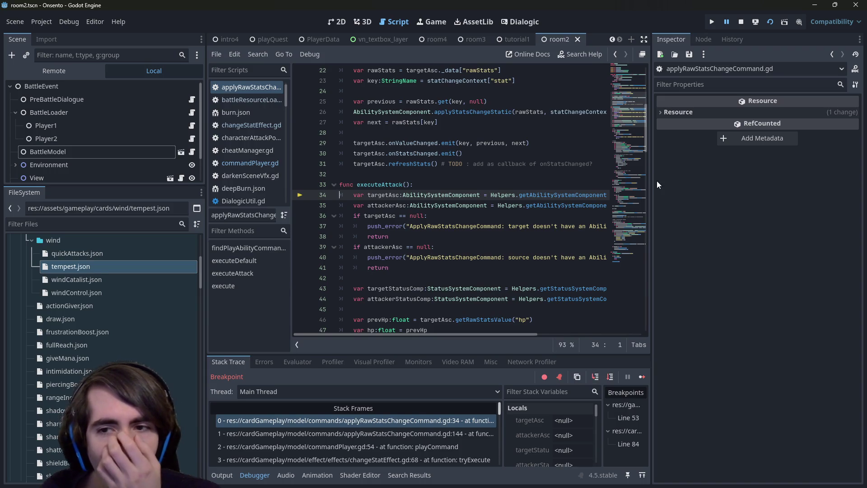
Step through executeAttack to line 40, checking attackerAsc and the runtime Errors list along the way.
left_click_drag(651, 181, 739, 194)
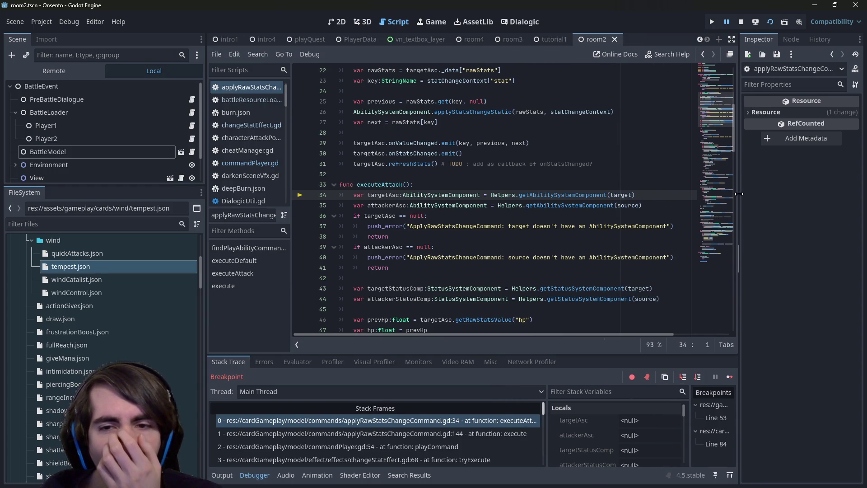
left_click(699, 378)
left_click(698, 378)
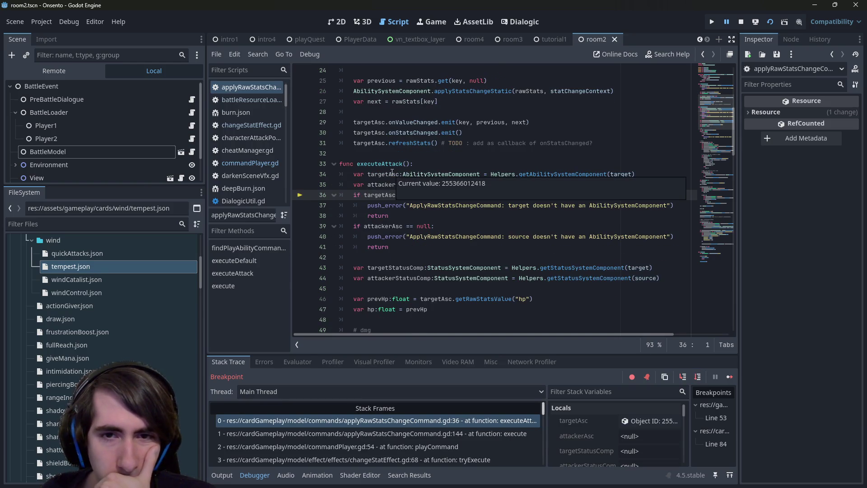
double_click(386, 185)
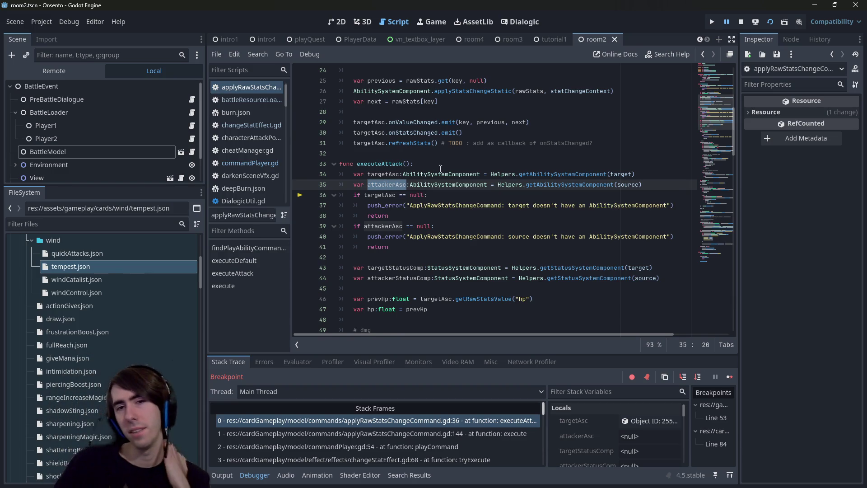
left_click(267, 361)
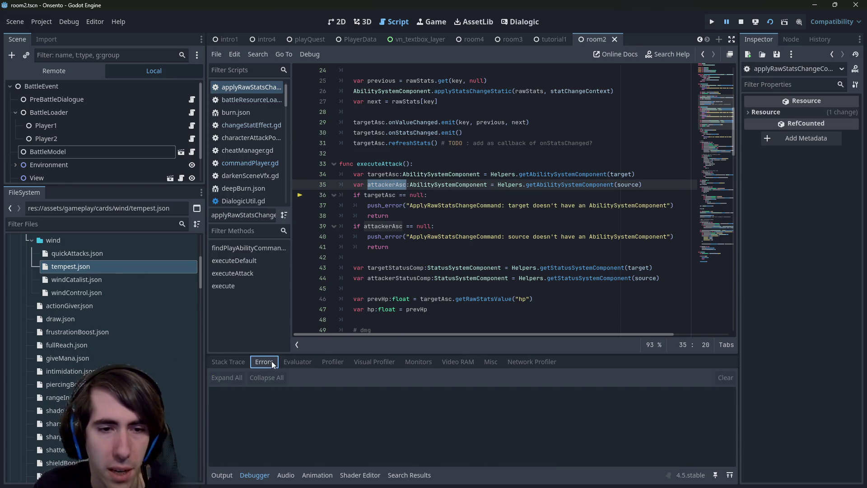
left_click(225, 365)
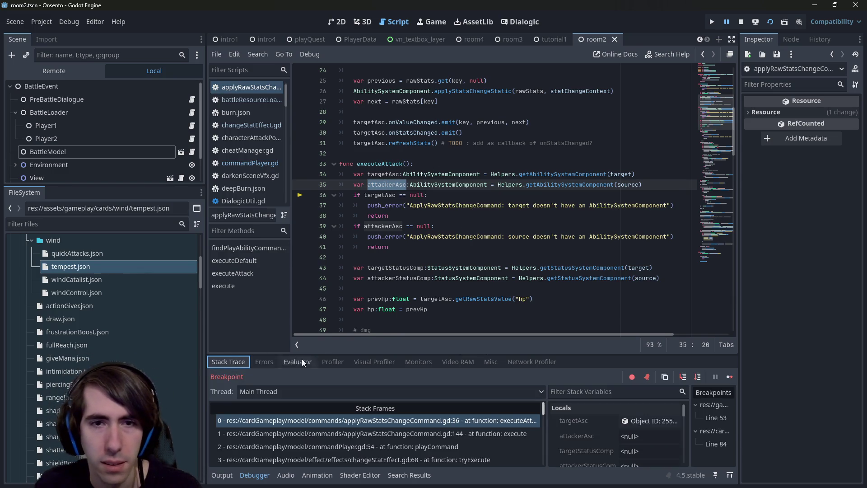
left_click(698, 378)
left_click(700, 382)
left_click(273, 361)
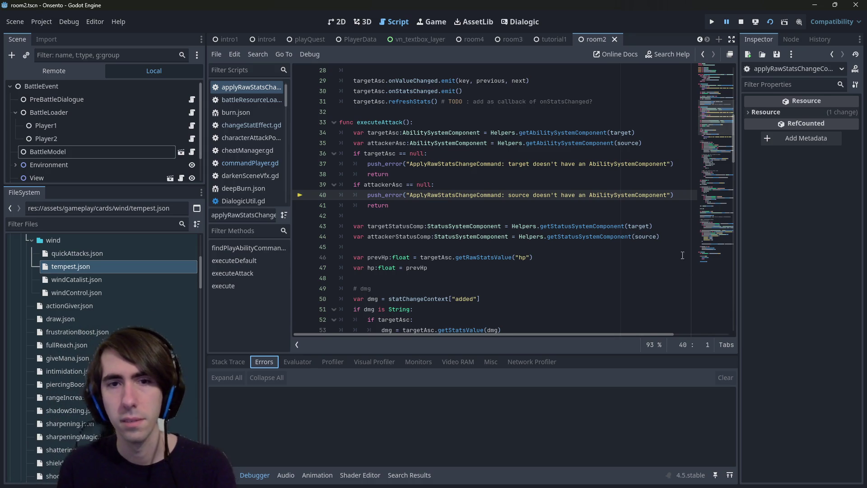
left_click(235, 364)
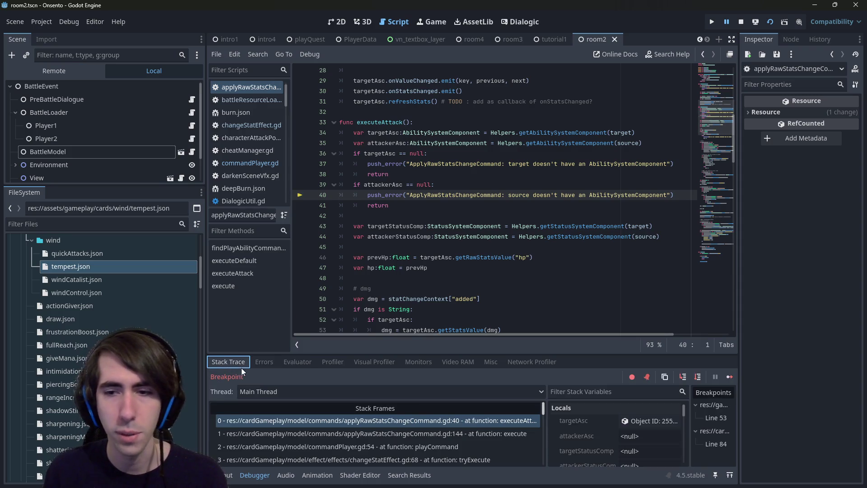
Search the script for 'attackerAsc' with Ctrl+F and jump to its second match.
left_click(401, 185)
scroll(400, 203, "down", 6)
scroll(400, 212, "down", 10)
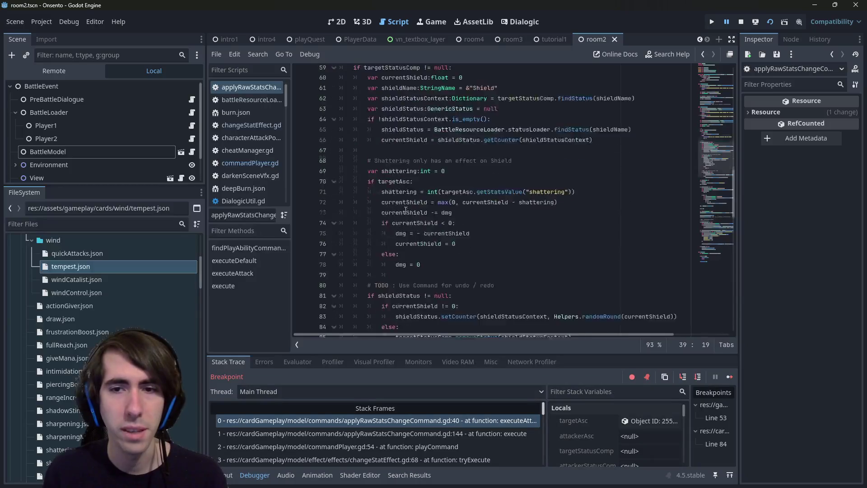
scroll(401, 208, "up", 20)
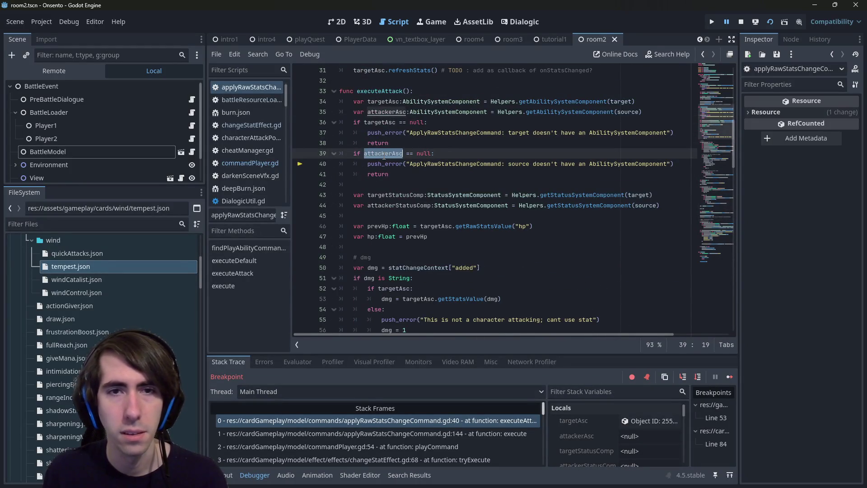
key("ctrl+f")
key("Return")
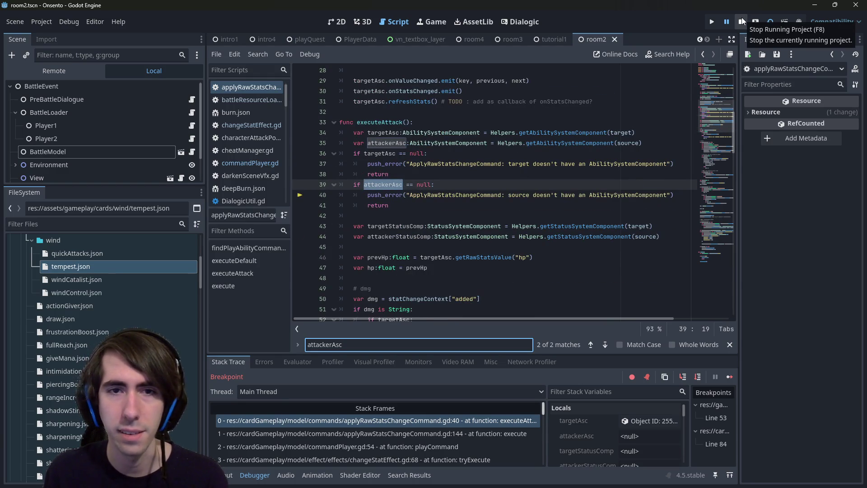
Examine the getAbilitySystemComponent and getStatusSystemComponent calls and attackerStatusComp on line 44.
double_click(559, 143)
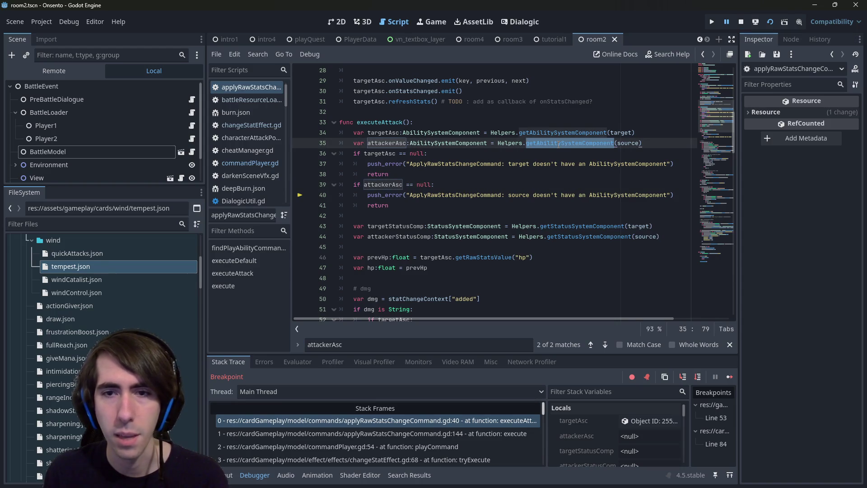
double_click(582, 237)
scroll(556, 236, "down", 1)
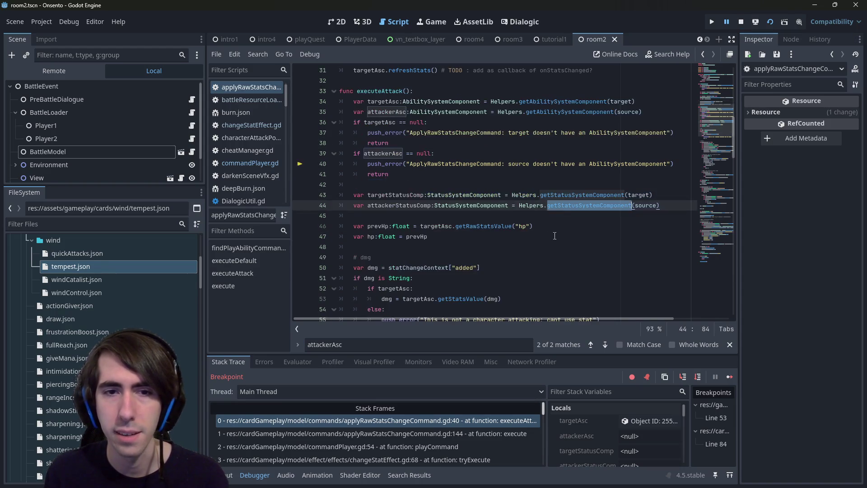
triple_click(402, 205)
mouse_move(397, 206)
Resume the paused game and view the two logged missing-component errors.
left_click_drag(406, 174, 341, 153)
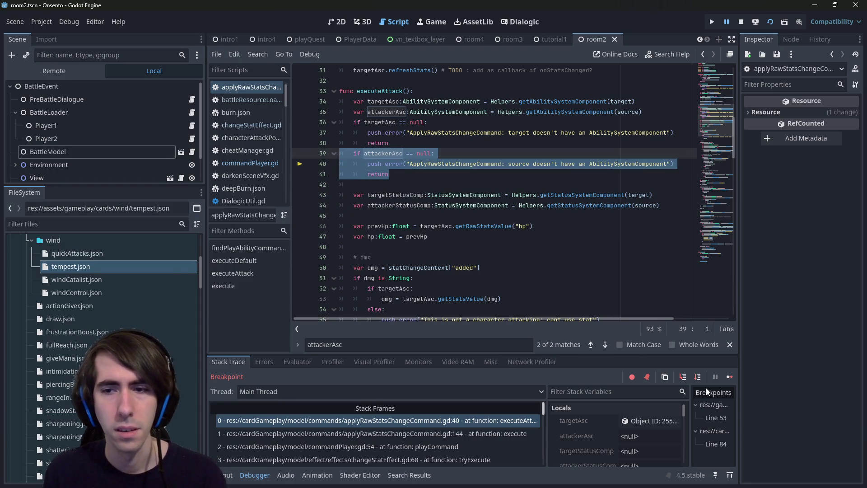
left_click(730, 377)
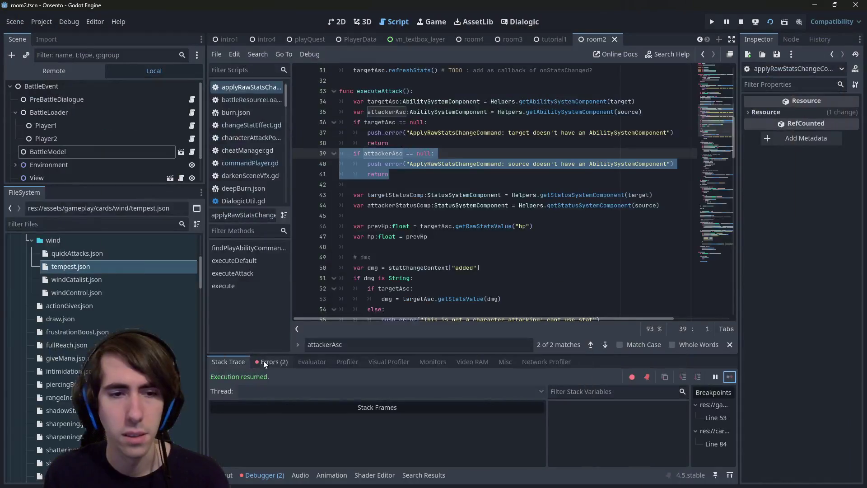
left_click(267, 362)
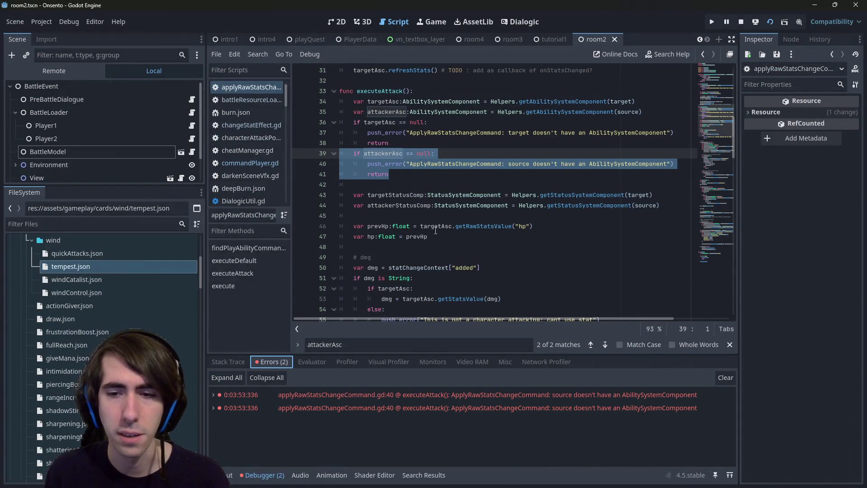
Comment out the attackerAsc null check on lines 39–41 and its declaration on line 35.
key("ctrl+k")
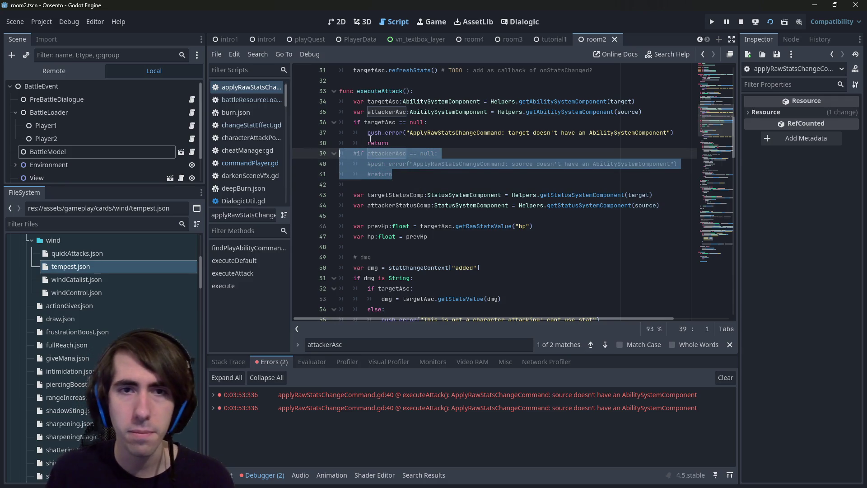
left_click(381, 112)
key("ctrl+k")
Relaunch Onsento with F5, draw a hand, continue past the line-84 breakpoint, and minimize the game.
key("F5")
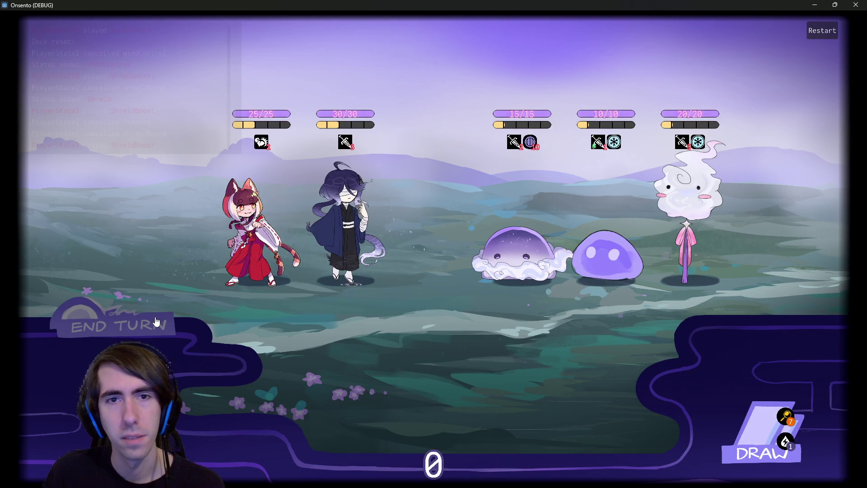
left_click(156, 321)
left_click(155, 321)
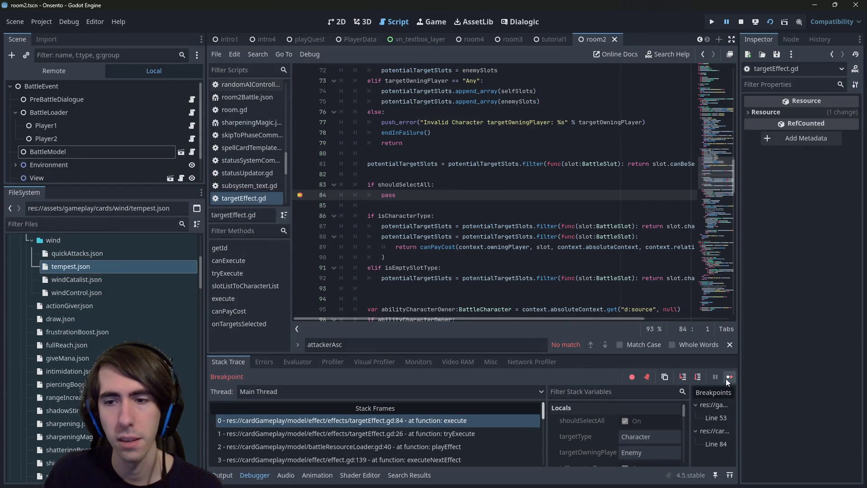
left_click(725, 379)
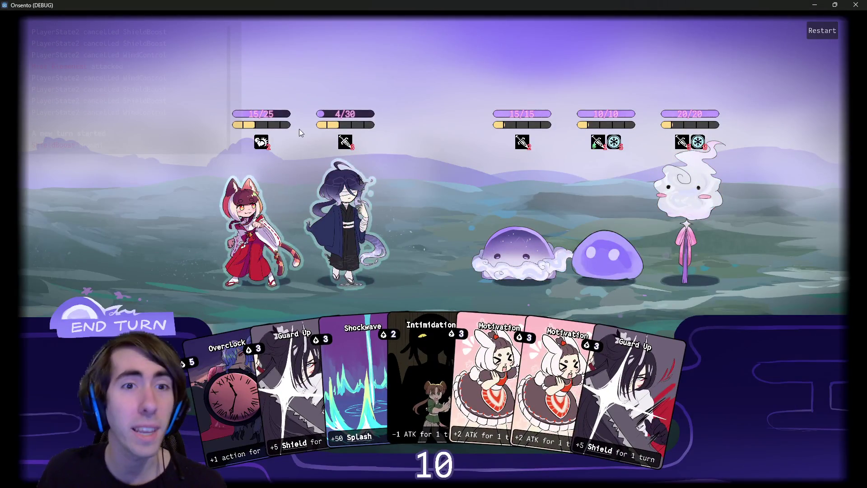
mouse_move(276, 118)
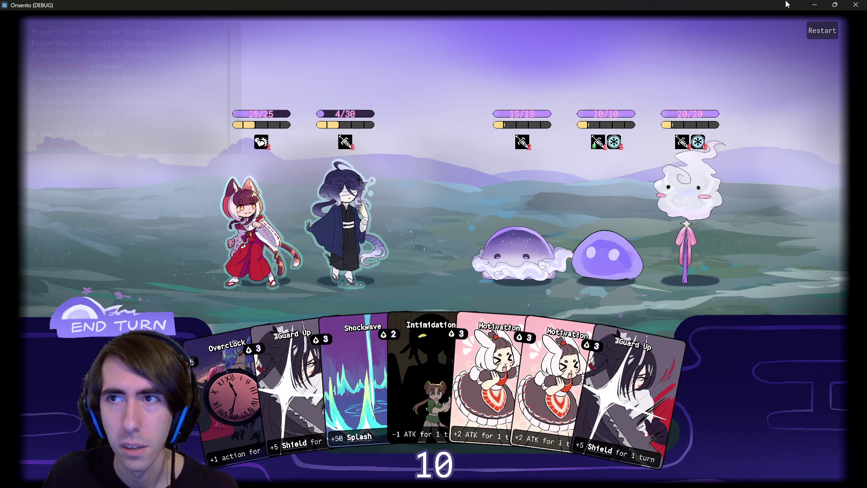
left_click(814, 5)
Remove the line-84 breakpoint in targetEffect.gd and delete the placeholder 'if shouldSelectAll: pass' lines.
scroll(426, 185, "up", 2)
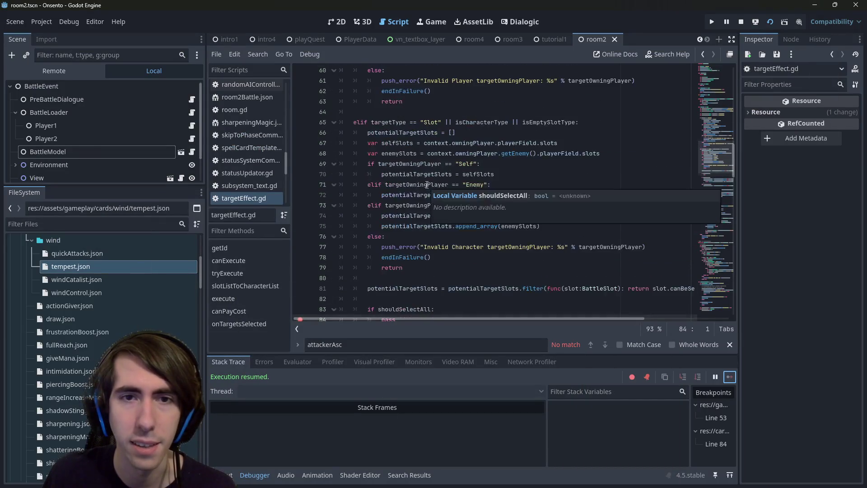
scroll(427, 185, "up", 10)
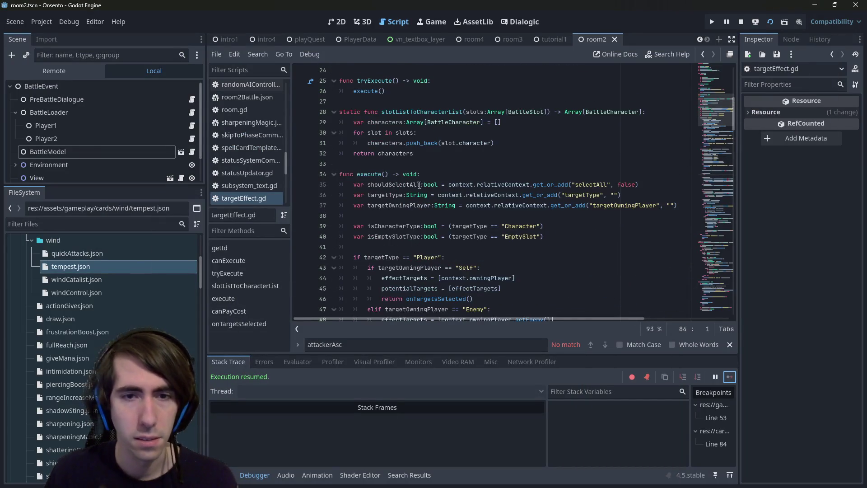
left_click(412, 204)
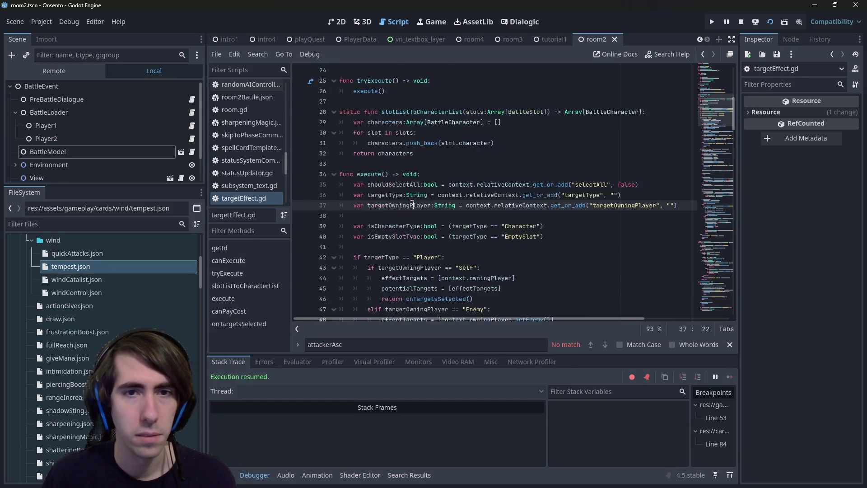
left_click(300, 184)
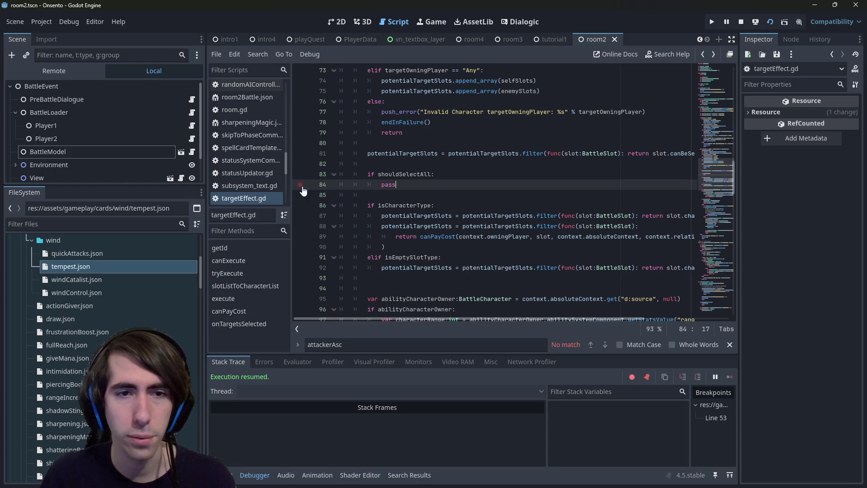
left_click_drag(396, 184, 479, 163)
key("BackSpace")
key("BackSpace")
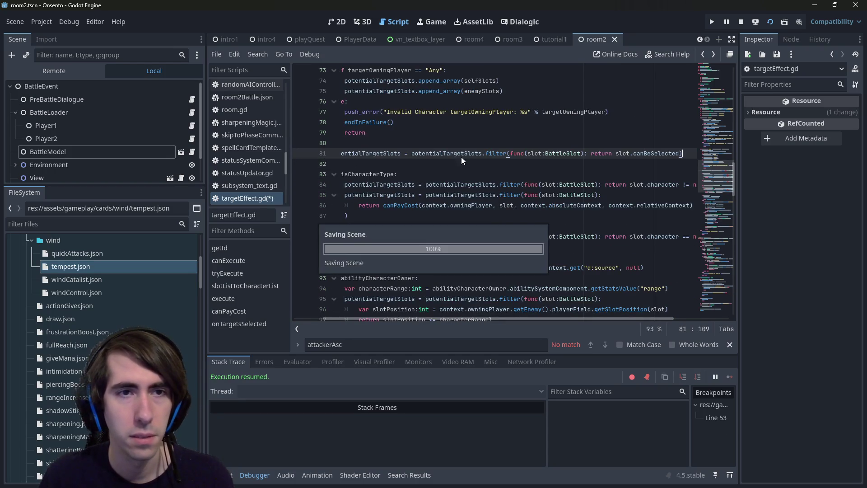
Back in applyRawStatsChange, search for attackerStatusComp uses, then return to the running game.
key("alt+Left")
key("alt+Left")
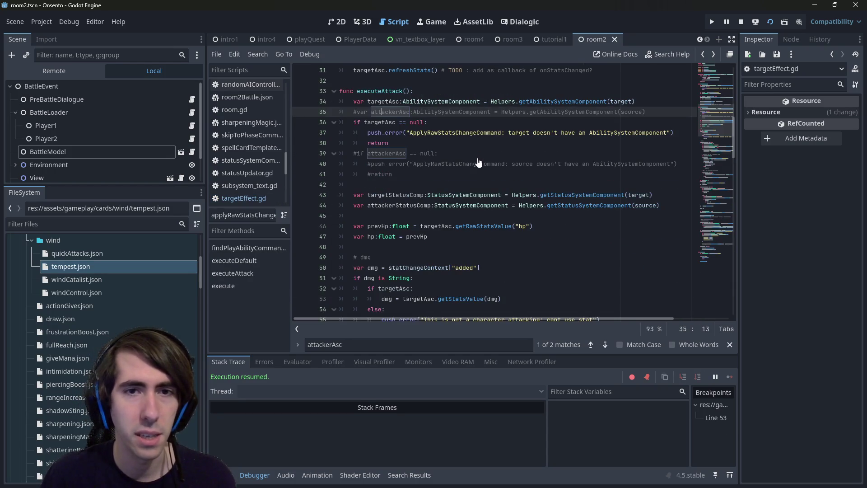
scroll(401, 187, "down", 1)
left_click(401, 184)
double_click(399, 174)
scroll(391, 192, "down", 2)
scroll(391, 192, "down", 5)
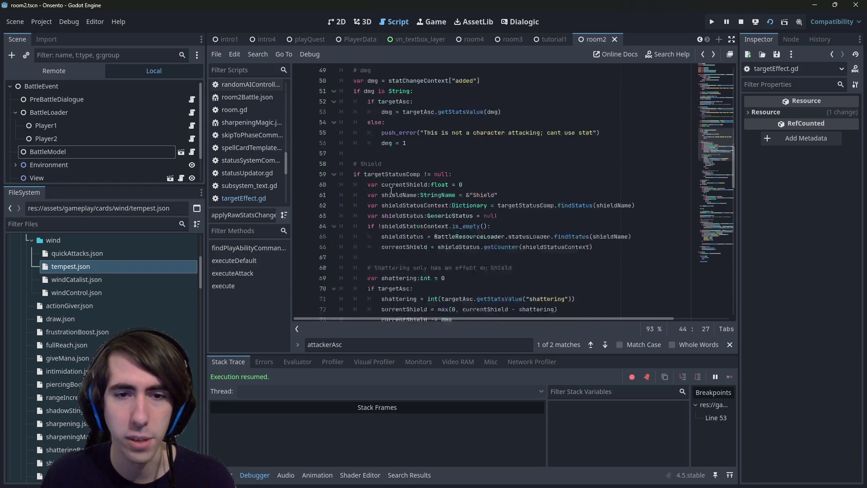
scroll(391, 191, "up", 3)
scroll(398, 206, "up", 3)
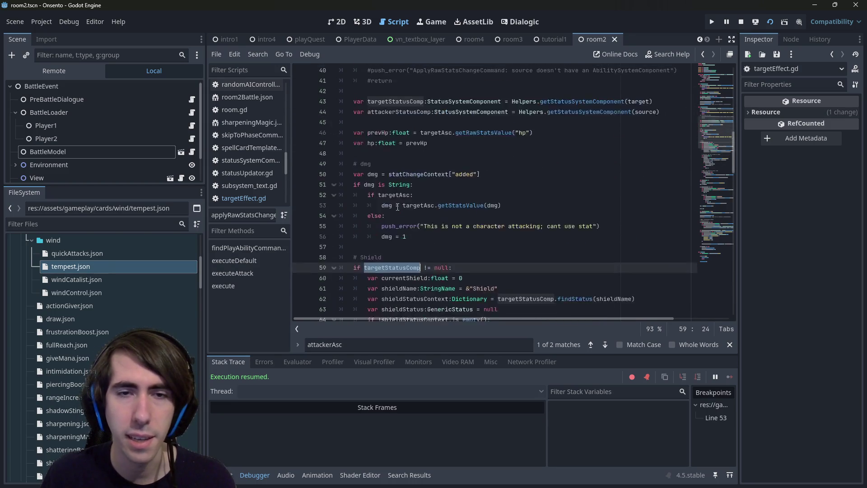
key("ctrl+f")
scroll(408, 139, "up", 2)
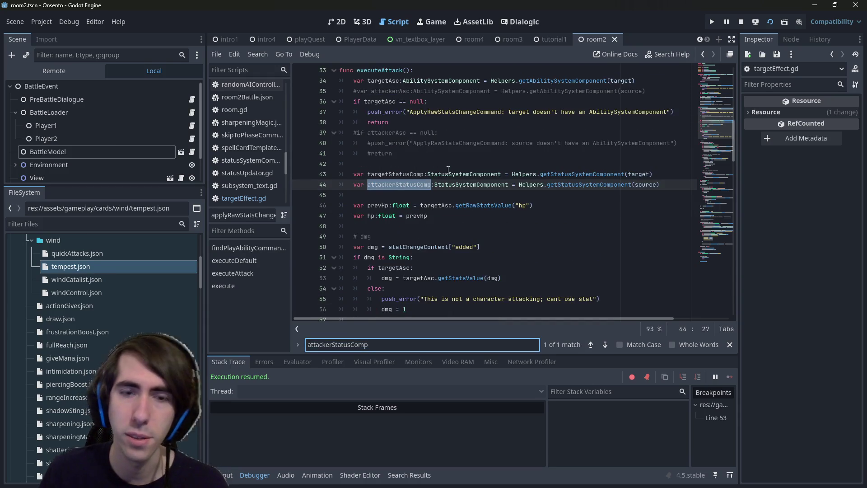
key("alt+Tab")
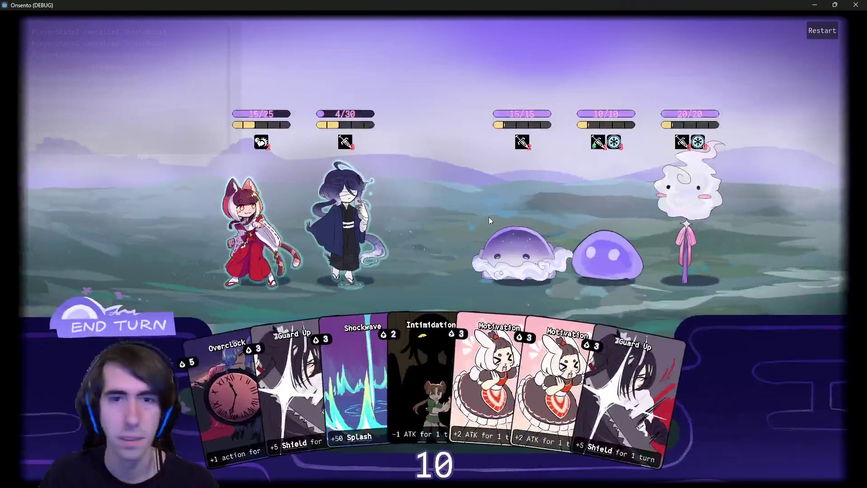
Restart the Onsento battle and place both allies into battle slots.
mouse_move(322, 118)
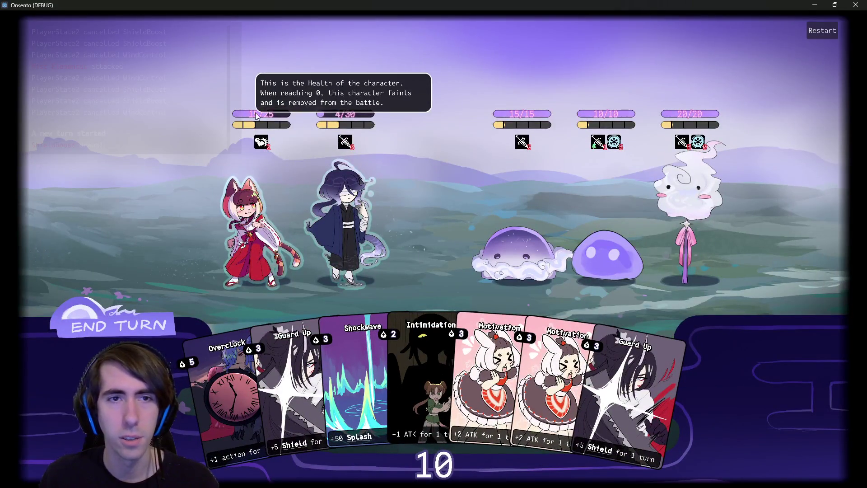
mouse_move(545, 119)
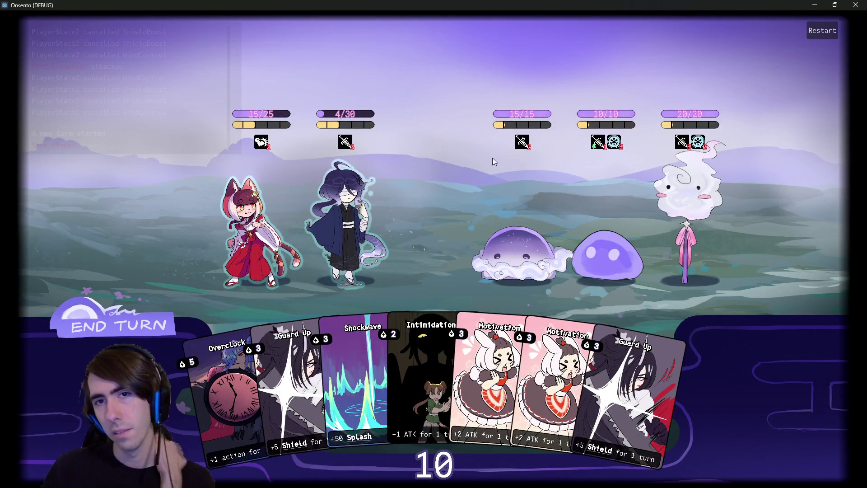
mouse_move(699, 142)
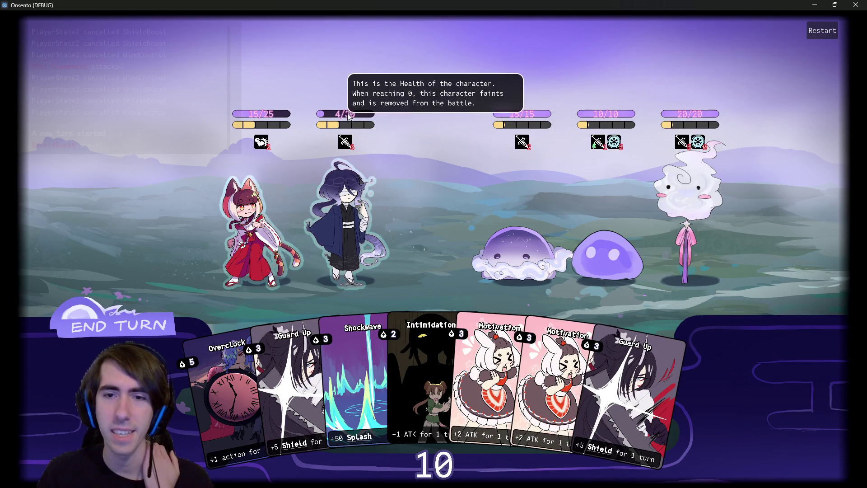
left_click(822, 31)
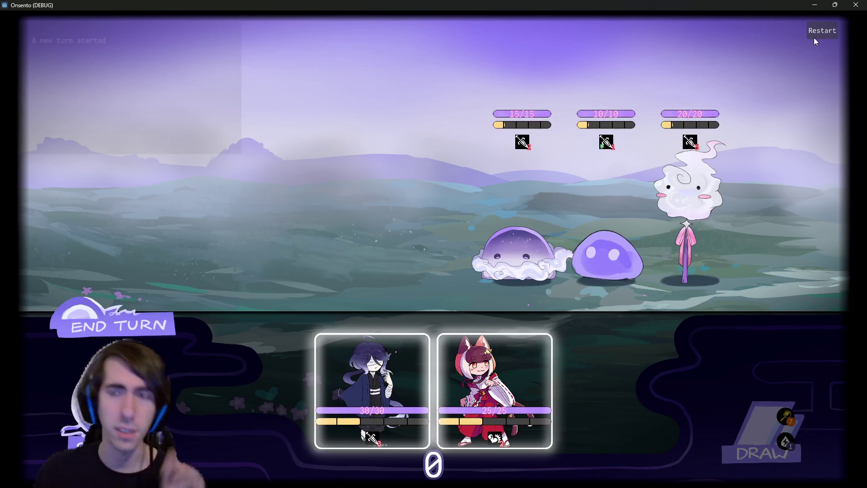
left_click(364, 248)
mouse_move(389, 352)
left_mouse_down()
mouse_move(323, 237)
mouse_move(271, 226)
left_mouse_up()
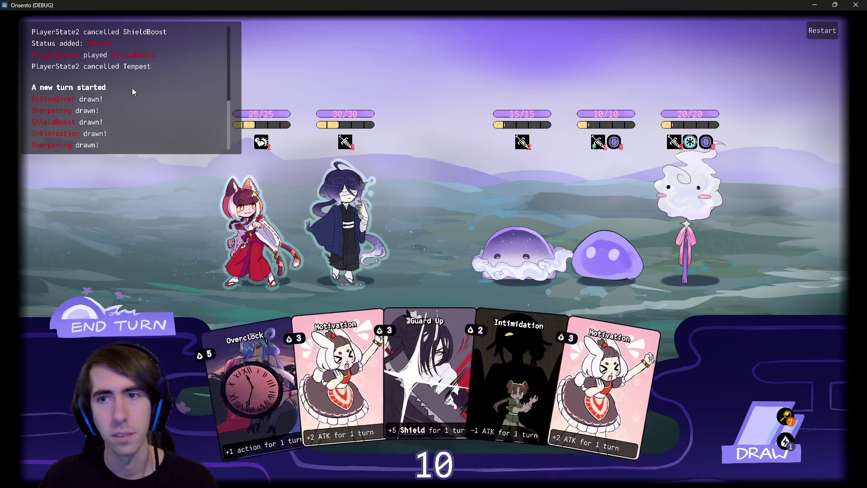
Draw a card, then play Motivation and Overclock on the second character.
mouse_move(691, 149)
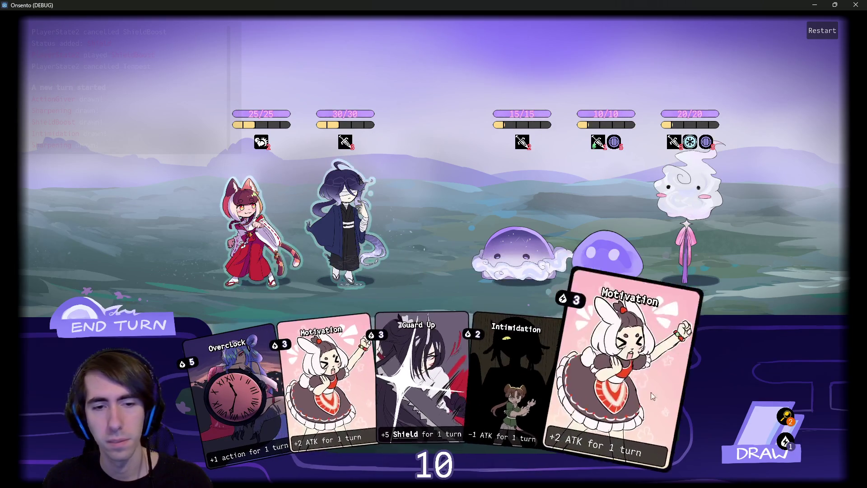
left_click(763, 448)
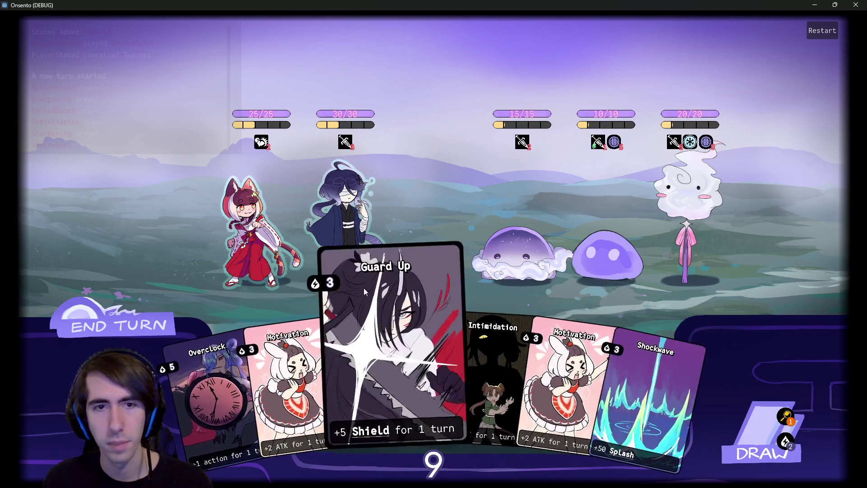
left_click_drag(312, 369, 345, 226)
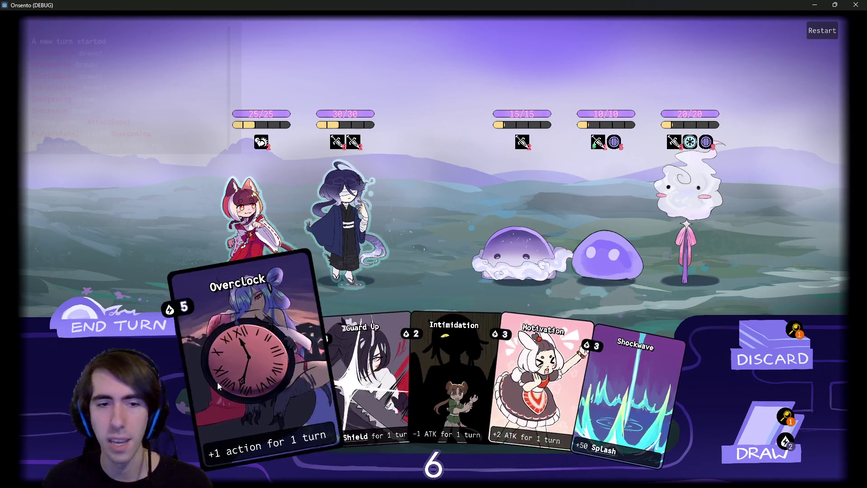
left_click_drag(243, 361, 346, 225)
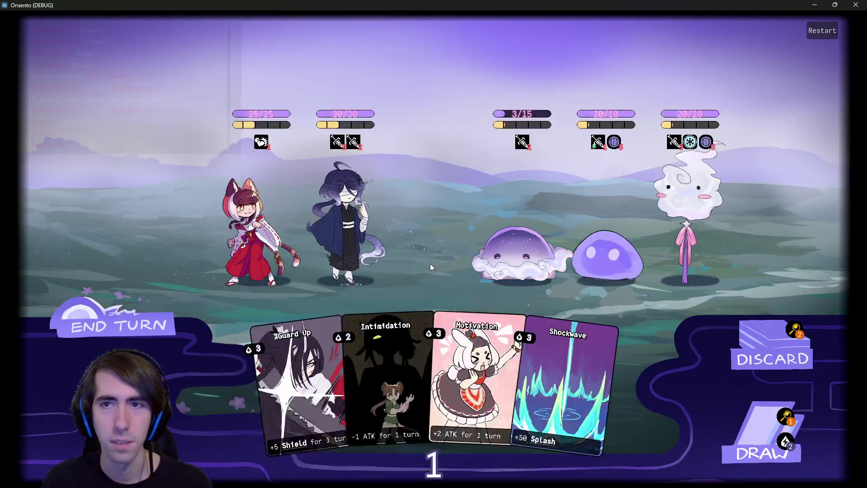
mouse_move(706, 143)
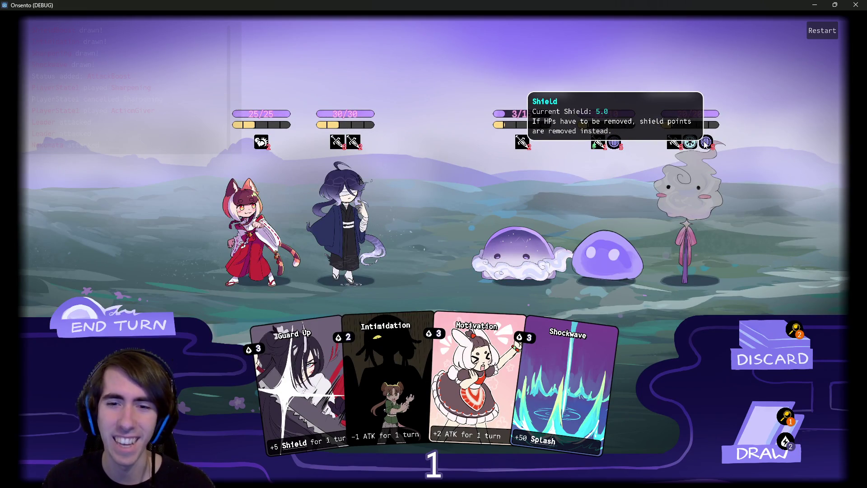
mouse_move(165, 129)
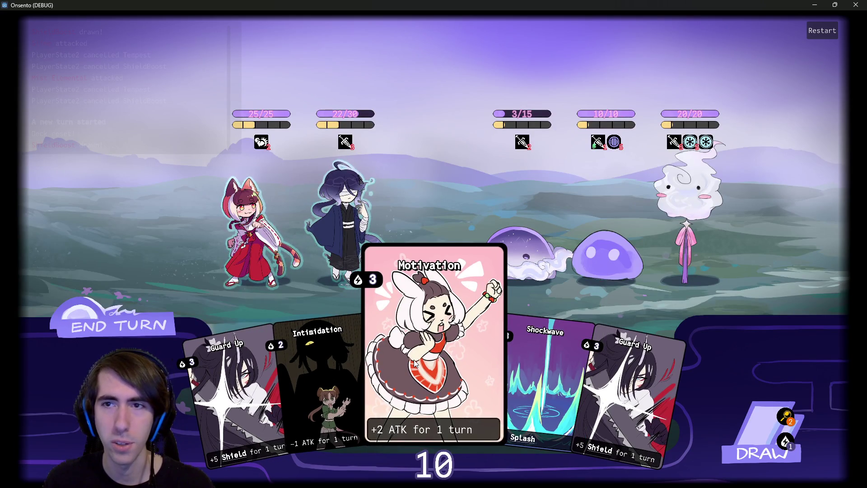
Play Motivation and Shockwave on the dark-haired character, draw, then play another Motivation.
left_click_drag(414, 363, 348, 208)
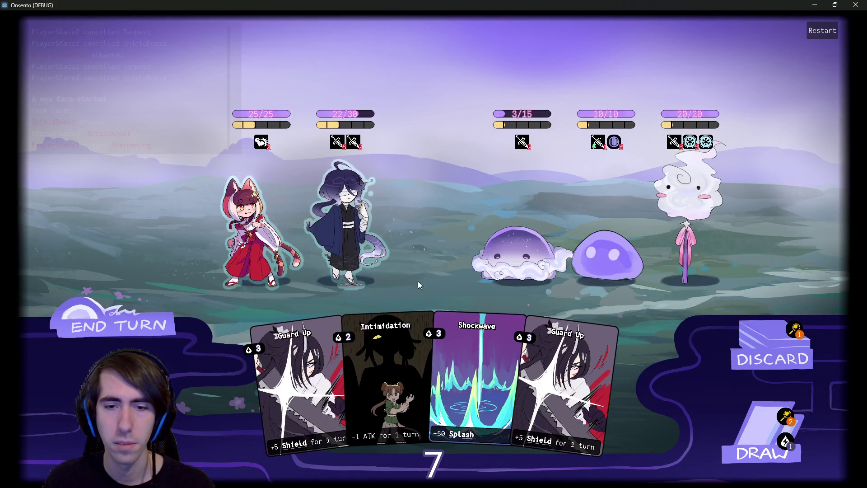
left_click_drag(442, 318, 362, 228)
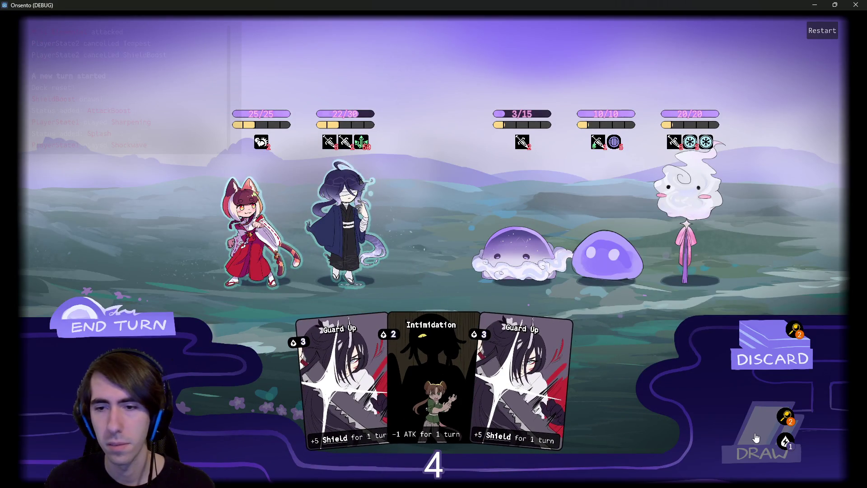
left_click(756, 435)
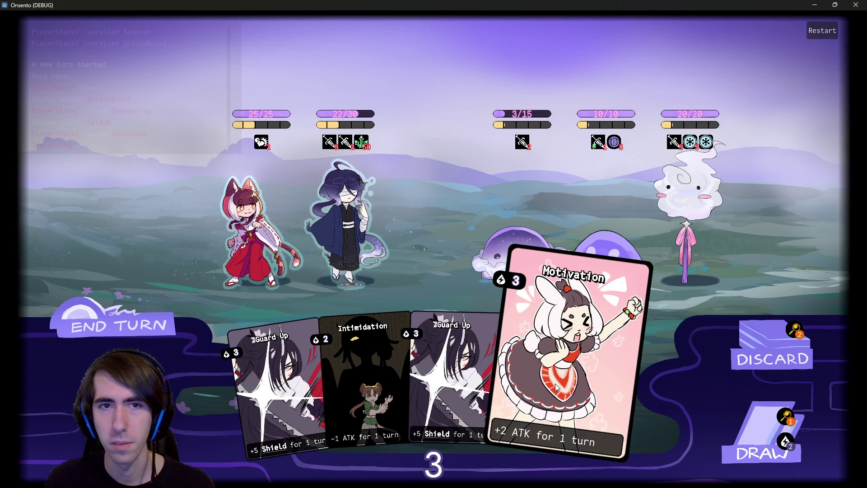
left_click_drag(555, 384, 342, 216)
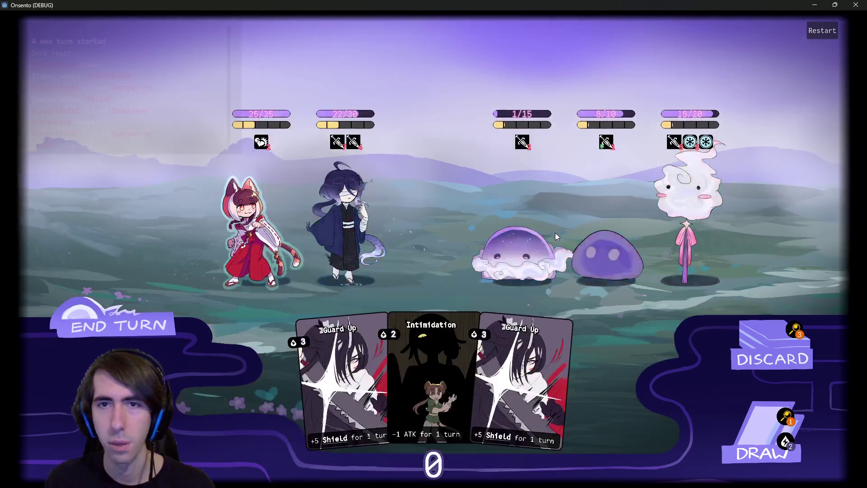
mouse_move(498, 116)
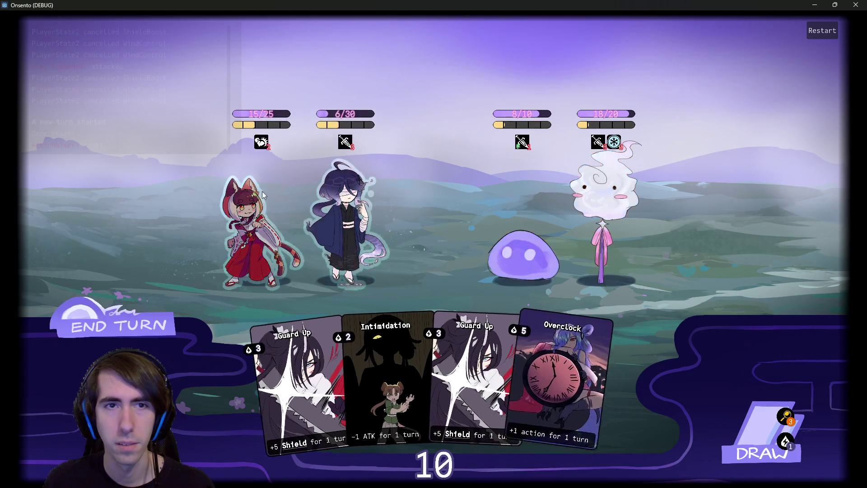
mouse_move(287, 126)
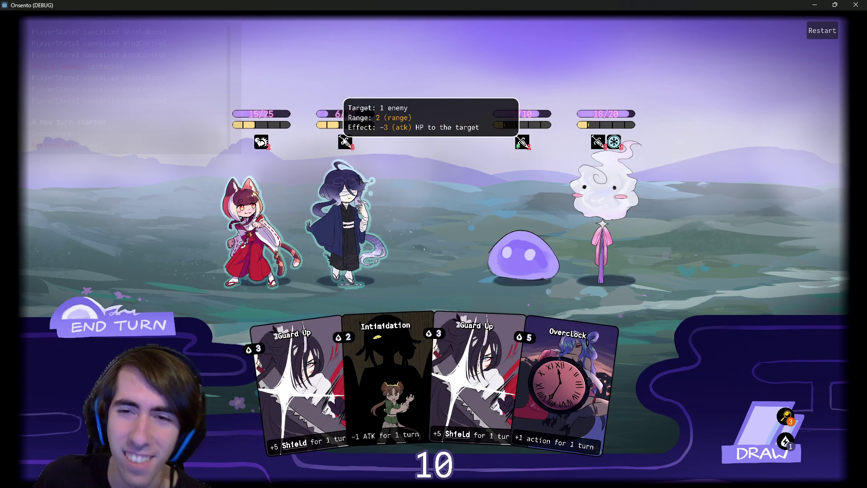
mouse_move(616, 149)
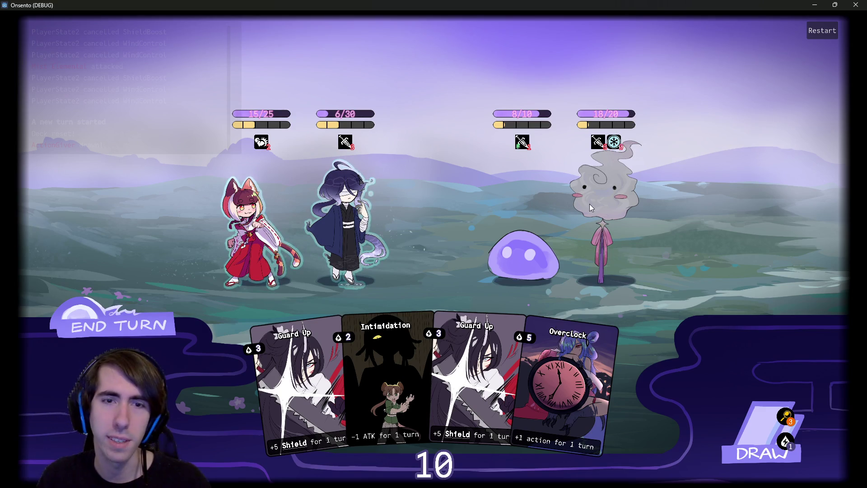
Play two Guard Up cards on the second character and end the turn.
left_click_drag(437, 317, 348, 221)
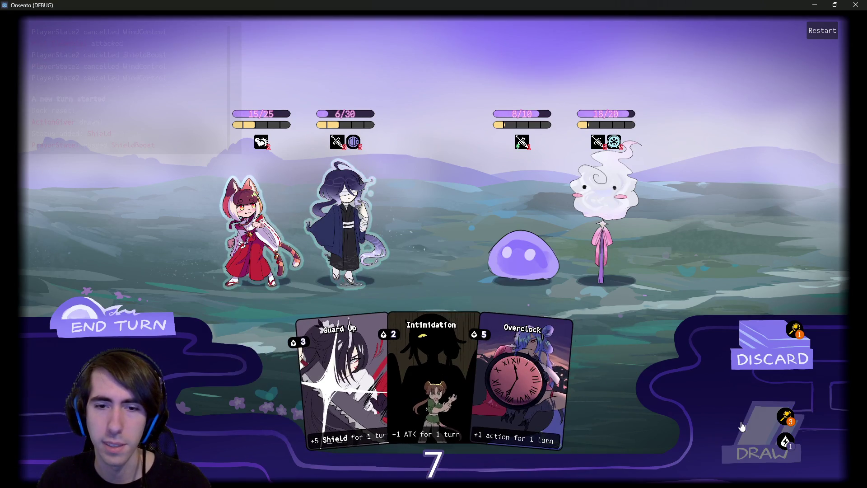
left_click(737, 445)
left_click(737, 445)
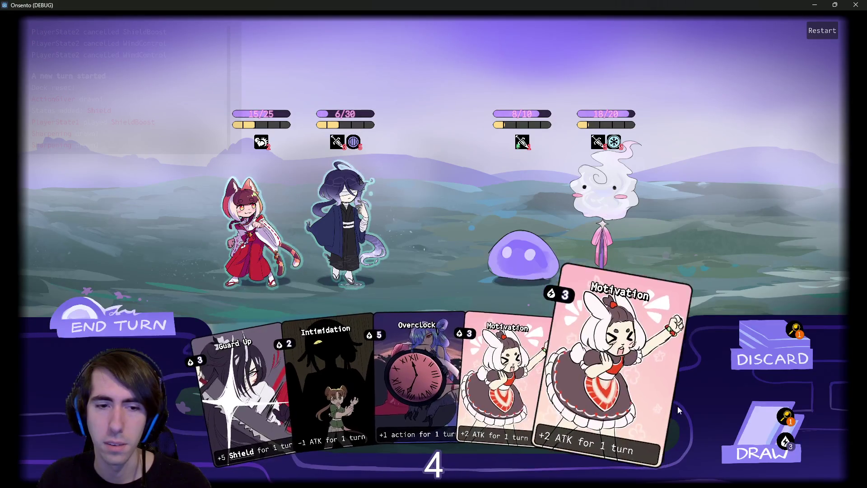
mouse_move(252, 410)
left_mouse_down()
mouse_move(282, 213)
mouse_move(346, 223)
left_mouse_up()
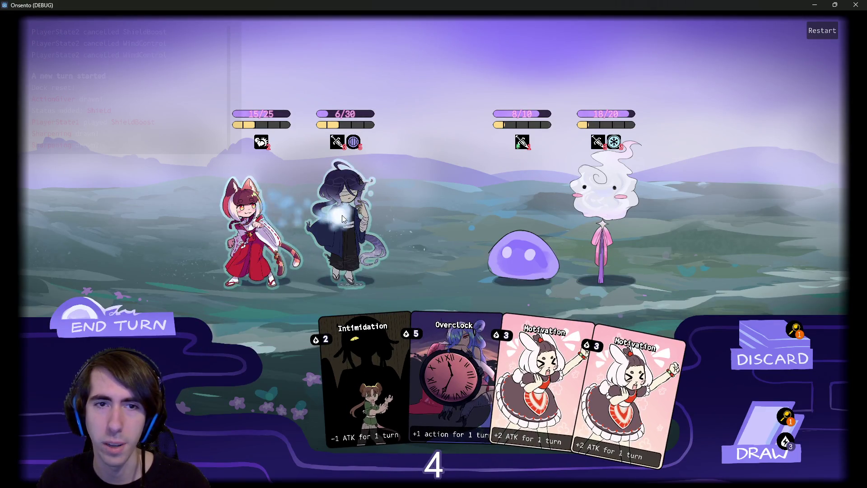
left_click(150, 308)
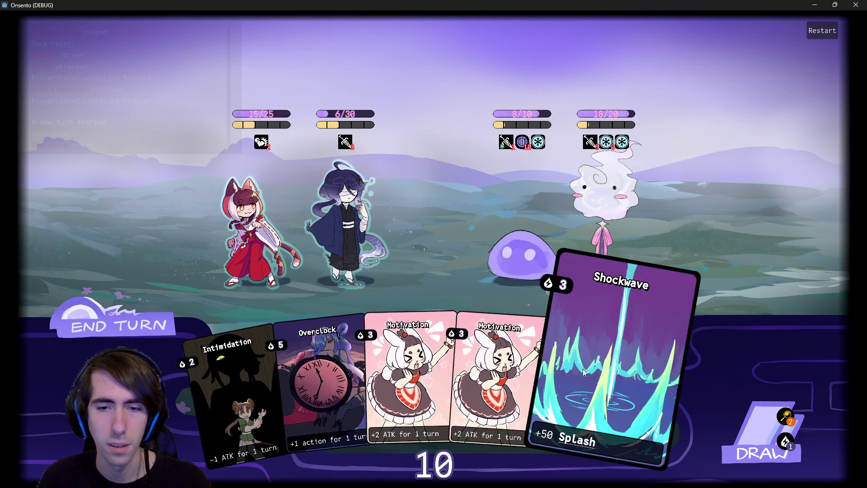
Play a drawn card and a shield card on the robed character, then end the turn.
left_click(761, 451)
left_click_drag(632, 374, 386, 212)
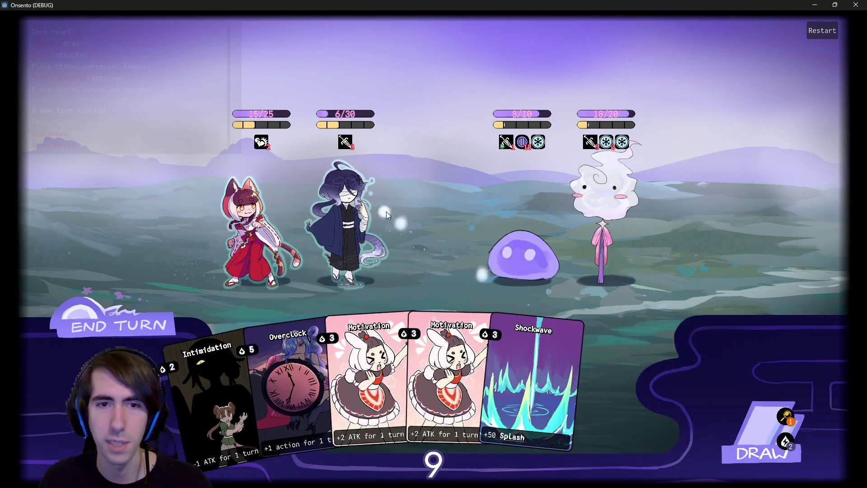
left_click(761, 451)
left_click_drag(609, 384, 354, 236)
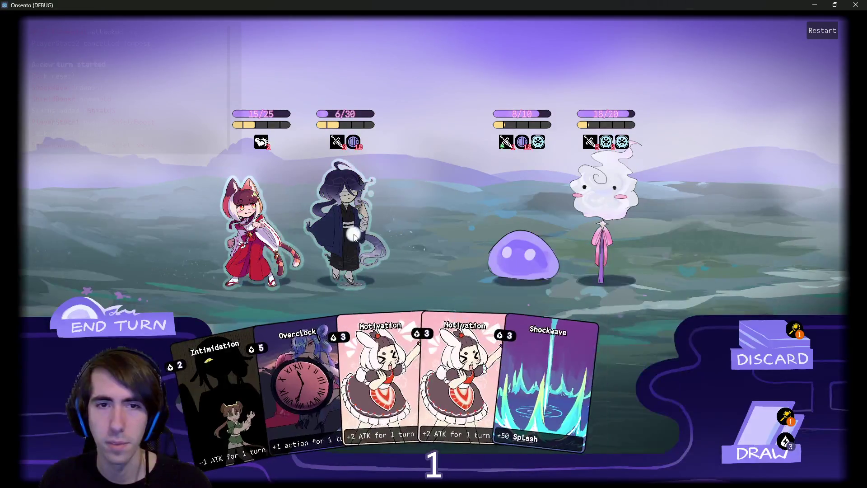
left_click(131, 323)
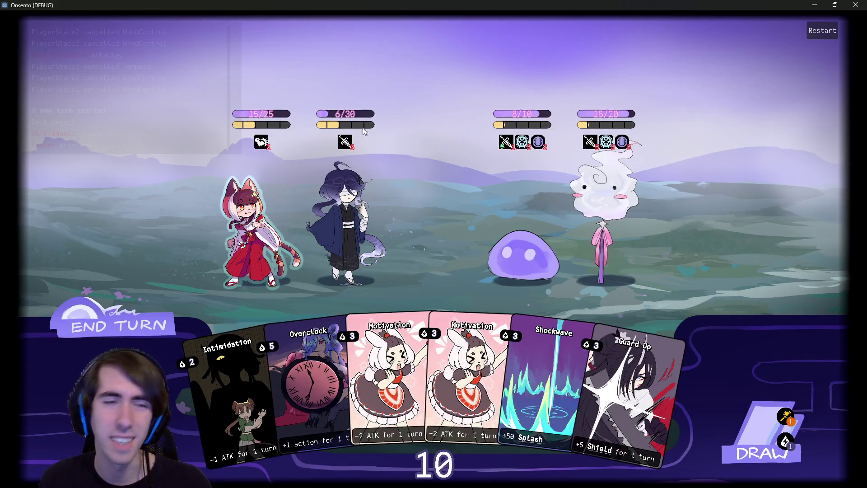
mouse_move(521, 144)
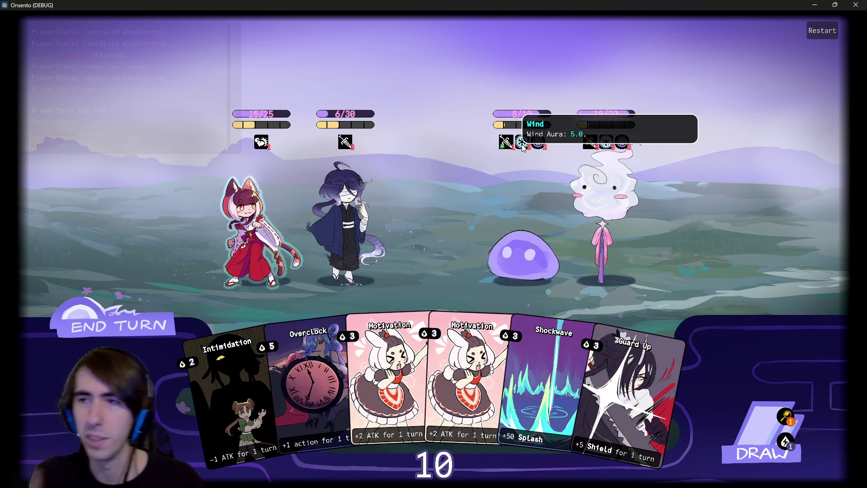
Minimize the game and open status/wind/wind.json, selecting its icon line.
left_click(823, 4)
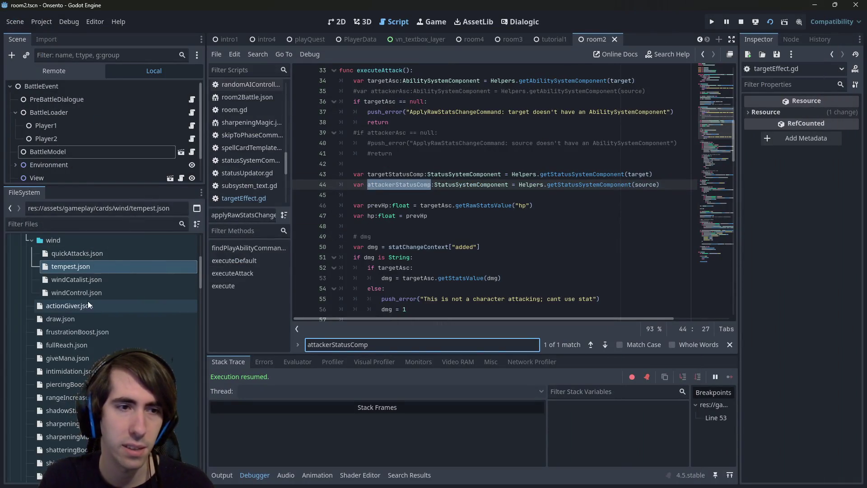
scroll(99, 316, "down", 10)
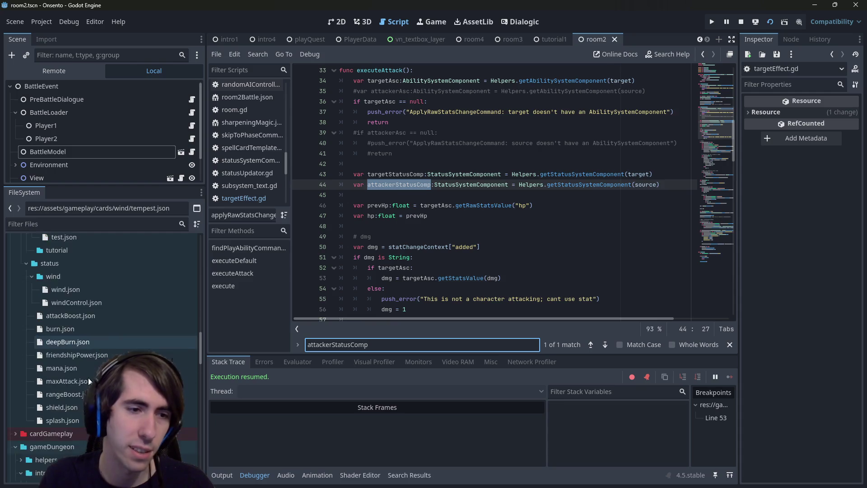
double_click(82, 353)
left_click_drag(501, 122, 258, 120)
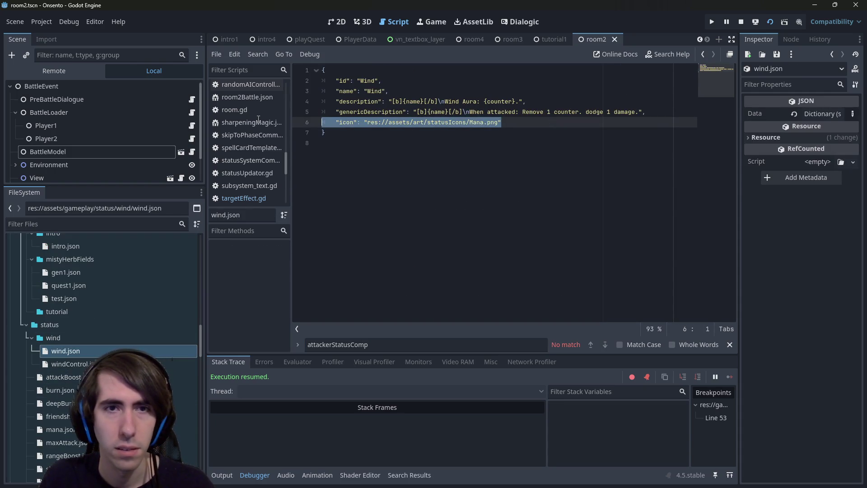
Select the 'When attacked' effect text in the genericDescription line.
left_click(486, 112)
left_click(483, 112)
left_click(502, 103)
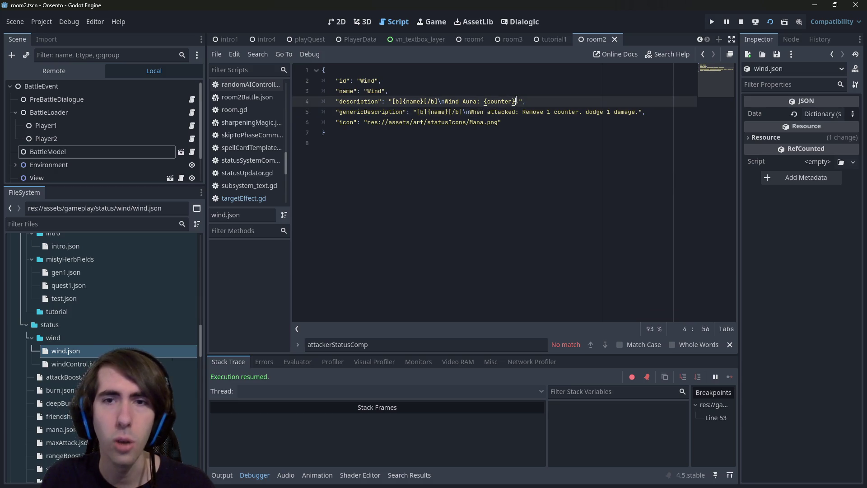
left_click(472, 112)
left_click_drag(472, 112, 640, 112)
Paste the effect after {counter}. in the description, save, and restore the closing brace.
left_click(520, 101)
type(".")
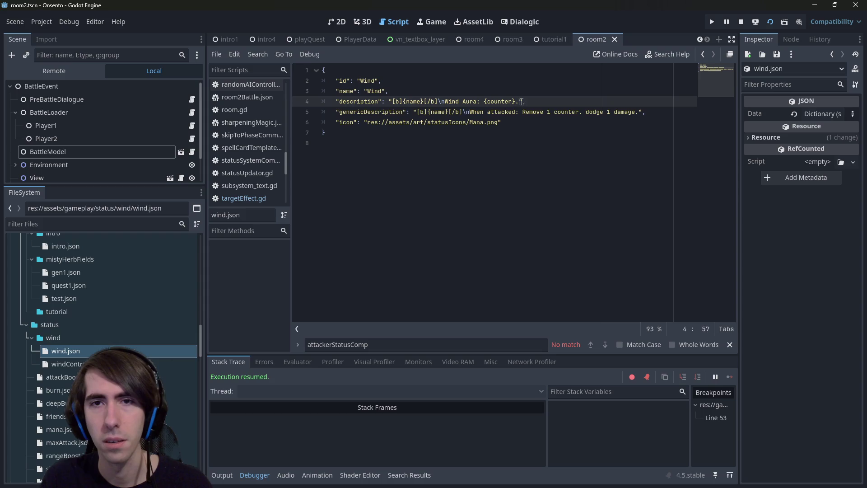
type("When attacked: Remove 1 counter. dodge 1 damage.")
key("ctrl+s")
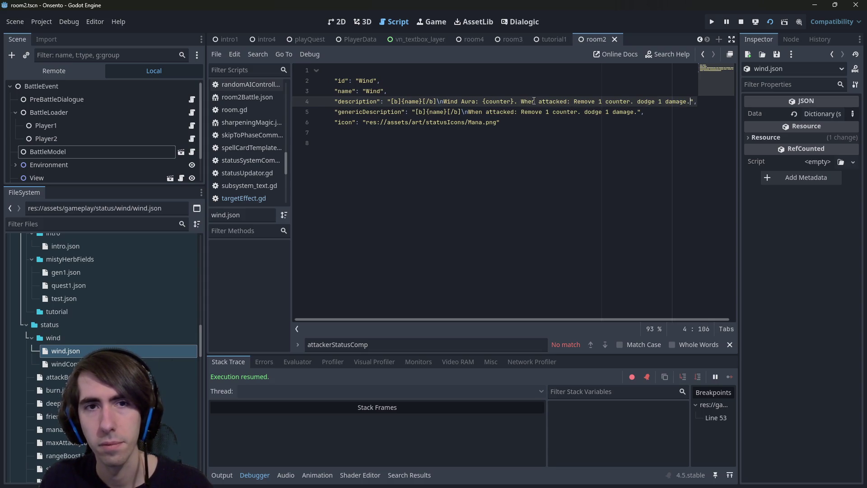
left_click(558, 136)
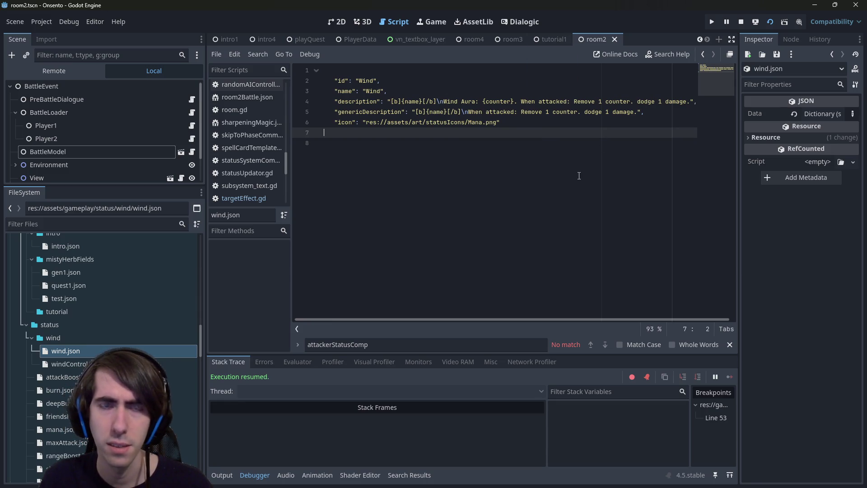
key("ctrl+z")
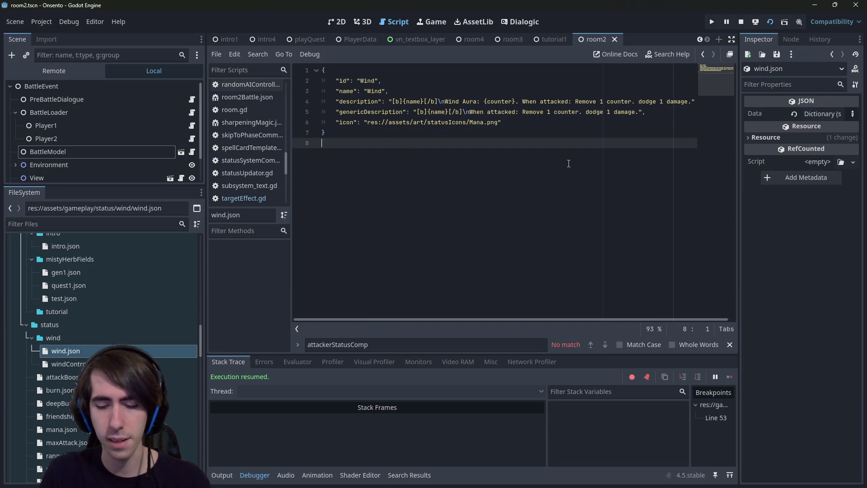
key("shift+alt+o")
Open changeStatEffect.gd through quick search and look over its code.
type("changestat")
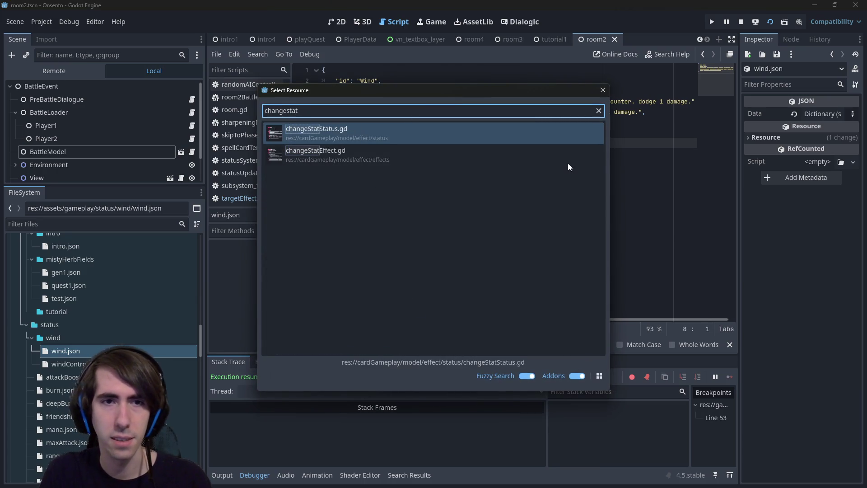
left_click(568, 163)
key("Return")
scroll(560, 159, "up", 6)
left_click_drag(389, 255, 370, 251)
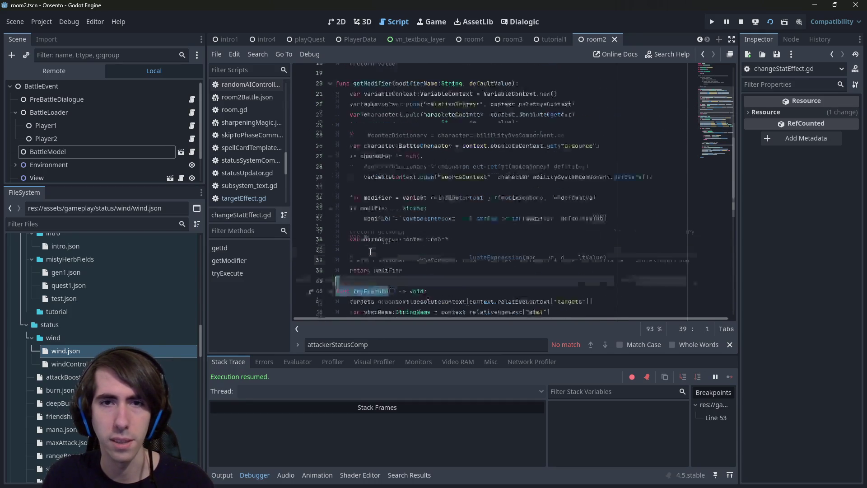
scroll(370, 252, "up", 6)
scroll(406, 262, "down", 16)
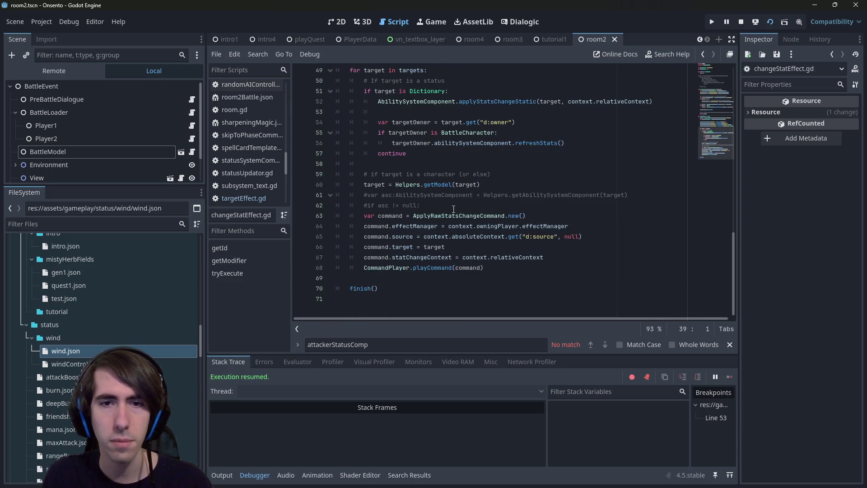
In applyRawStatsChangeCommand.gd, type wind at the line 48 damage code and save.
left_click(453, 213, "ctrl")
scroll(457, 213, "up", 3)
scroll(427, 221, "down", 4)
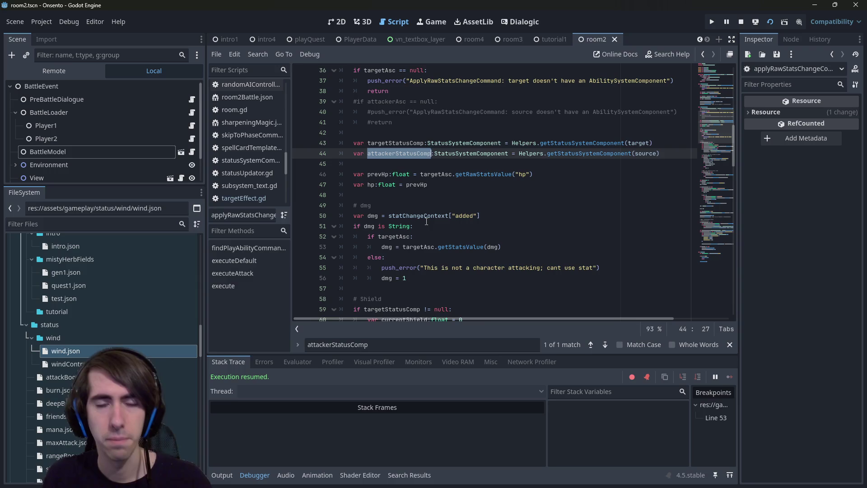
left_click(437, 198)
type("wind")
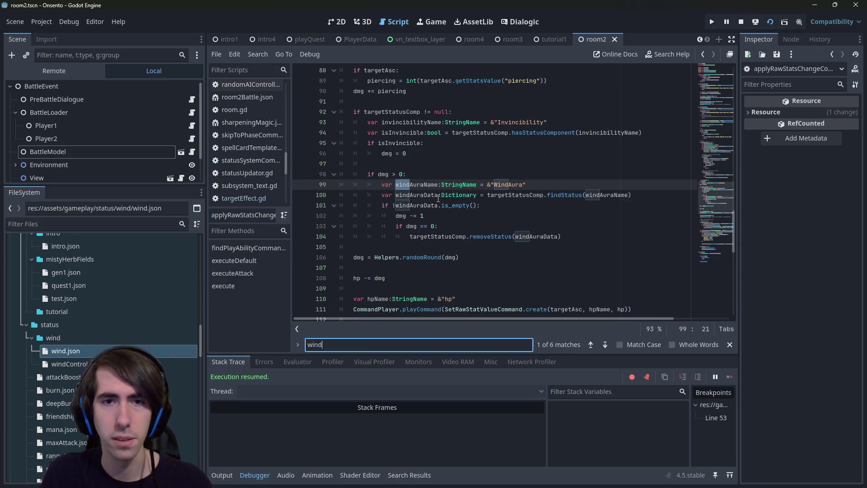
scroll(437, 198, "up", 2)
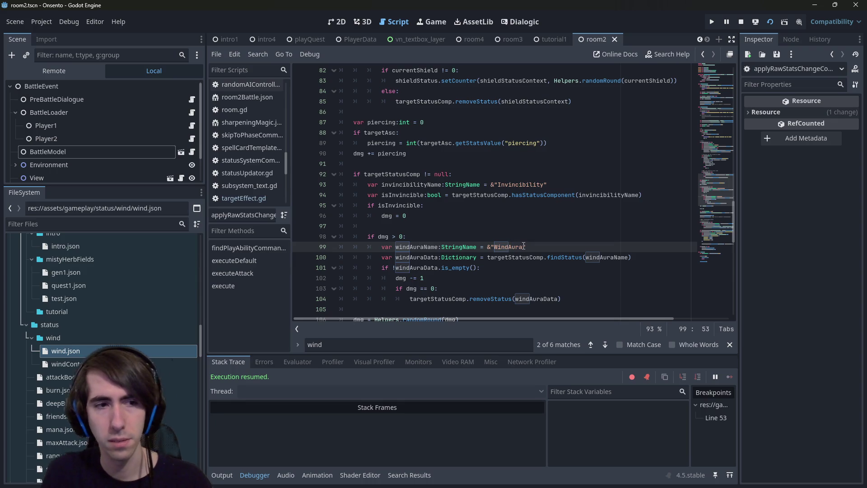
key("ctrl+s")
Find WindAura across the project, five matches in applyRawStatsChangeCommand.gd, then run the game.
key("ctrl+shift+f")
type("Wi")
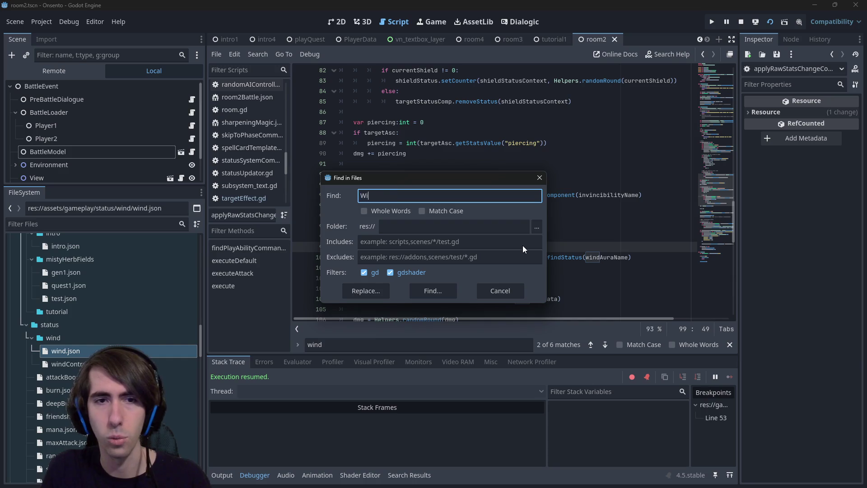
type("ndAura")
key("Return")
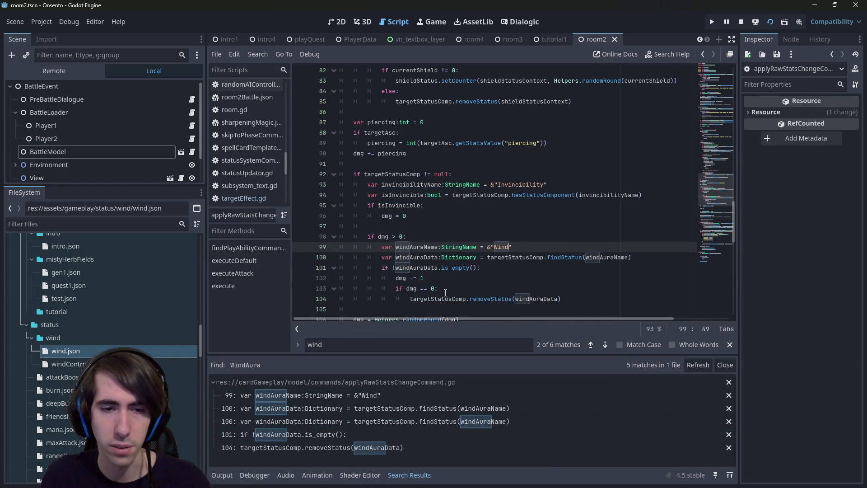
scroll(470, 251, "up", 1)
scroll(393, 257, "down", 2)
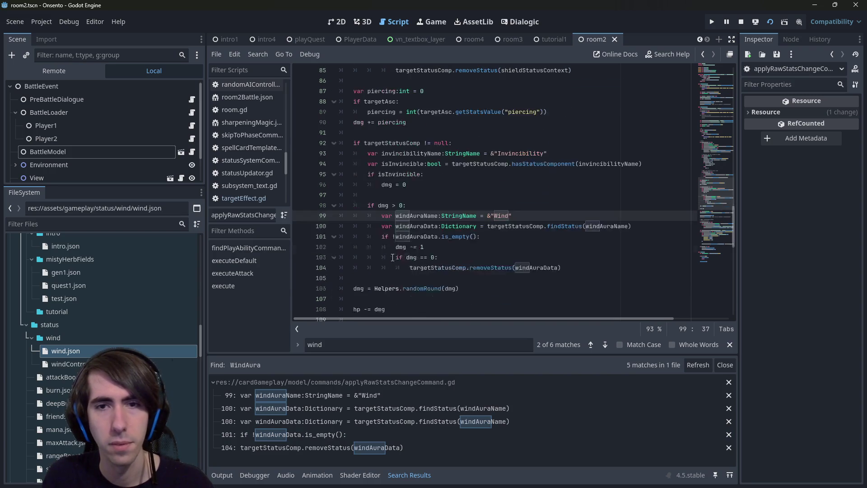
left_click(751, 26)
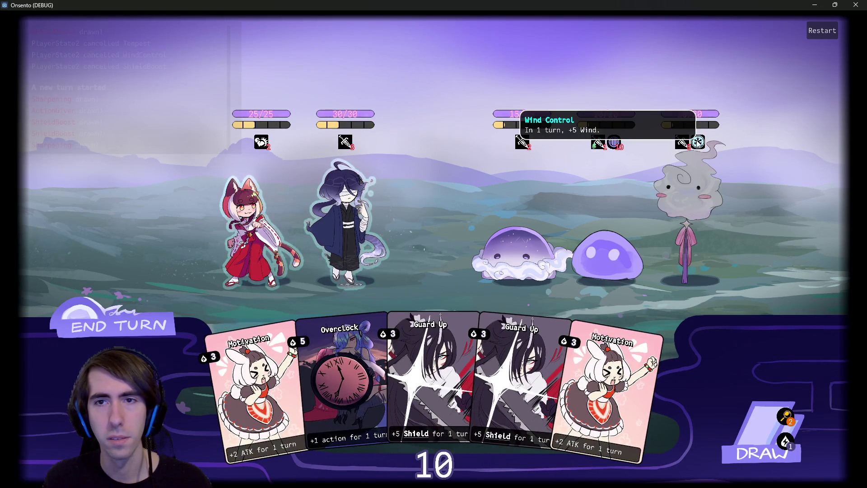
Play two Guard Up cards, end the turn, and attack the jellyfish enemy carrying Wind.
left_click(117, 322)
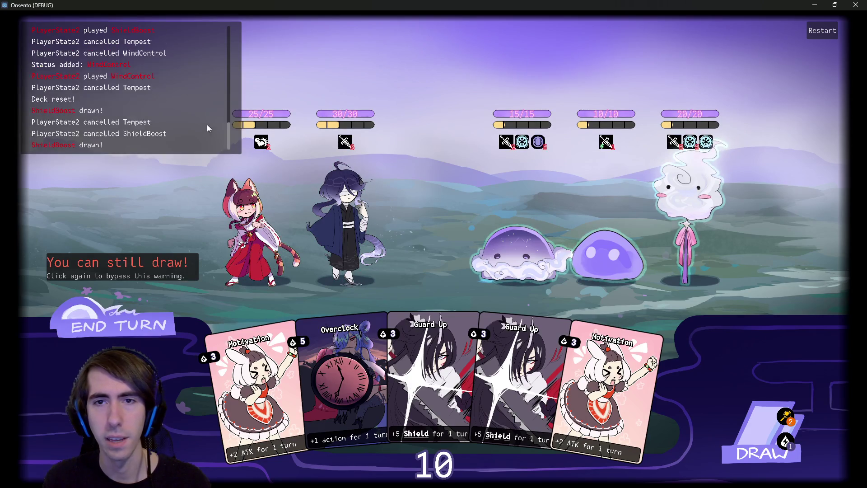
left_click_drag(469, 375, 345, 226)
left_click(770, 444)
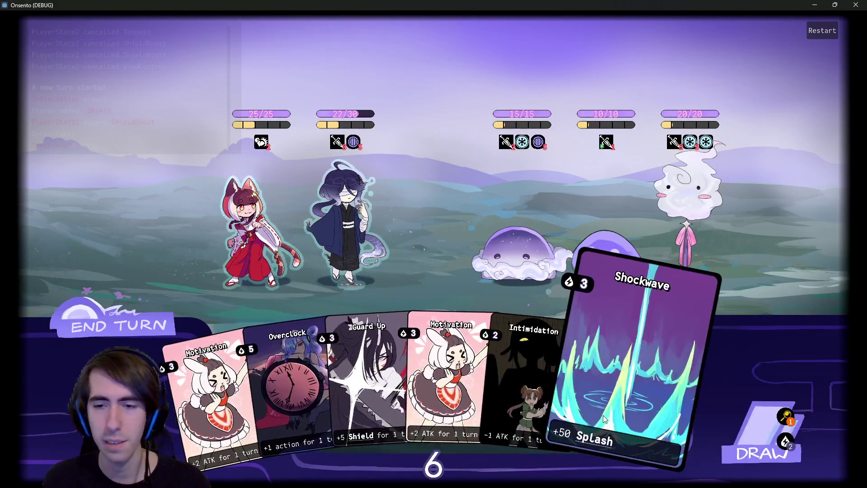
left_click(771, 444)
left_click_drag(632, 361, 240, 244)
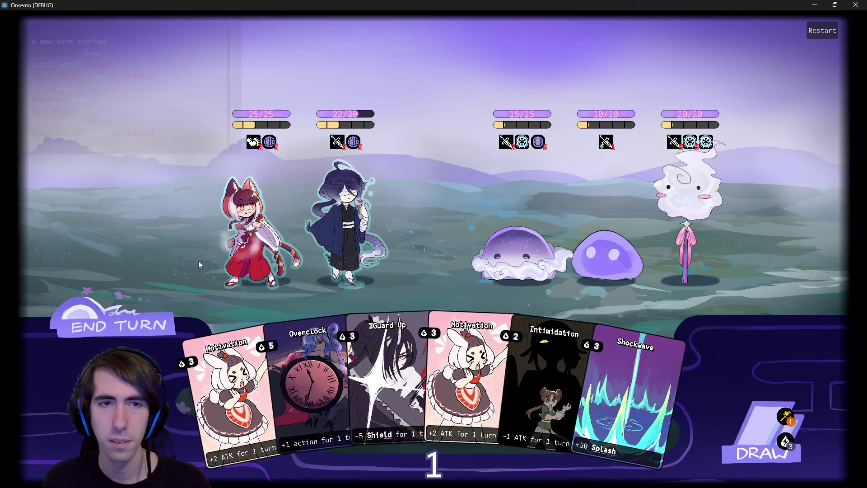
left_click(118, 325)
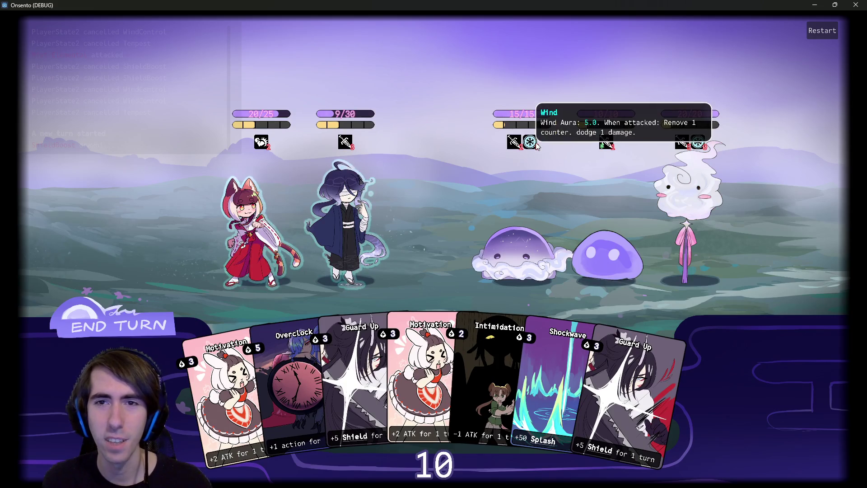
left_click(519, 253)
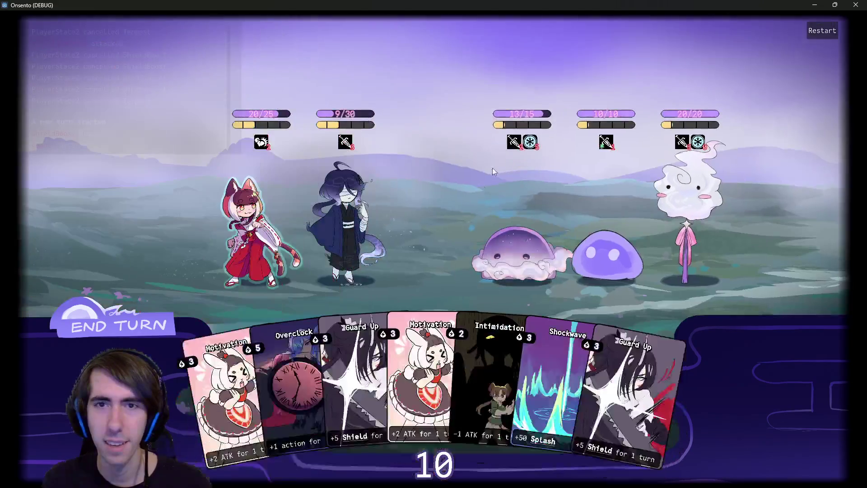
Minimize the game and add a breakpoint on line 92 of applyRawStatsChangeCommand.gd.
left_click(814, 5)
scroll(322, 157, "up", 2)
left_click(300, 174)
key("alt+Tab")
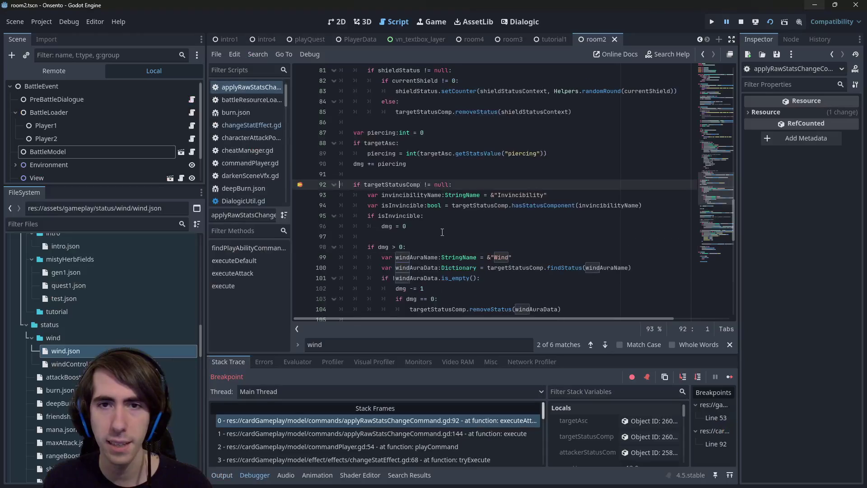
Step over executeAttack from the line 92 breakpoint past the invincibility check to line 98.
mouse_move(398, 185)
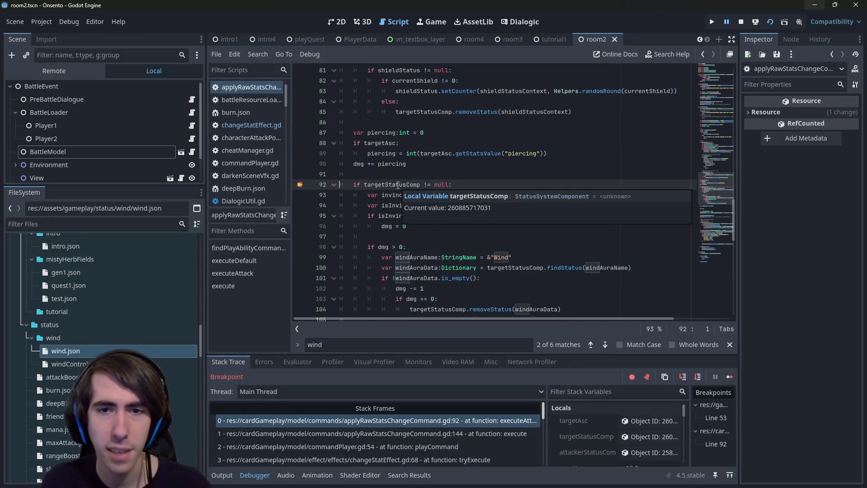
left_click(698, 380)
left_click(698, 381)
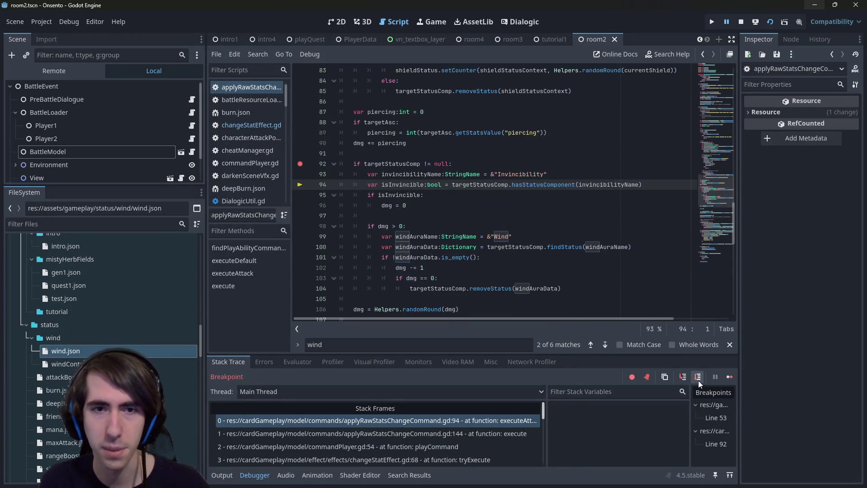
left_click(698, 381)
left_click(698, 380)
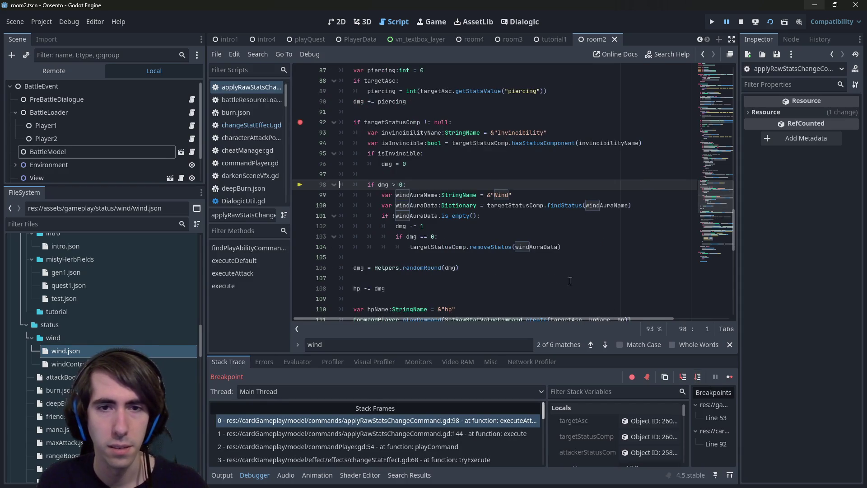
Step to line 100, confirming dmg is 2.0 and windAuraName is Wind.
mouse_move(383, 185)
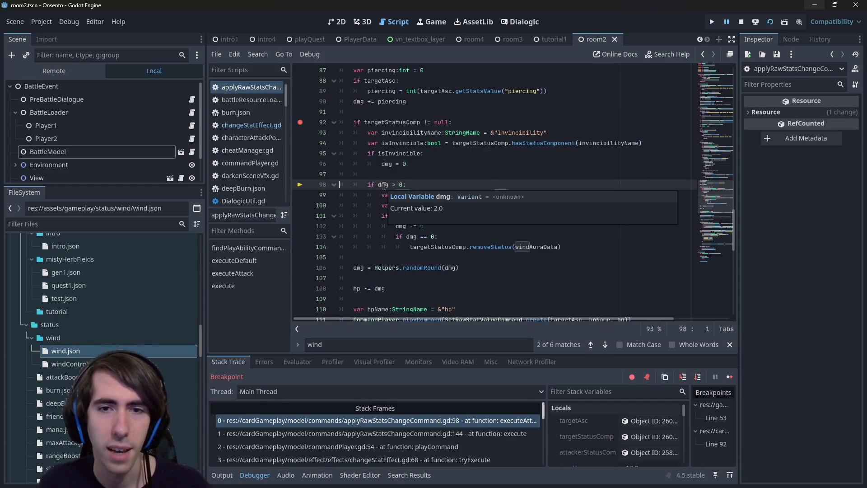
left_click(699, 379)
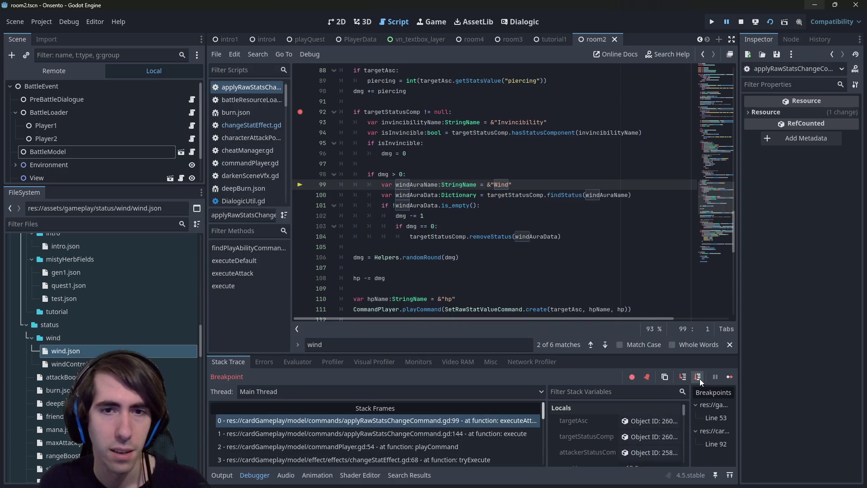
left_click(700, 379)
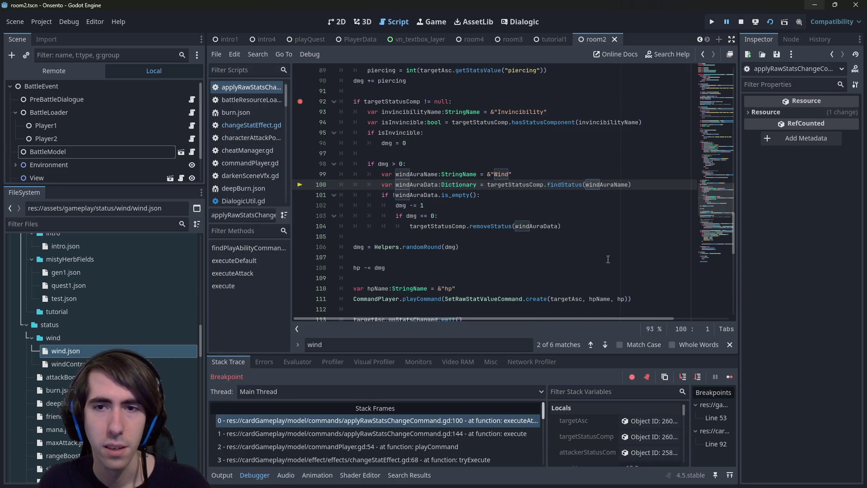
mouse_move(612, 186)
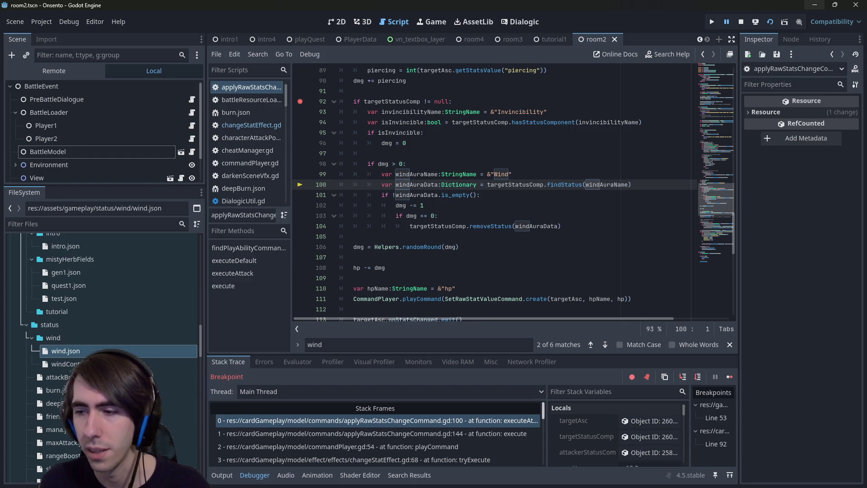
key("F12")
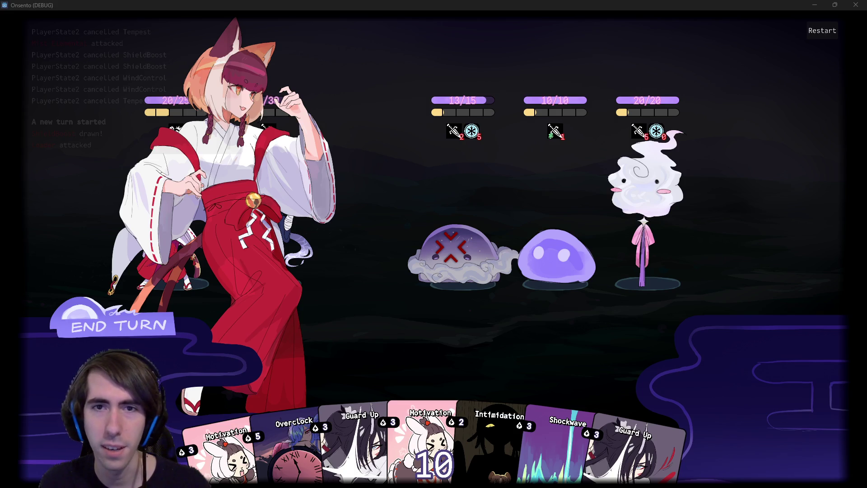
key("alt+Tab")
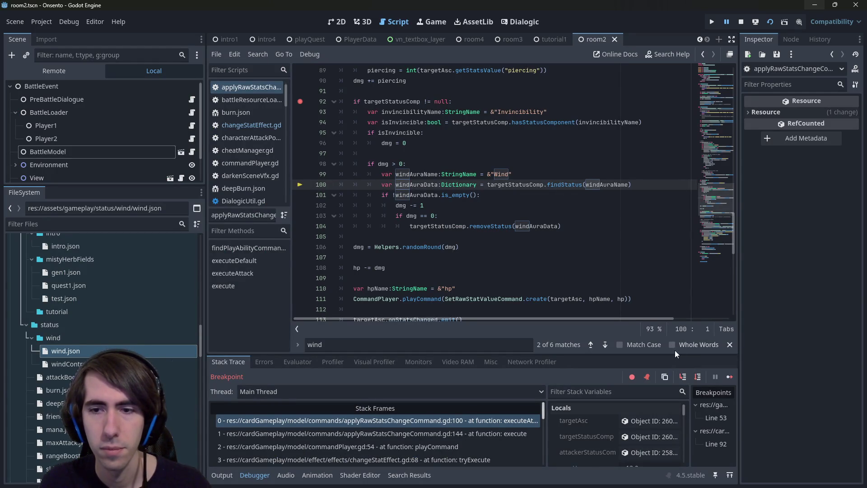
Inspect targetStatusComp's Asc Data in the Inspector, expanding status to show Wind with counter 5.0.
left_click(631, 439)
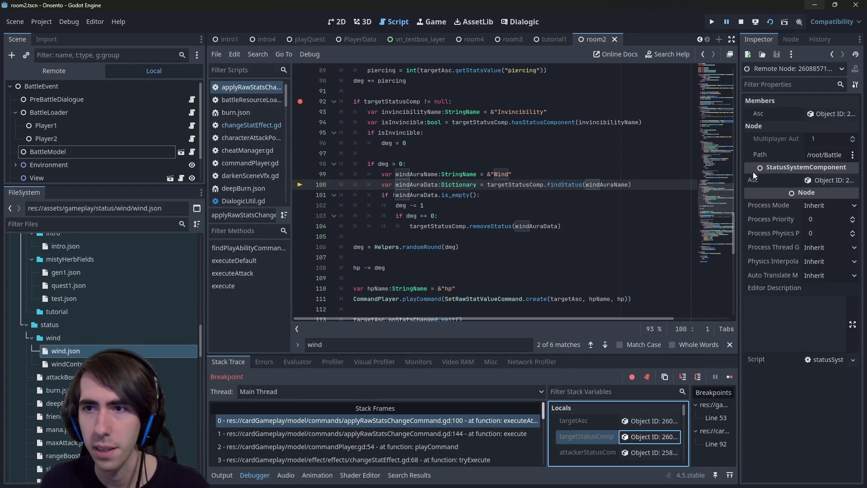
left_click_drag(742, 162, 678, 161)
left_click(784, 113)
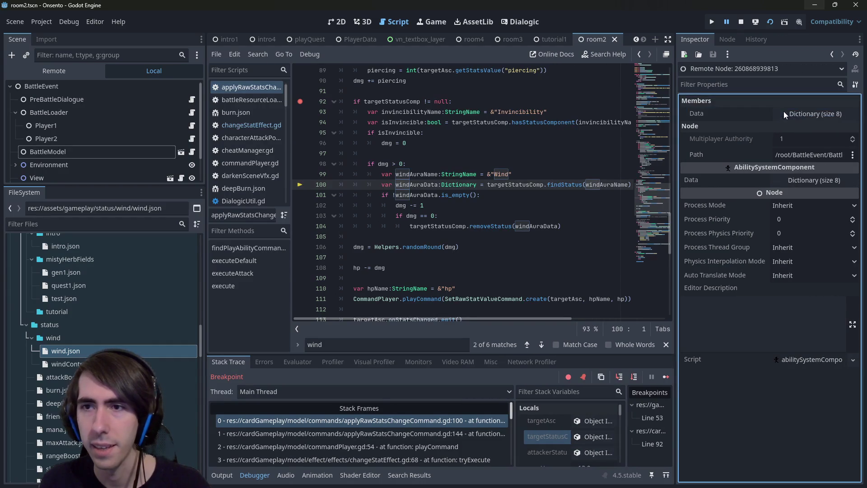
left_click(795, 115)
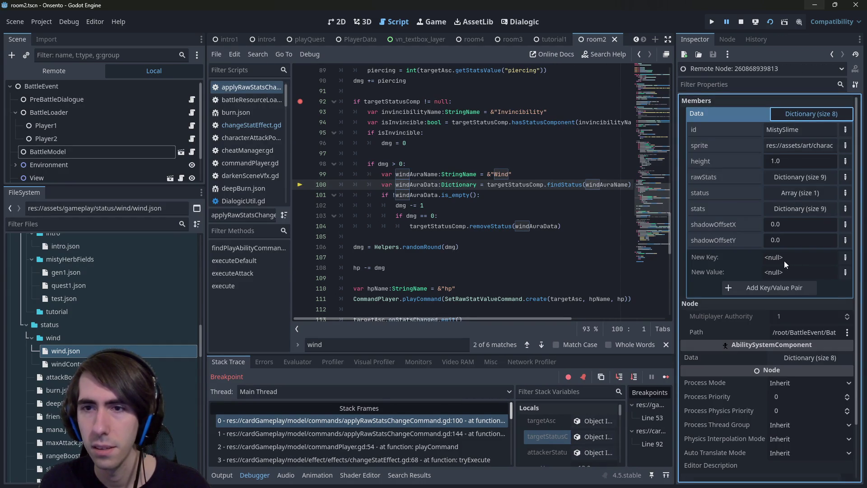
left_click(779, 195)
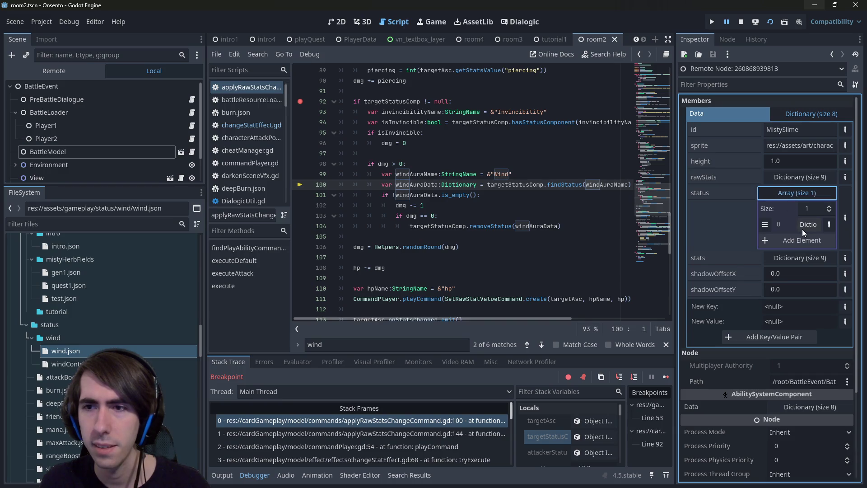
left_click(801, 226)
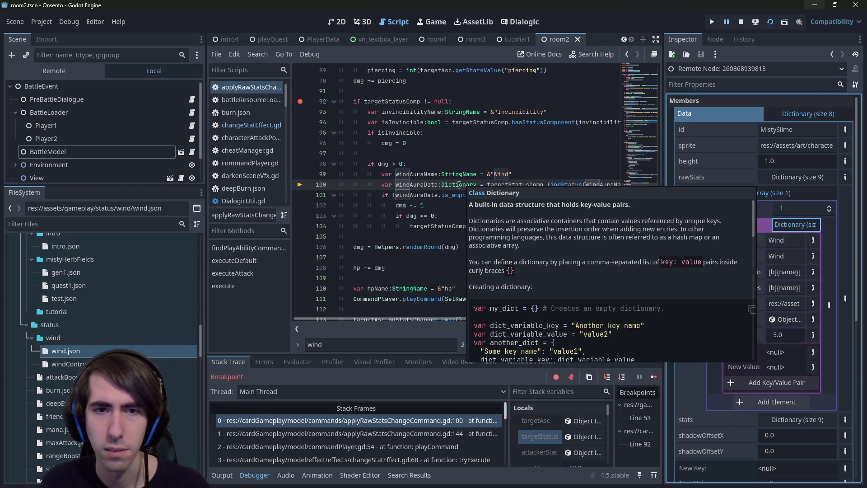
double_click(400, 205)
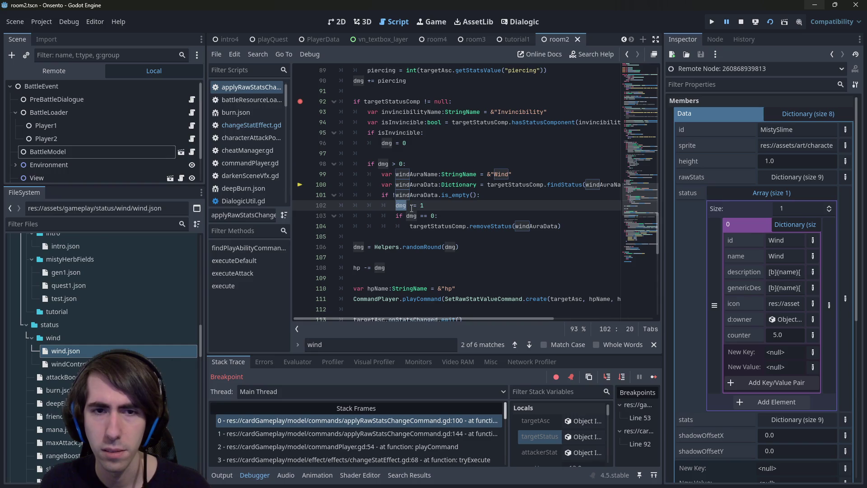
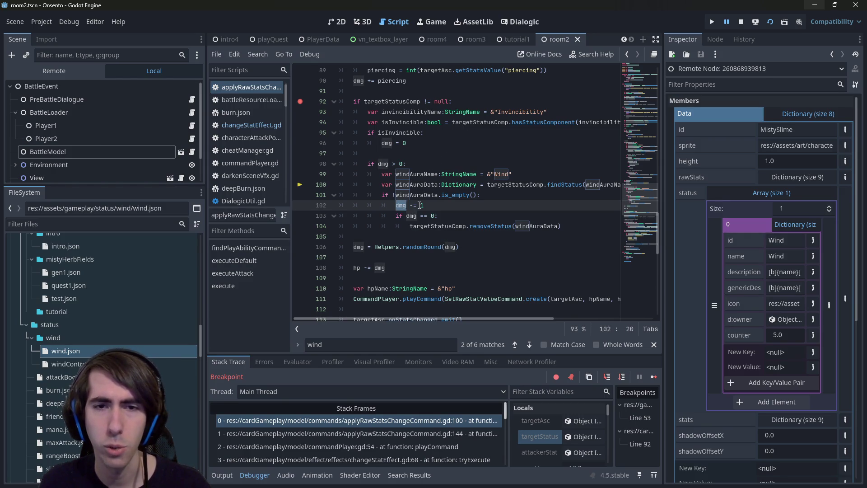
Inspect the debugger values of dmg on line 102 and windAuraData on line 100.
left_click(407, 216)
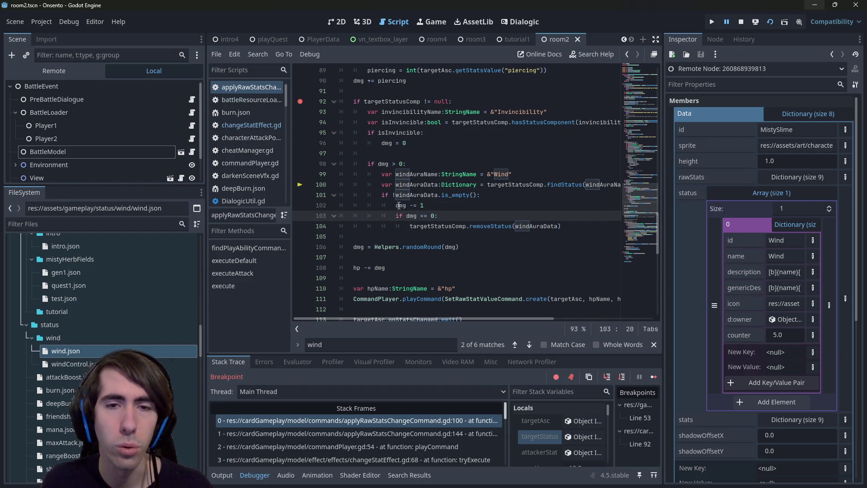
double_click(399, 206)
mouse_move(399, 206)
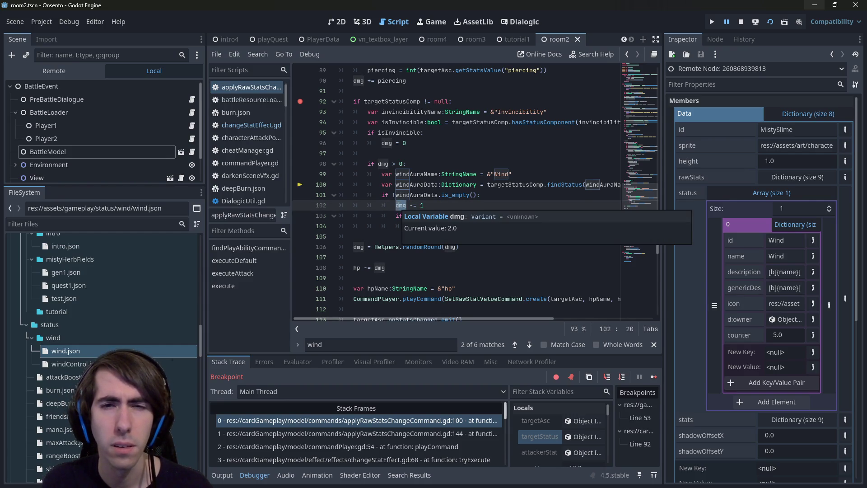
left_click(430, 203)
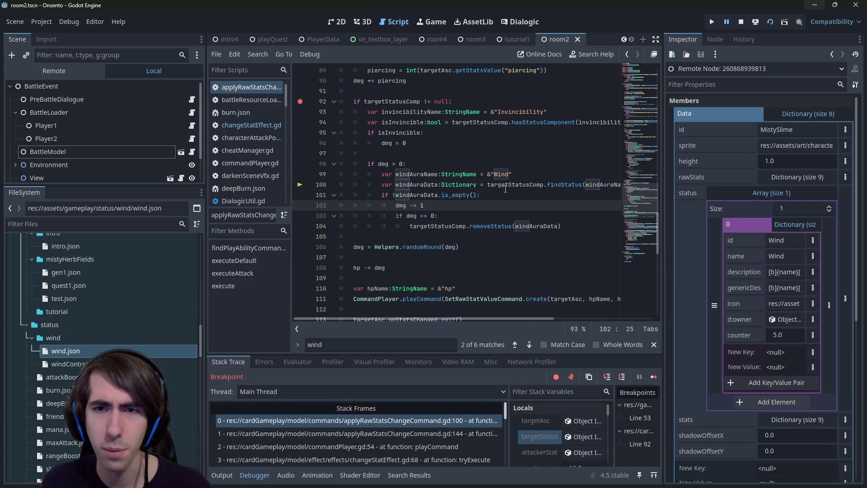
double_click(417, 185)
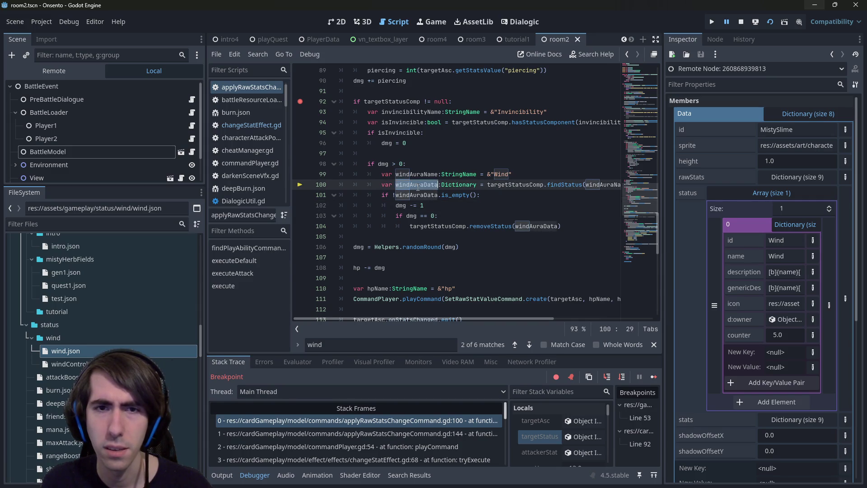
mouse_move(418, 187)
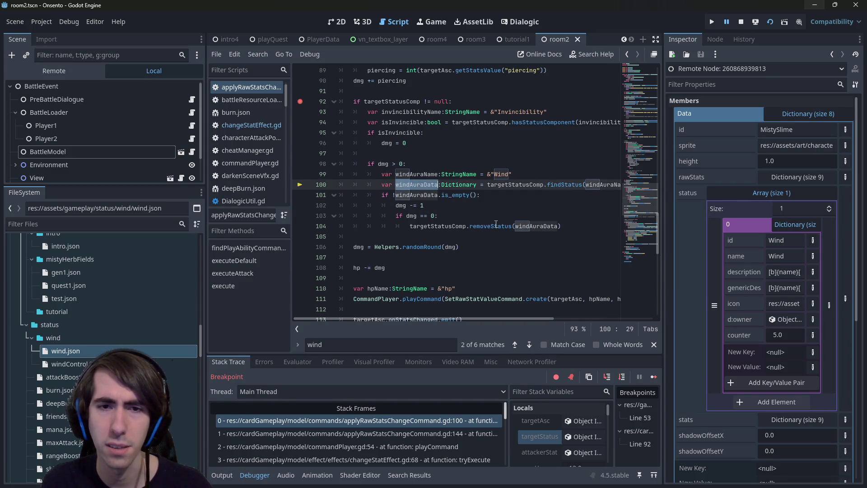
Step over to line 103, confirm dmg is now 1.0, and jump to the findStatus definition.
left_click(621, 377)
left_click(622, 377)
left_click(622, 376)
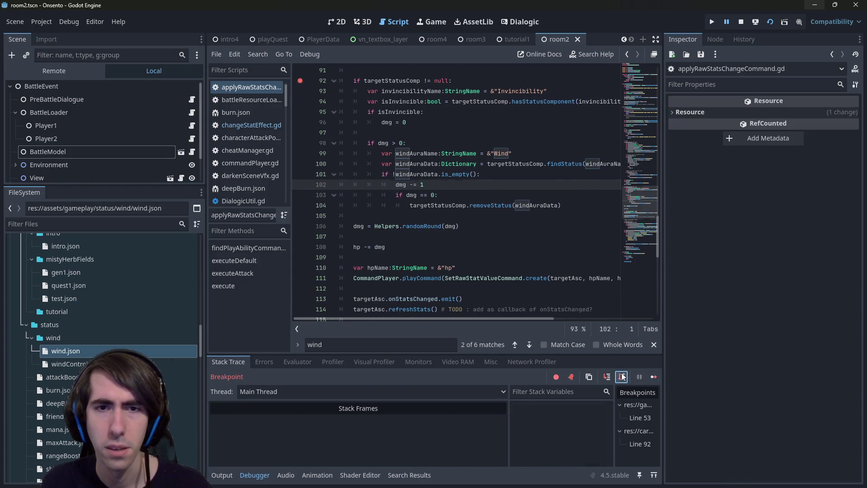
left_click(406, 174)
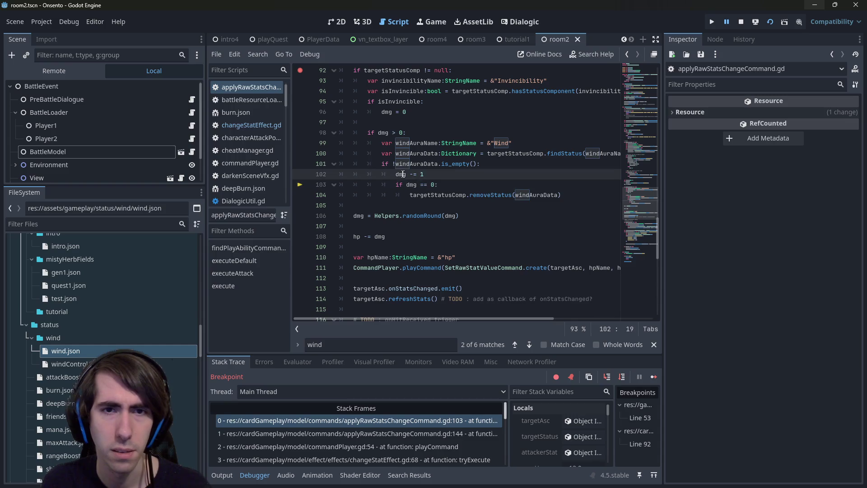
mouse_move(403, 175)
left_click(446, 177)
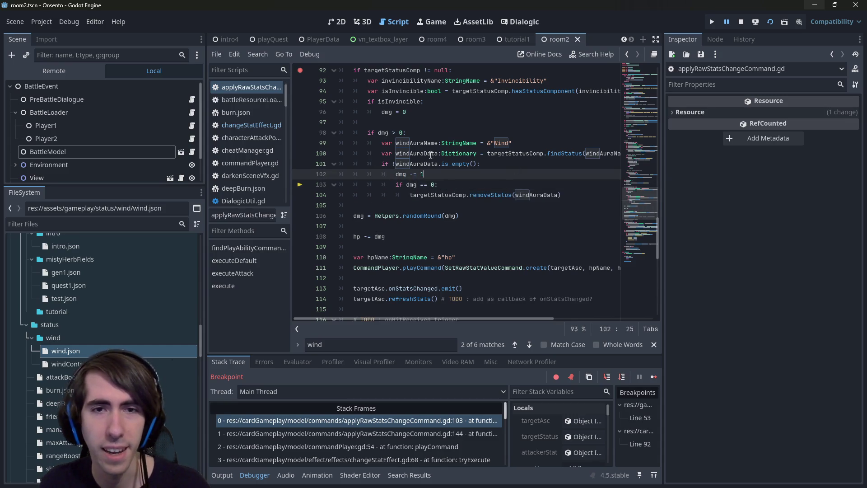
mouse_move(425, 154)
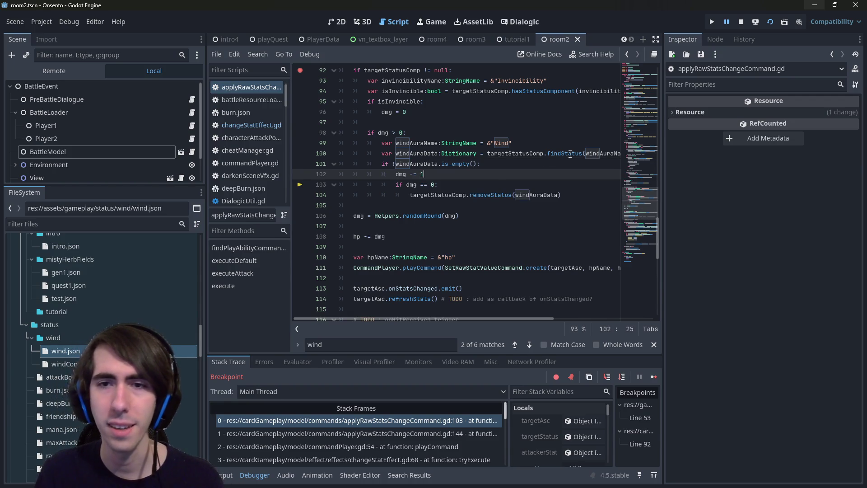
left_click(570, 154, "ctrl")
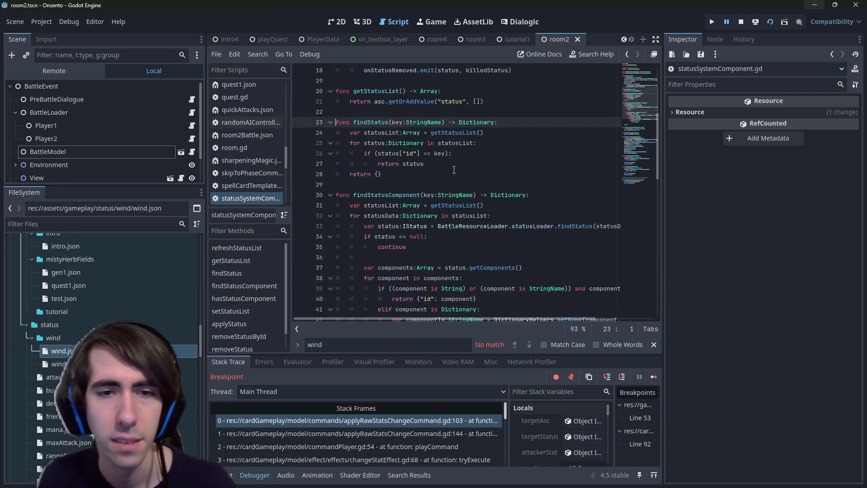
scroll(454, 170, "down", 1)
double_click(388, 164)
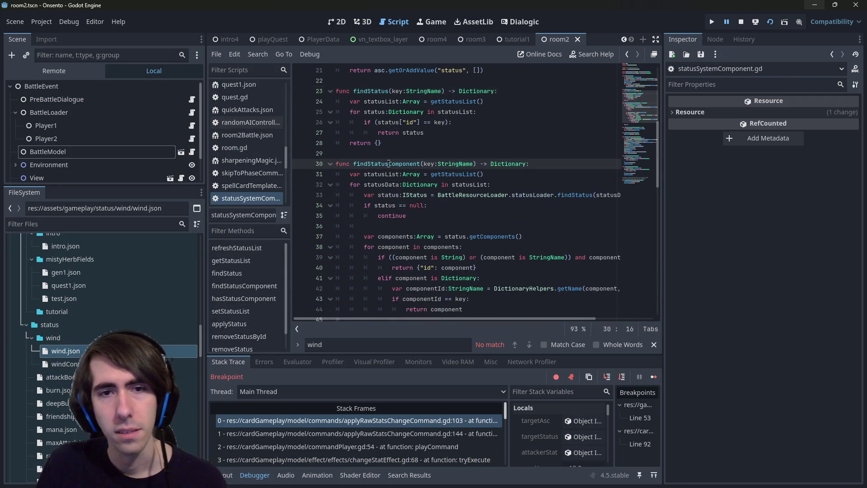
scroll(394, 166, "down", 7)
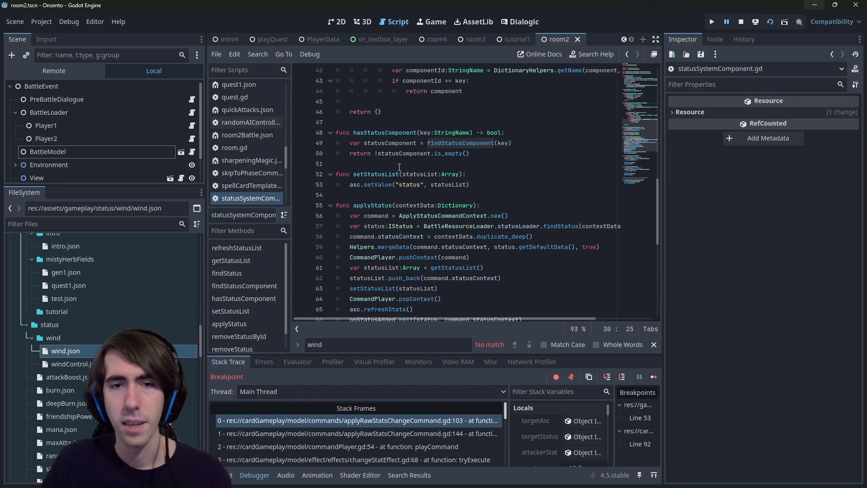
scroll(429, 165, "down", 8)
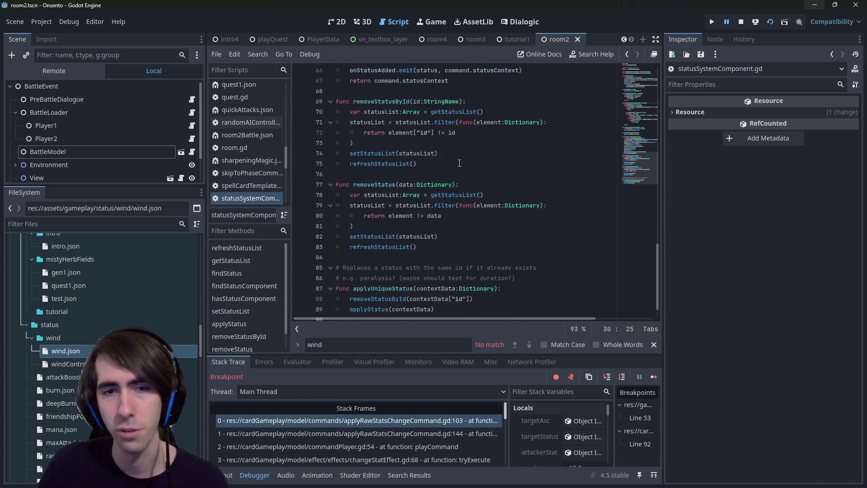
scroll(459, 163, "up", 1)
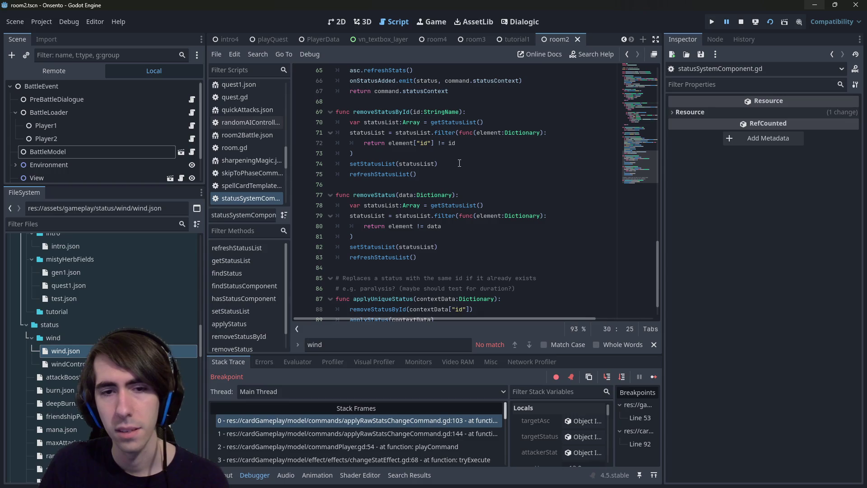
scroll(451, 194, "up", 20)
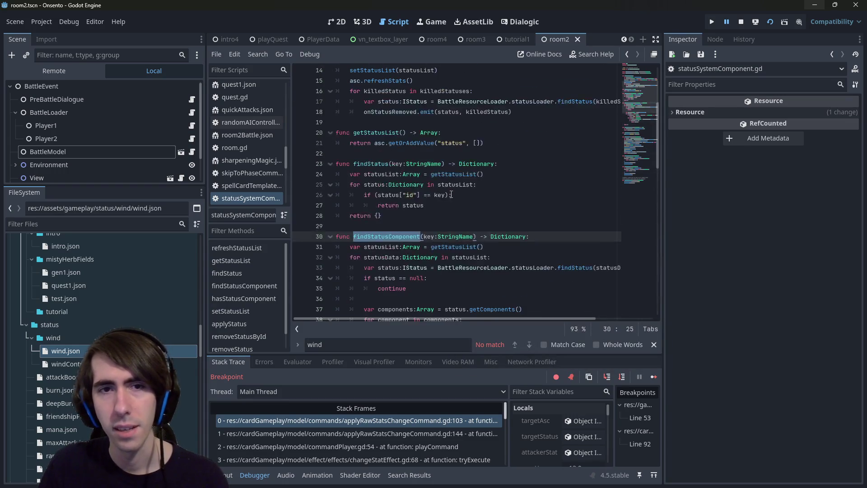
double_click(406, 163)
key("ctrl+c")
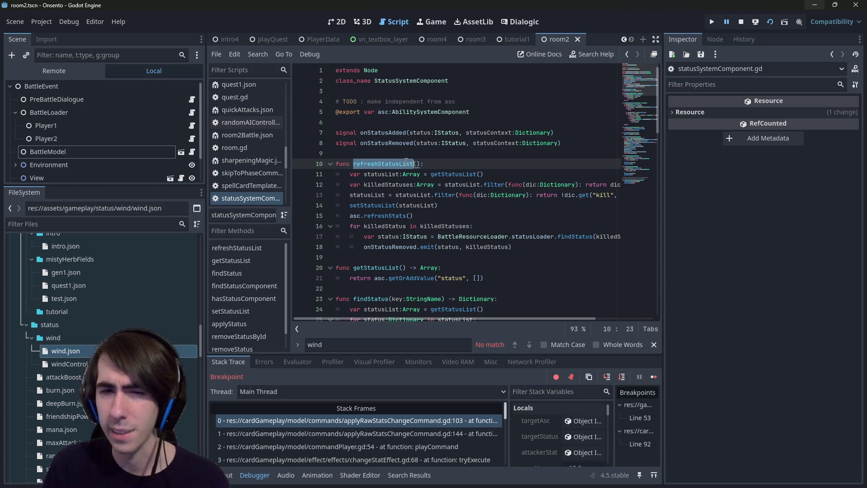
key("alt+Left")
key("alt+Left")
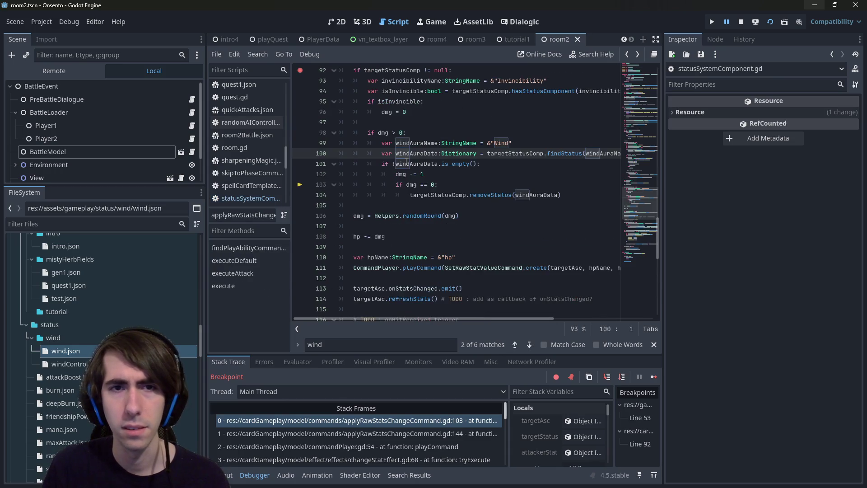
key("alt+Left")
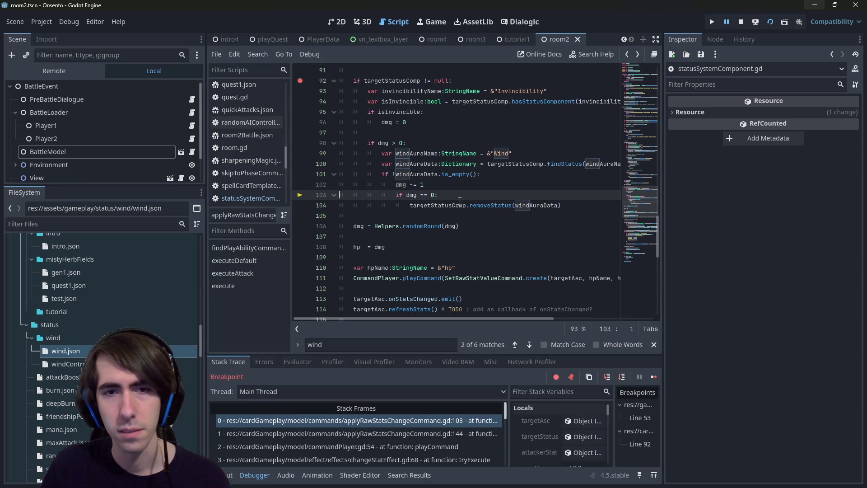
Add targetStatusComp.refreshStatusList() on a new line below dmg -= 1.
key("Up")
key("End")
key("Return")
key("ctrl+v")
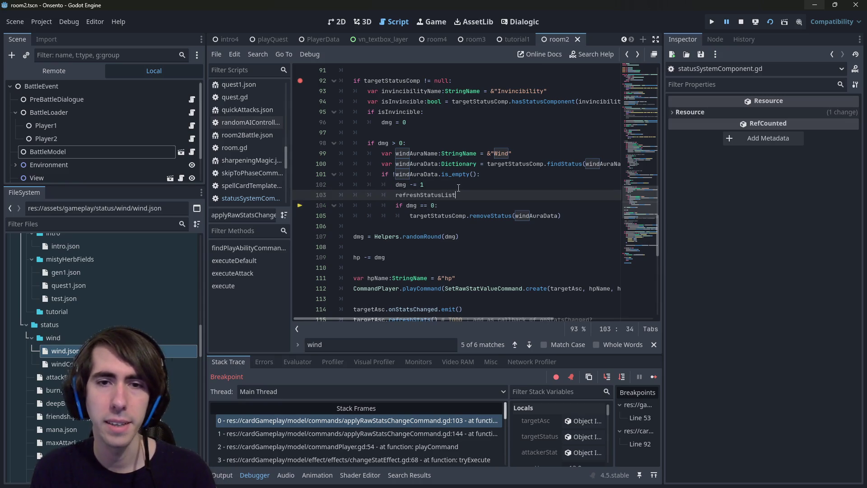
type("()")
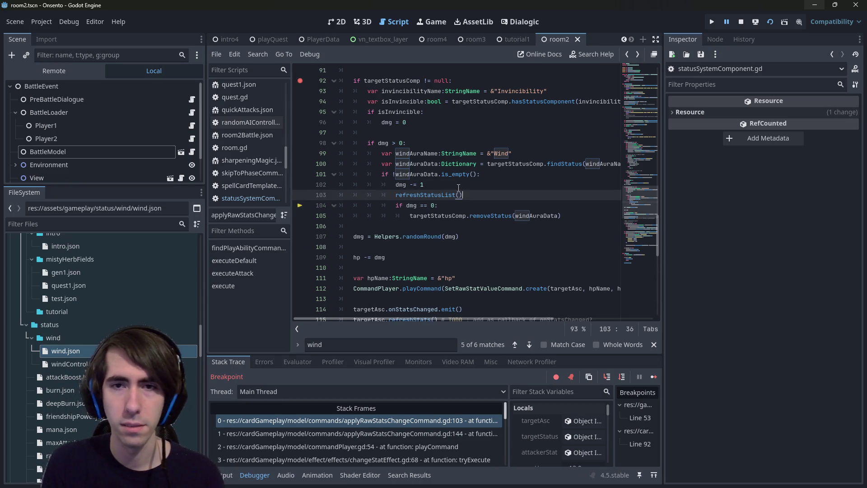
double_click(515, 163)
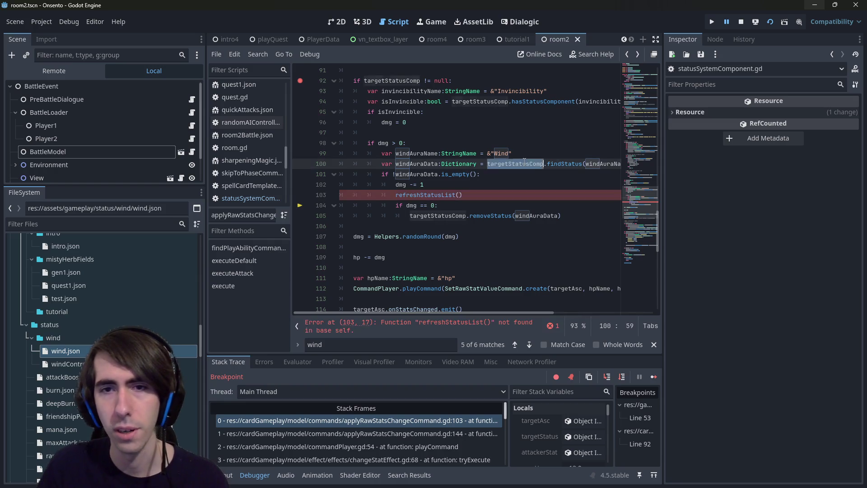
key("ctrl+c")
left_click(395, 195)
key("ctrl+v")
type(".")
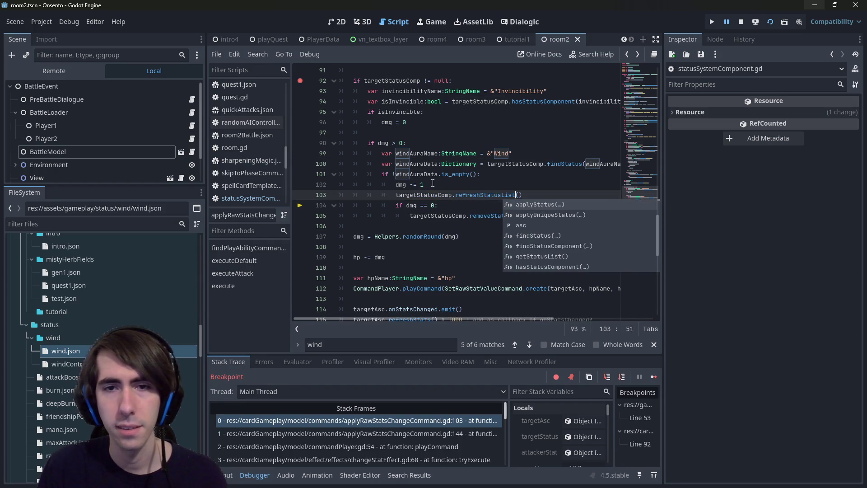
key("Escape")
Insert a windAuraData["count"] line right after dmg -= 1, above the refresh call.
key("Up")
key("Up")
key("Up")
key("ctrl+shift+Right")
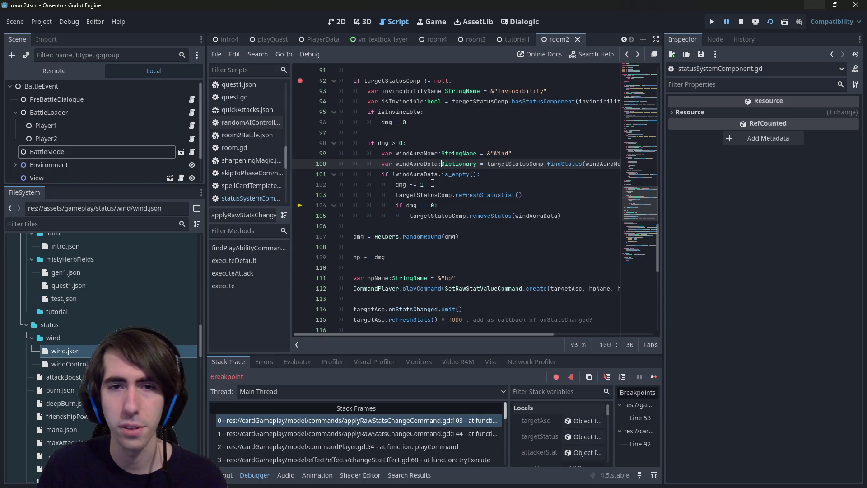
left_click(432, 183)
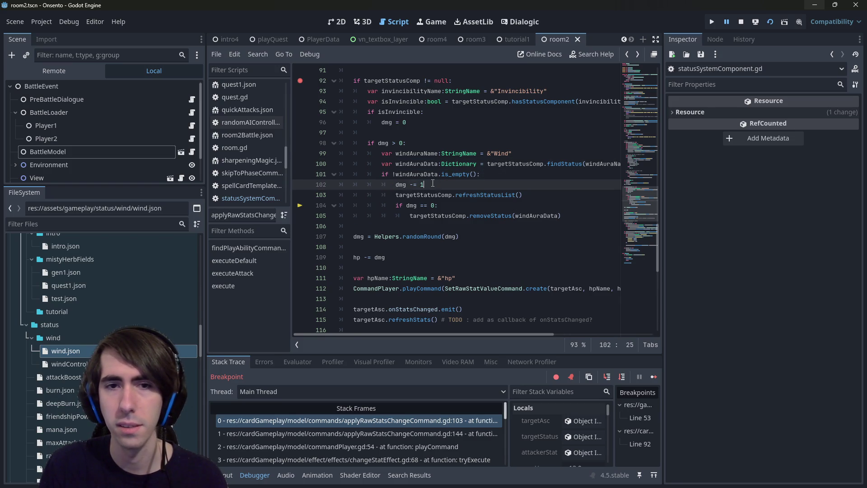
key("Return")
key("ctrl+v")
type("[]")
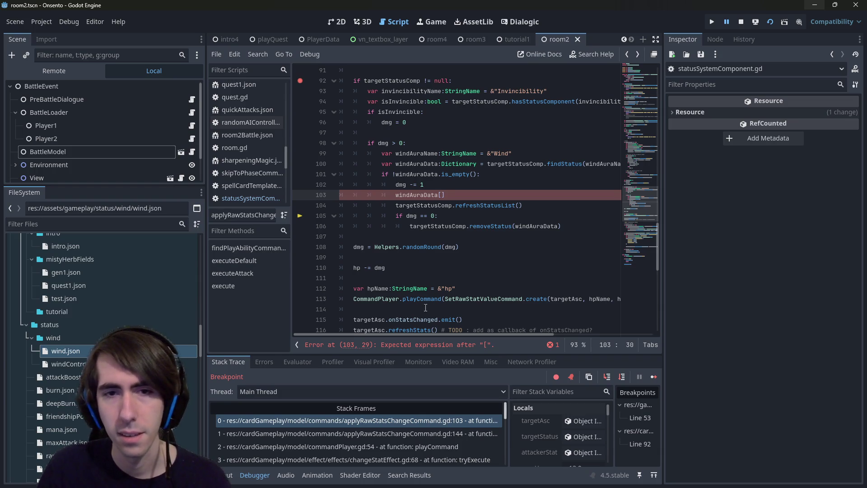
mouse_move(424, 332)
left_mouse_down()
mouse_move(544, 329)
mouse_move(389, 317)
left_mouse_up()
type("\"count")
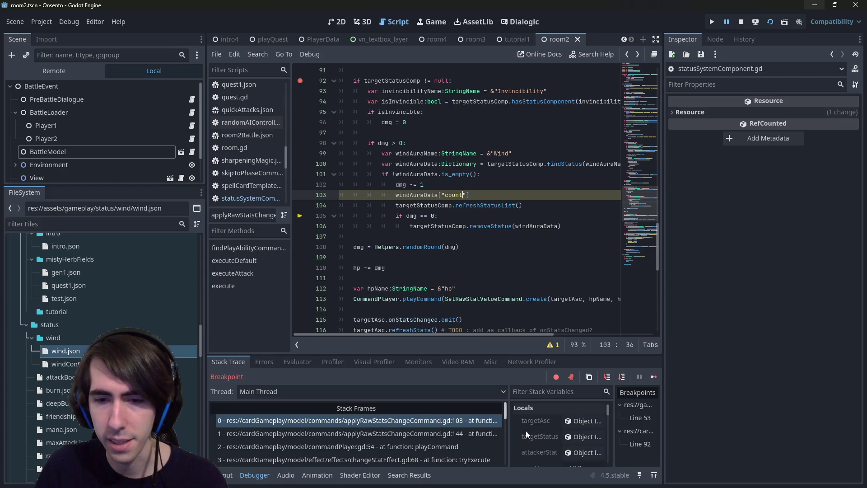
left_click_drag(507, 427, 443, 428)
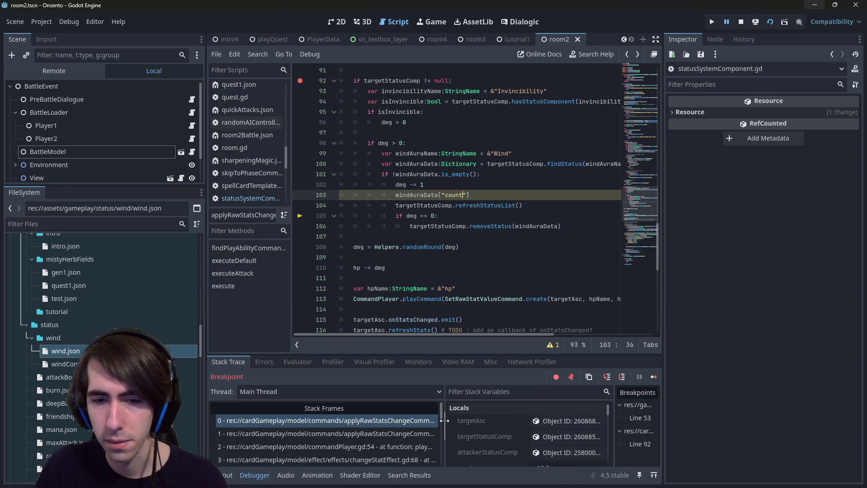
Inspect windAuraData's fields and change the lookup to windAuraData.get("counter", 0).
scroll(492, 432, "down", 5)
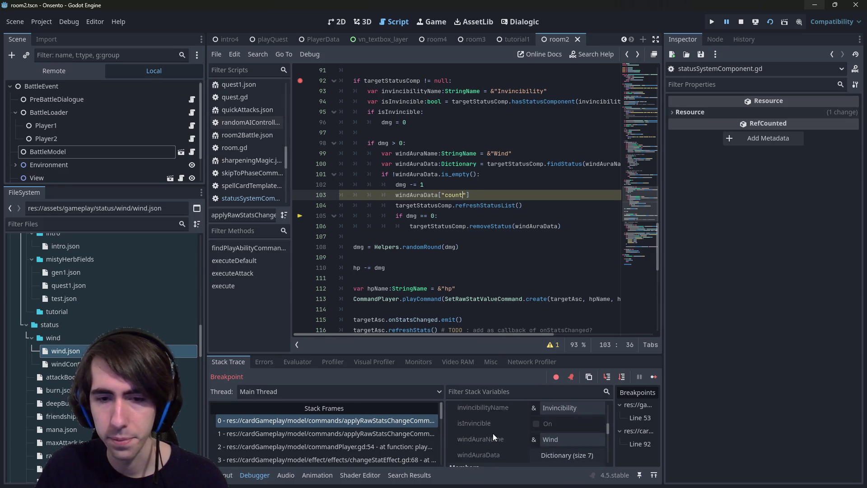
left_click(556, 424)
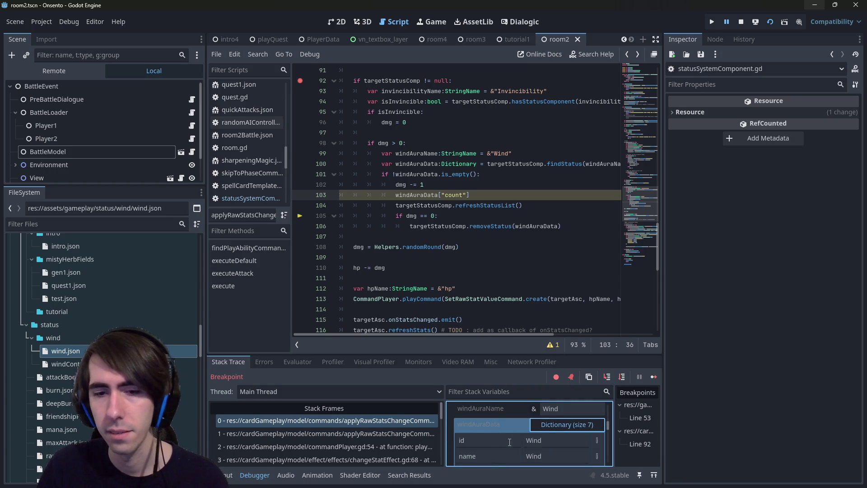
scroll(509, 443, "down", 5)
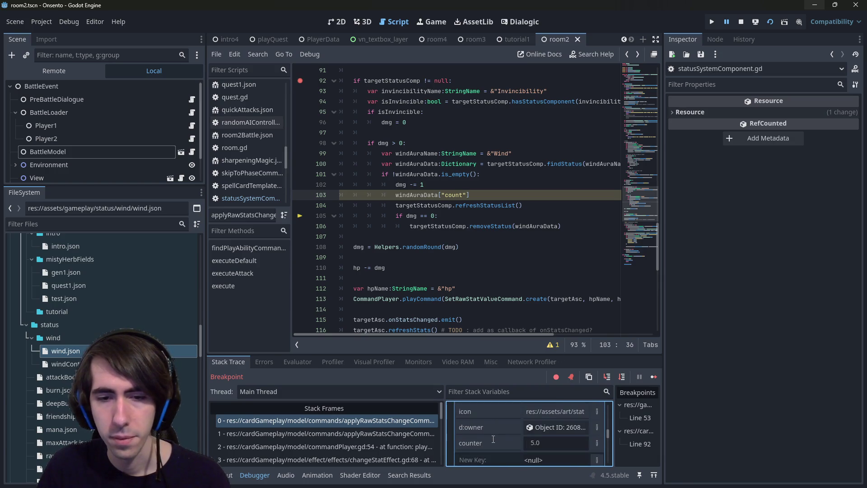
type("er")
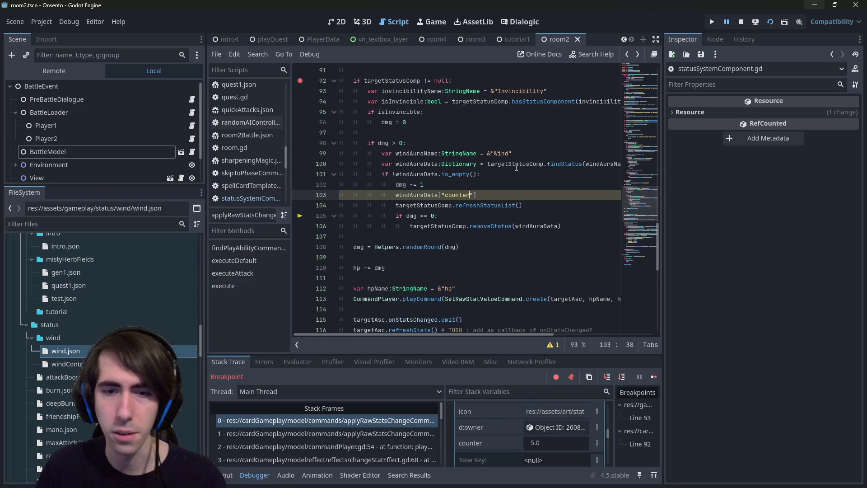
mouse_move(516, 168)
key("Left")
key("Left")
key("Left")
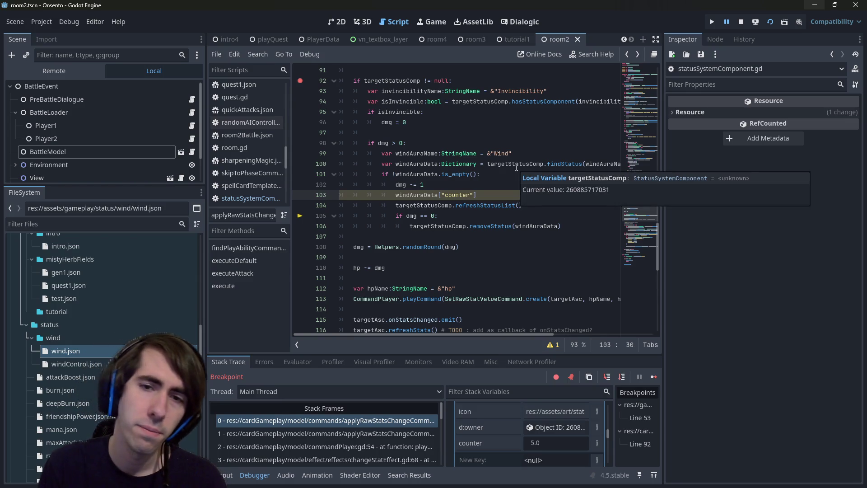
key("BackSpace")
type(".get(")
key("Delete")
key("End")
key("BackSpace")
type(", 0)")
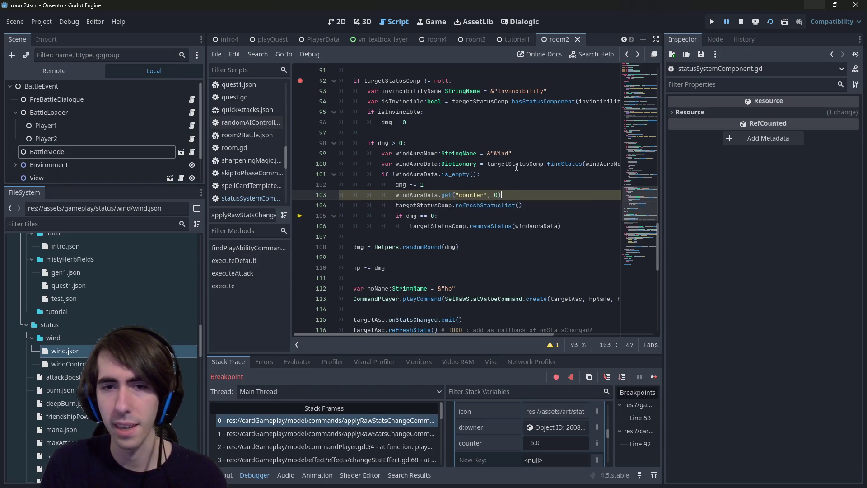
Declare the counter as var windAmount: int above dmg -= 1, wrapped in DictionaryHelpers.getInt().
key("Home")
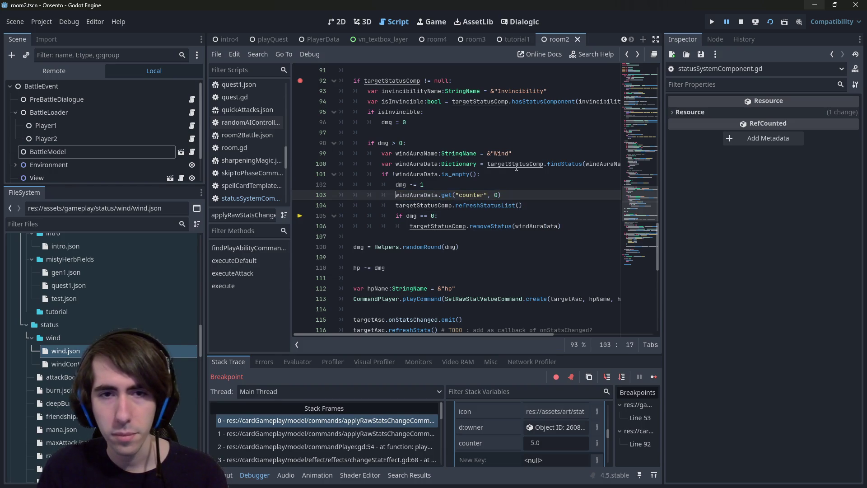
type("var")
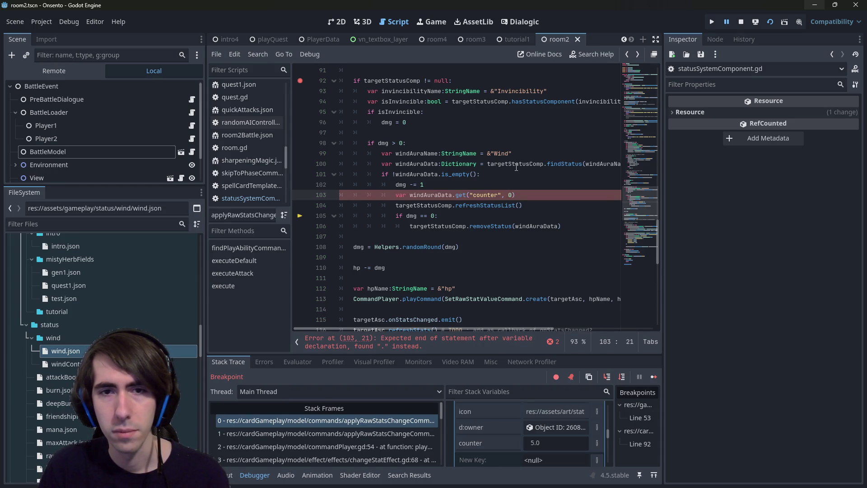
key("alt+Up")
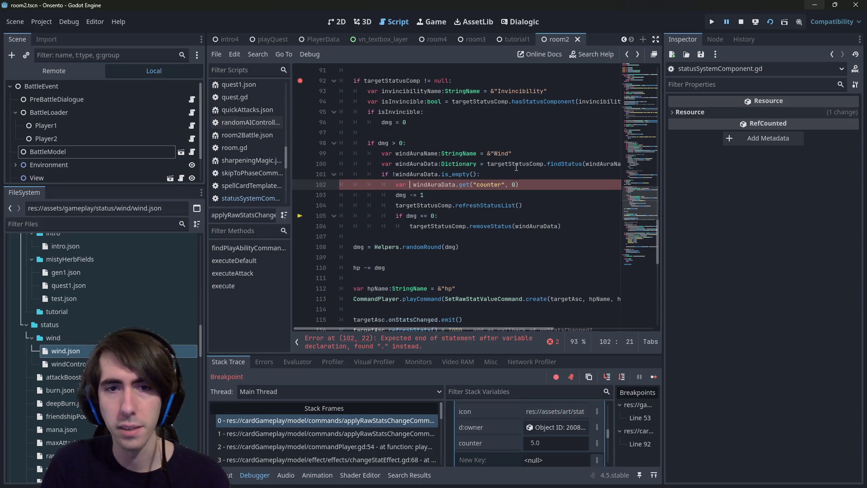
type("windAmount =")
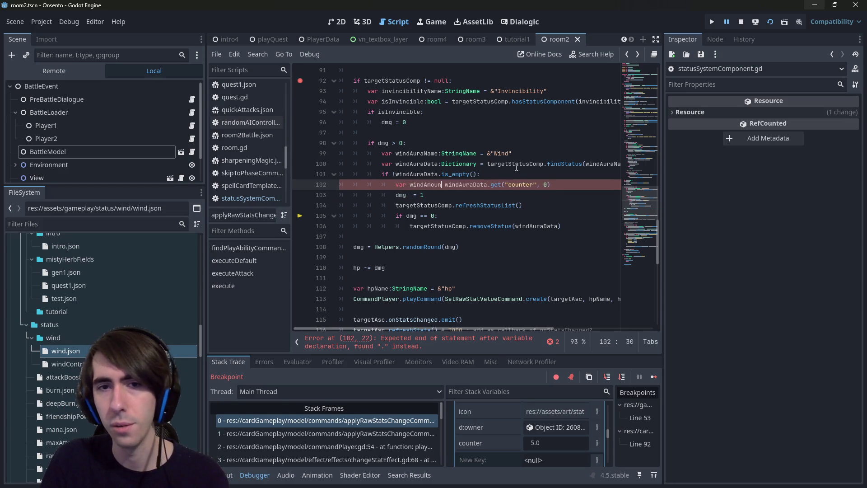
key("BackSpace")
key("BackSpace")
type(":int = DictionaryHelpers.getInt(")
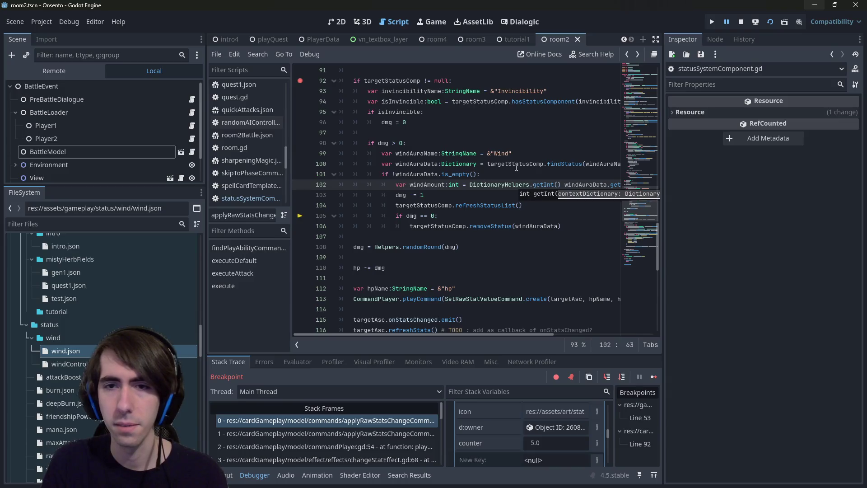
key("Delete")
key("Delete")
key("End")
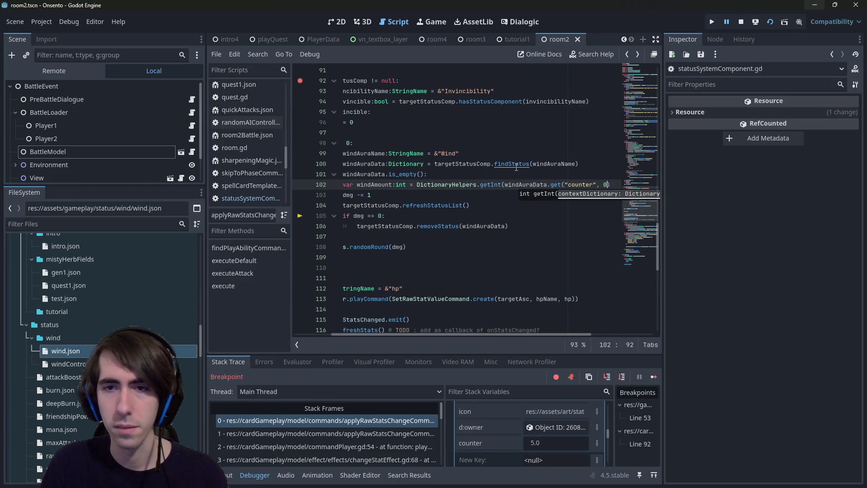
key("BackSpace")
key("BackSpace")
key("BackSpace")
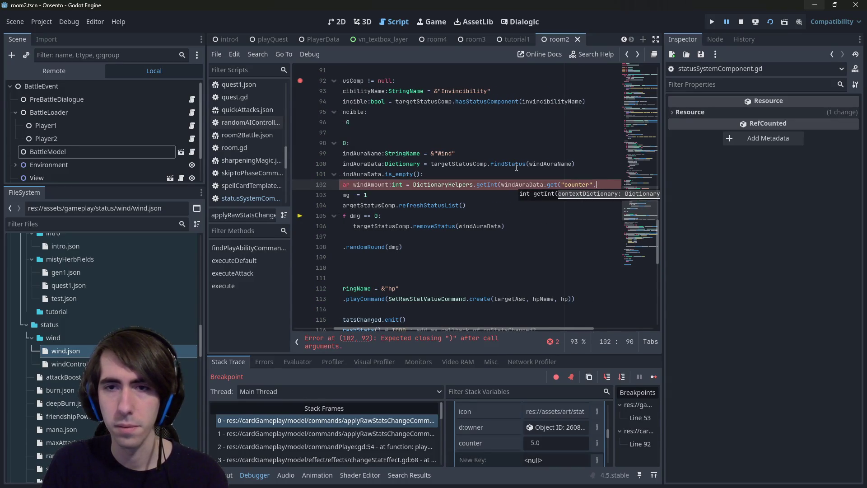
type(")")
key("ctrl+Left")
key("ctrl+Left")
key("ctrl+Left")
key("Delete")
key("BackSpace")
key("BackSpace")
key("BackSpace")
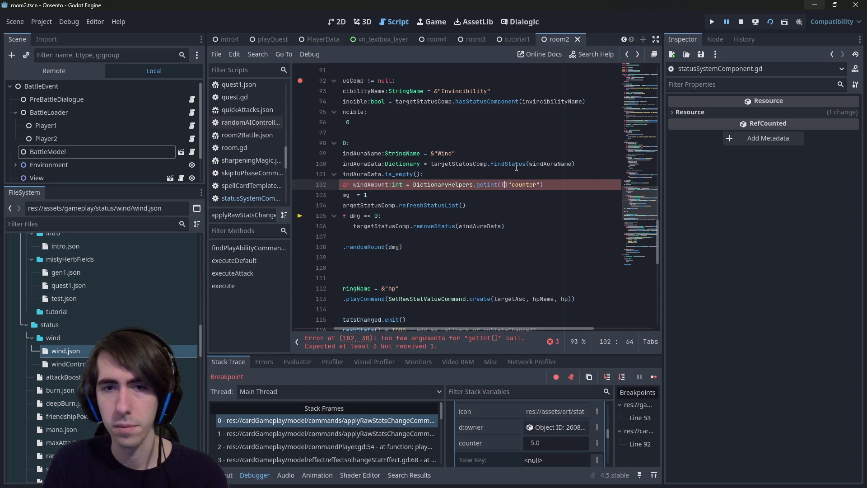
key("BackSpace")
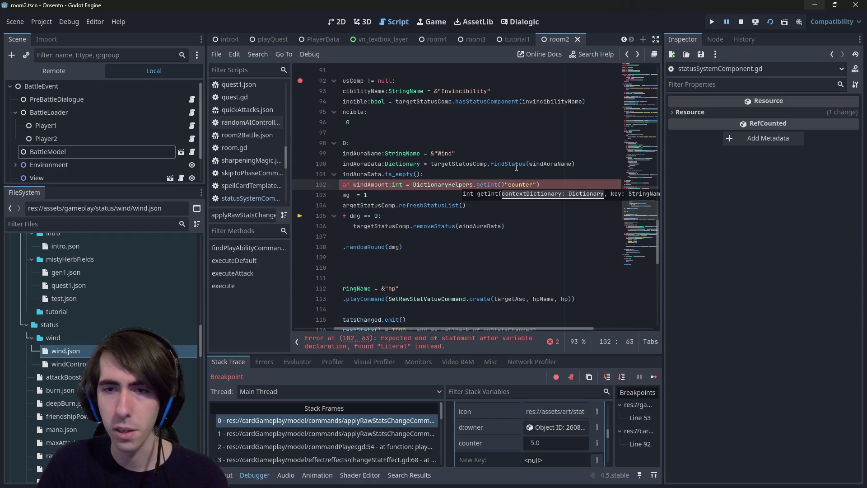
Check getInt's parameters, complete the call as getInt(windAuraData, "counter", 0), and save.
scroll(584, 234, "left", 3)
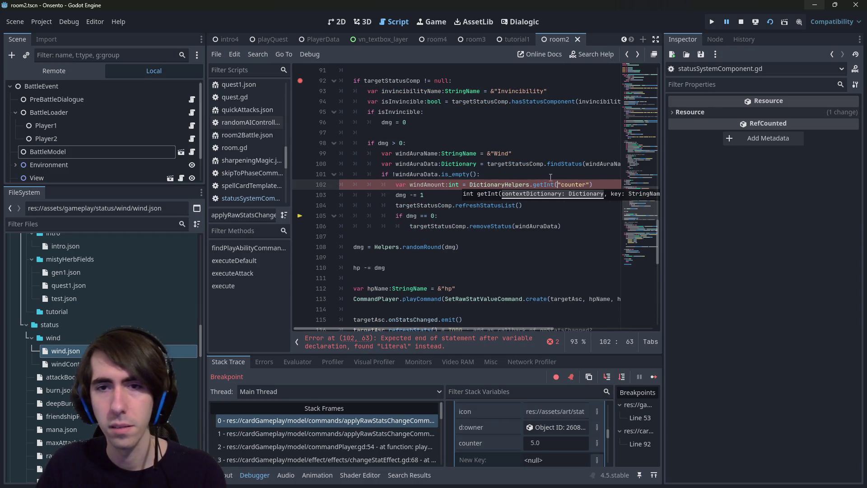
left_click(544, 185, "ctrl")
left_click(501, 102)
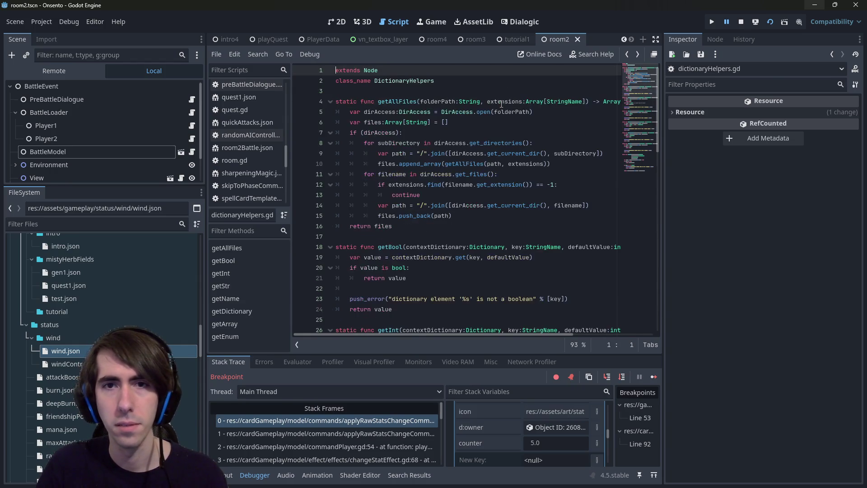
key("alt+Left")
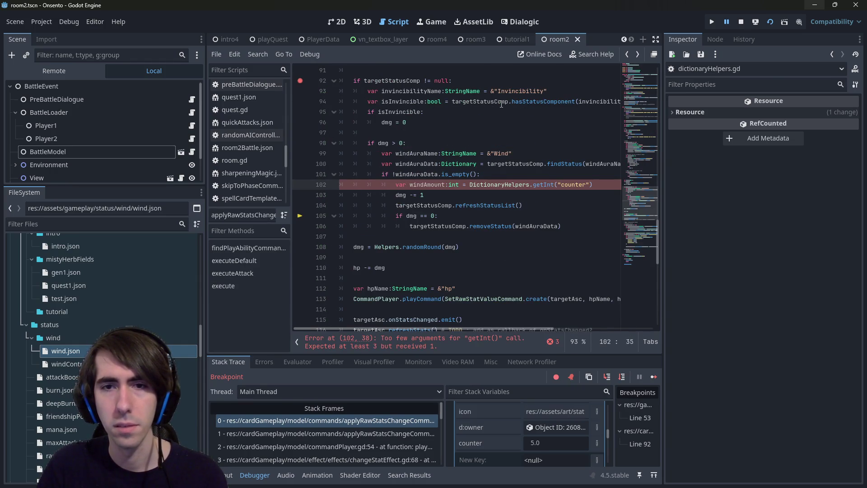
key("Up")
key("Up")
key("ctrl+Left")
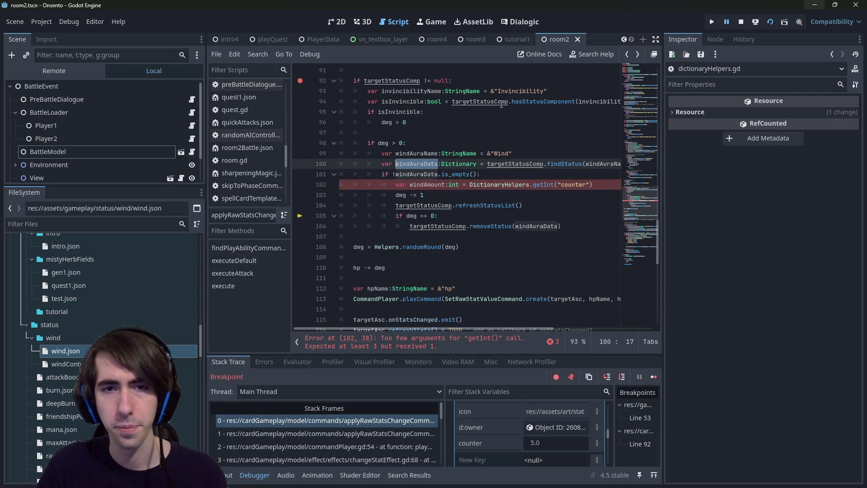
key("Down")
key("Down")
key("ctrl+Right")
key("ctrl+Right")
key("Right")
type("windAuraData,")
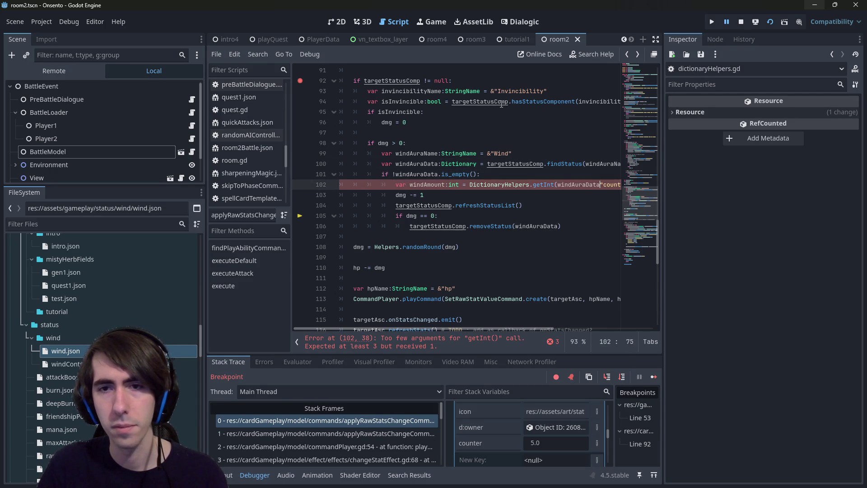
key("End")
key("Left")
type(", 0")
key("ctrl+s")
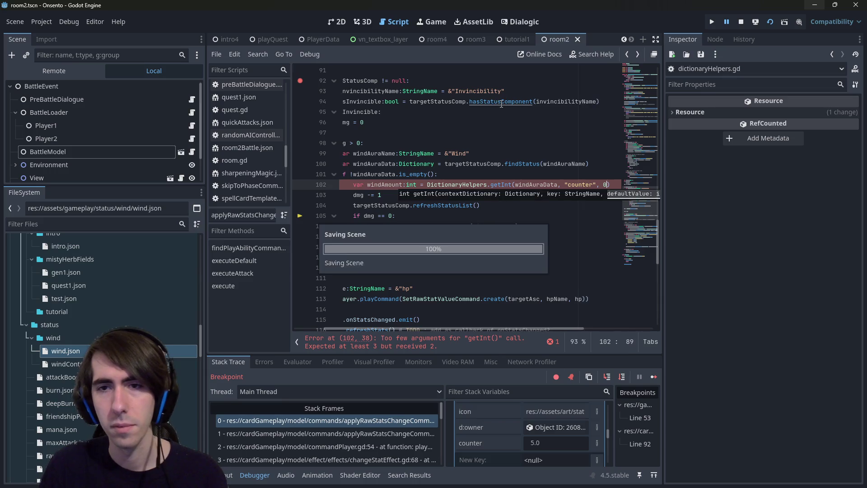
Add an if windAmount > 0: check and indent the dmg decrement and status refresh under it.
left_click(450, 181)
key("Down")
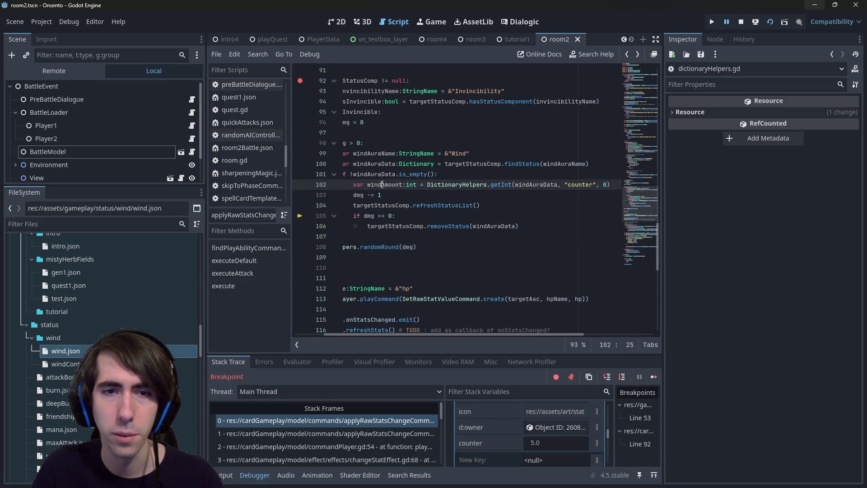
key("Down")
key("shift+Home")
key("shift+Home")
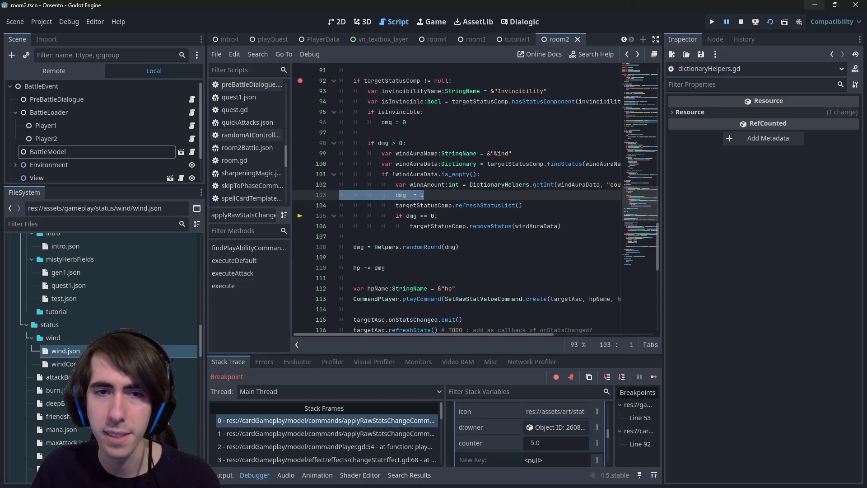
left_click(399, 194)
key("Return")
key("Up")
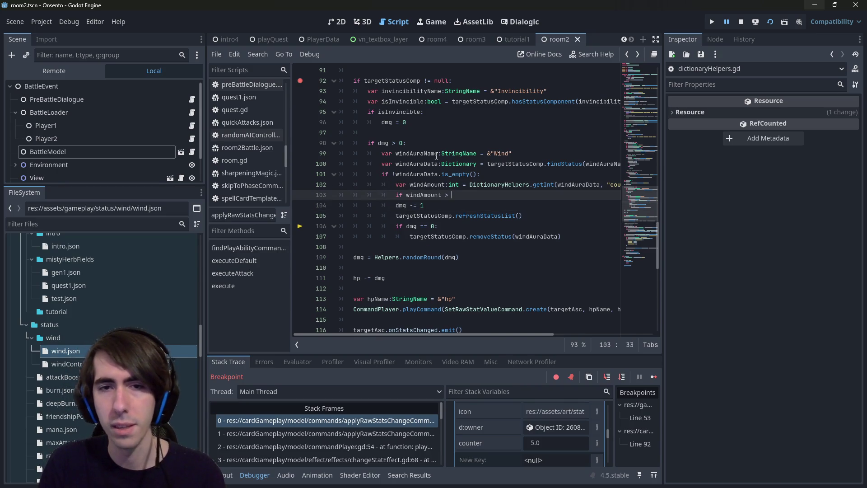
type("0:")
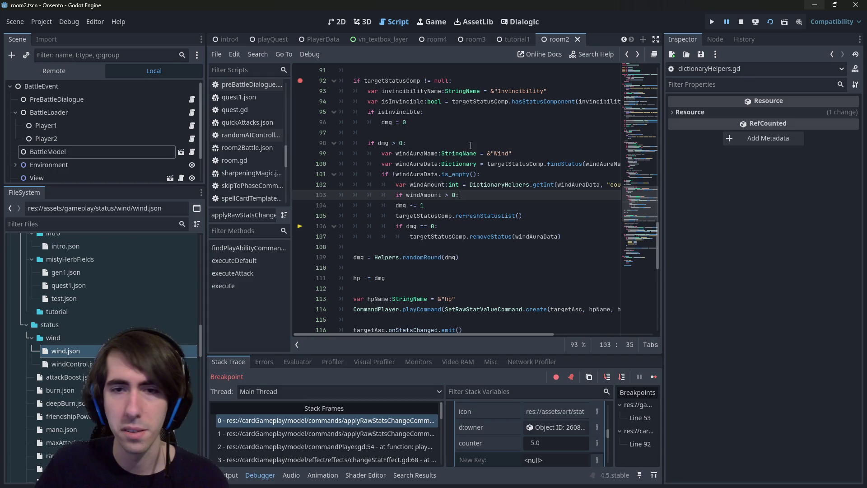
left_click_drag(576, 236, 389, 206)
key("Tab")
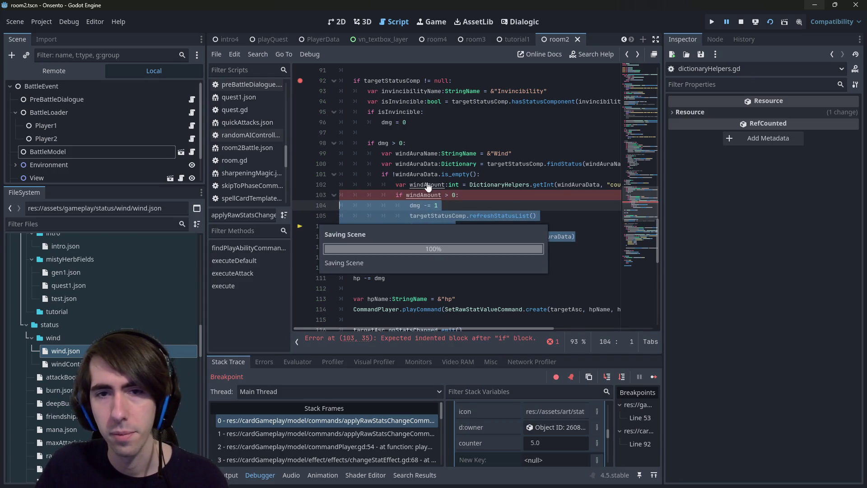
double_click(425, 184)
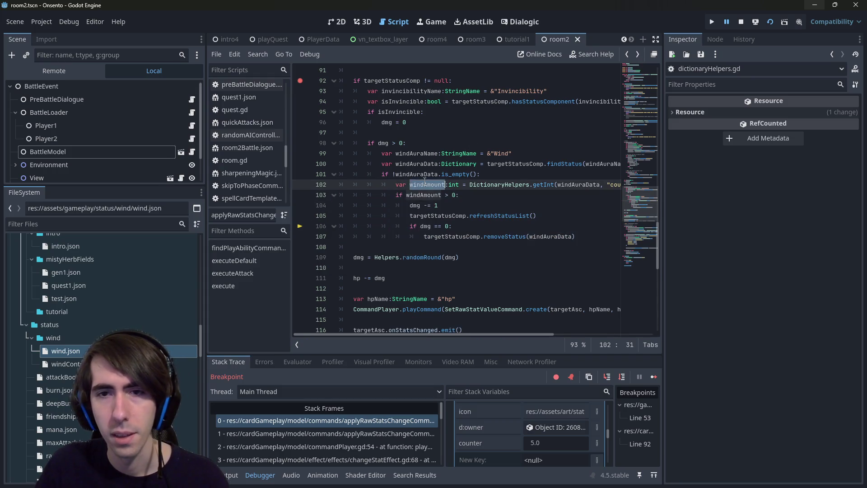
double_click(563, 185)
left_click(502, 198)
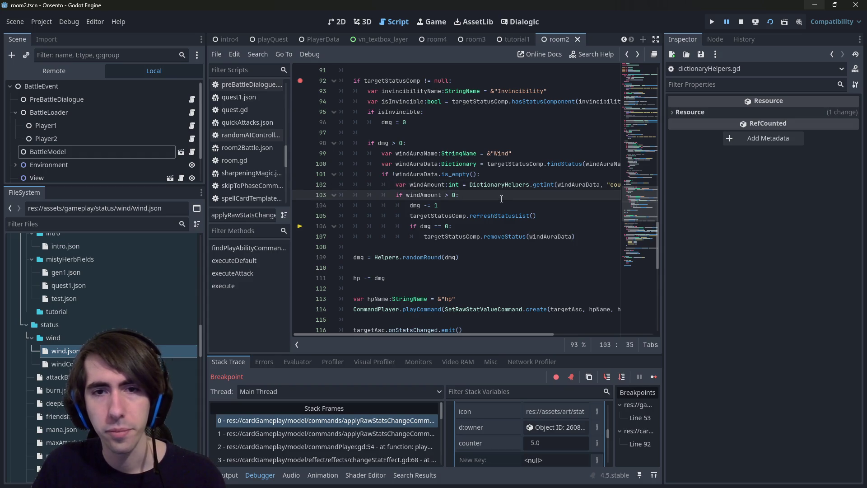
key("Return")
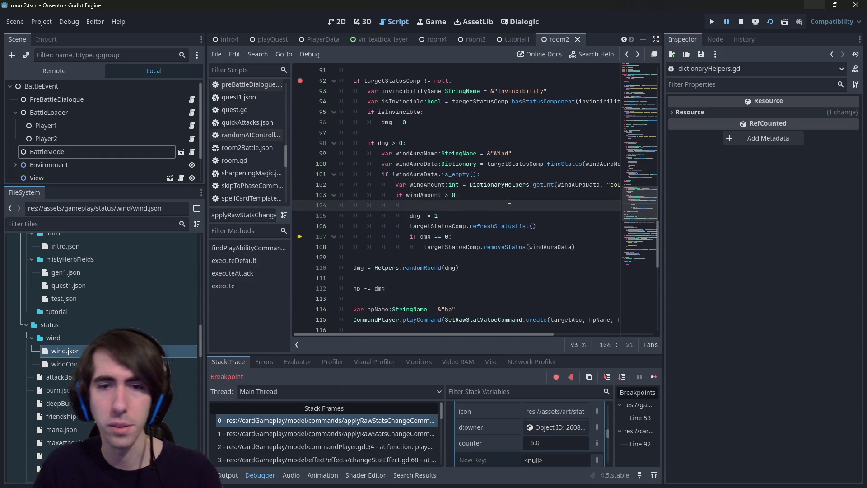
key("Down")
key("alt+Up")
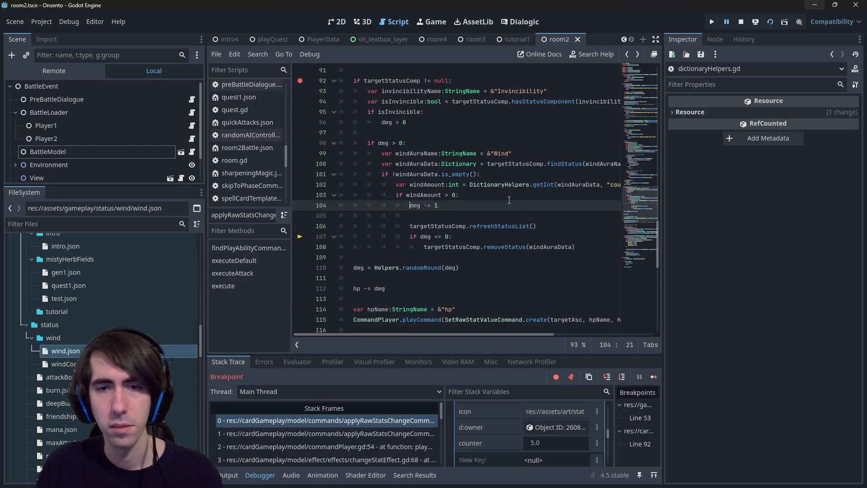
key("Down")
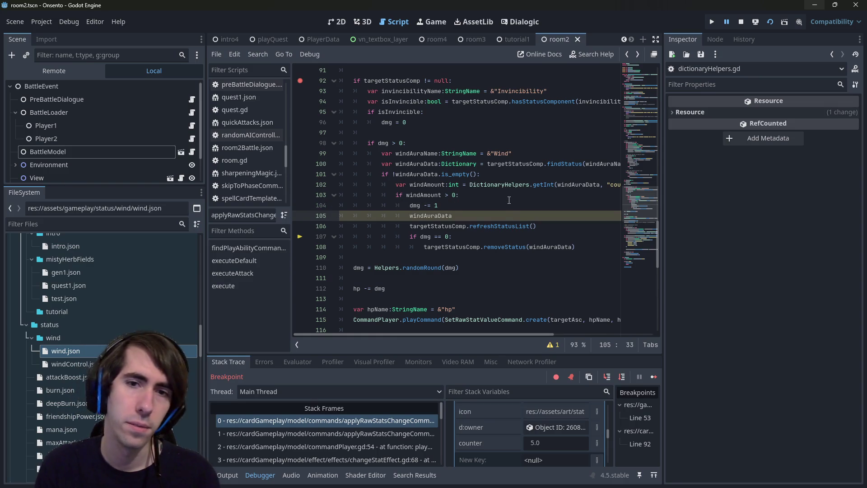
key("alt+Up")
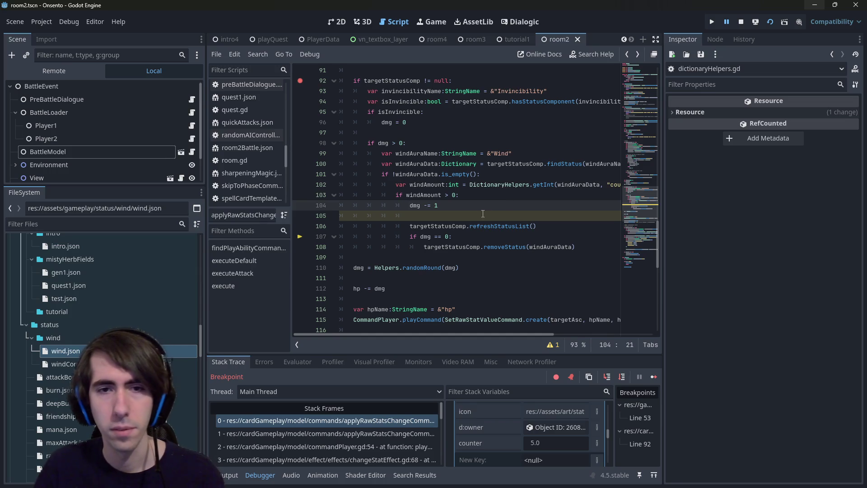
key("Down")
key("BackSpace")
key("BackSpace")
key("BackSpace")
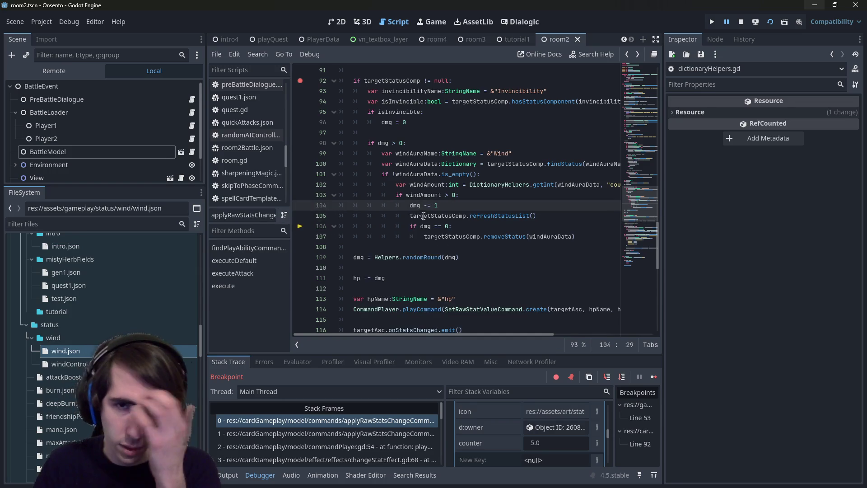
double_click(424, 189)
left_click(449, 205)
key("Return")
type("windAmount -= 1")
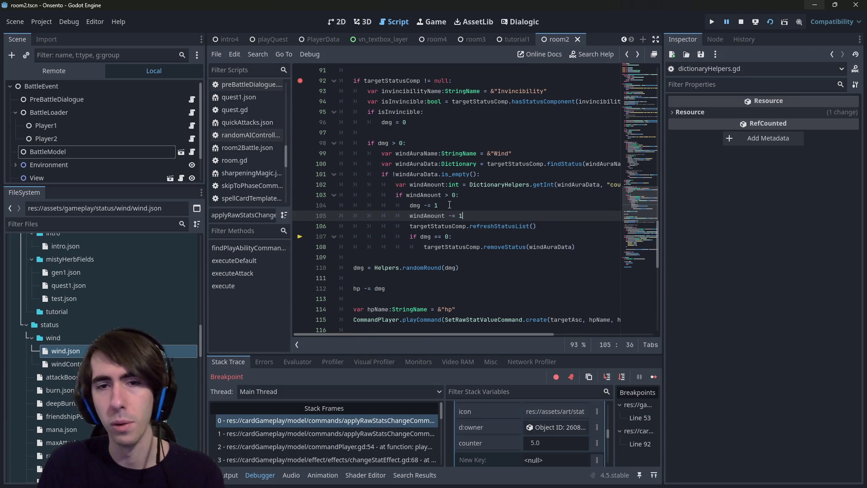
key("ctrl+s")
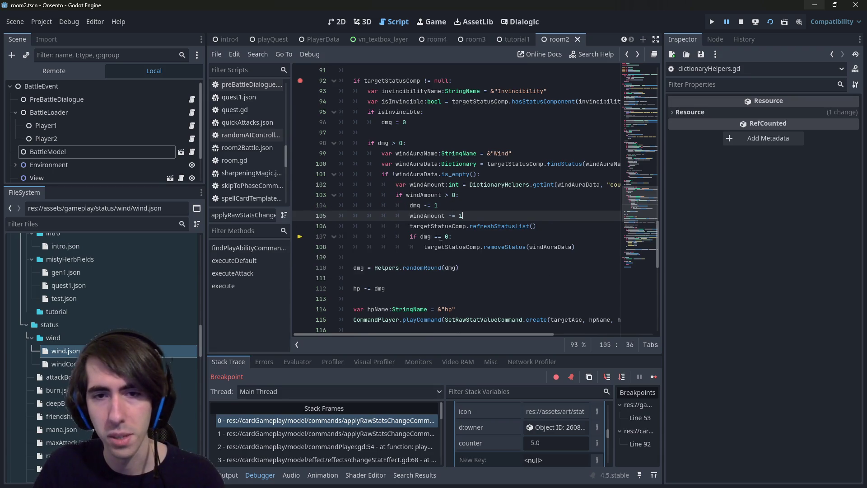
left_click(584, 239)
left_click(596, 246)
key("Return")
key("ctrl+s")
left_click(564, 225)
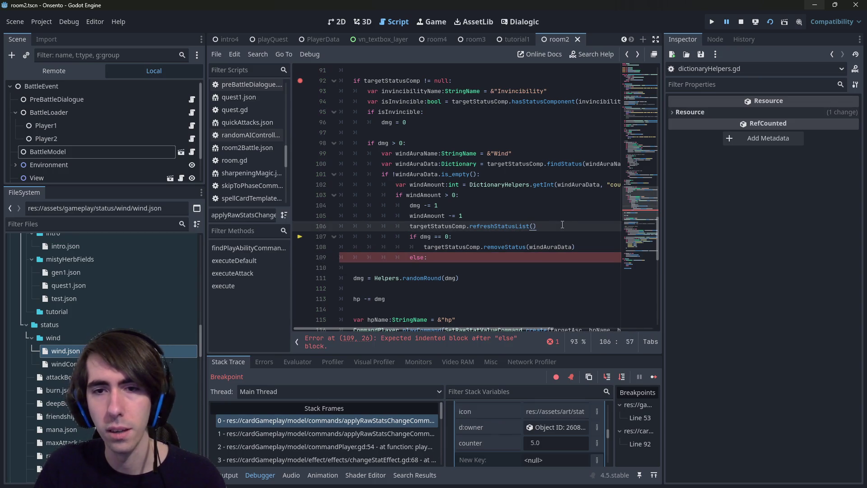
mouse_move(569, 225)
left_mouse_down()
mouse_move(325, 207)
mouse_move(257, 212)
left_mouse_up()
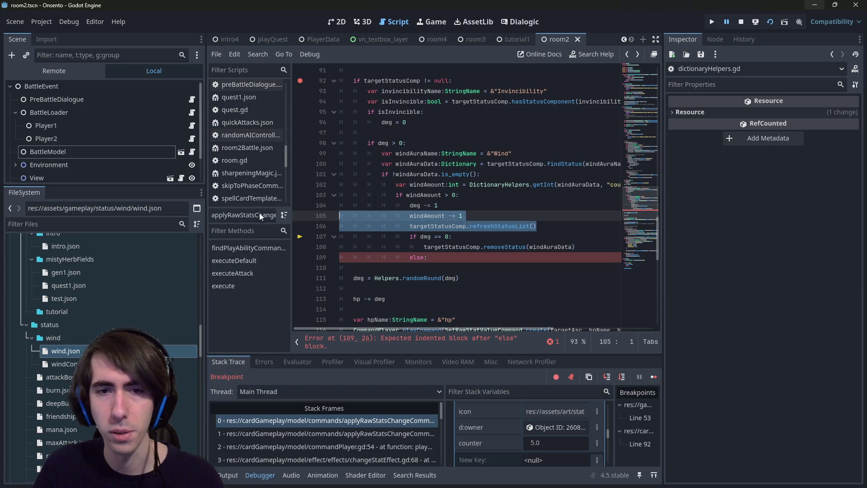
left_click(513, 246, "ctrl")
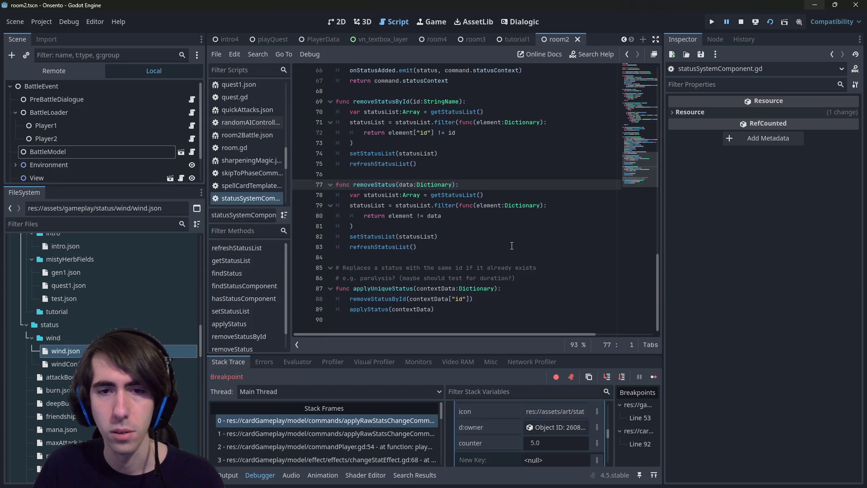
double_click(398, 246)
left_click_drag(397, 237, 348, 195)
left_click(419, 216)
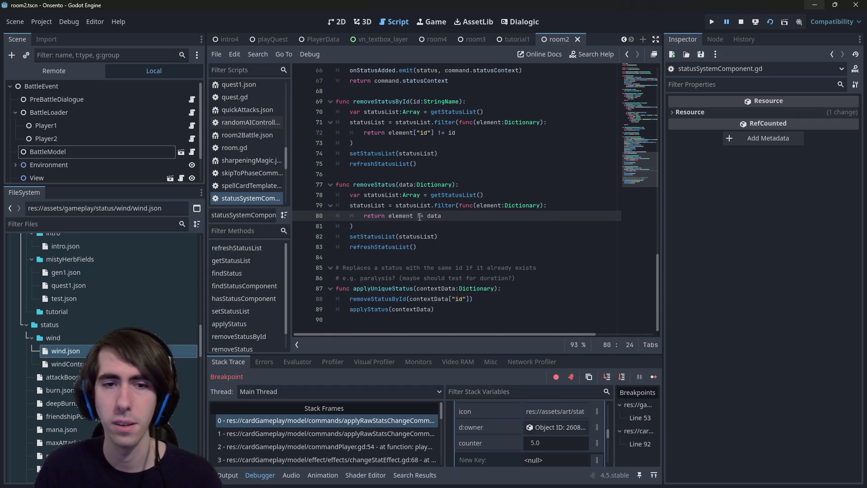
key("alt+Left")
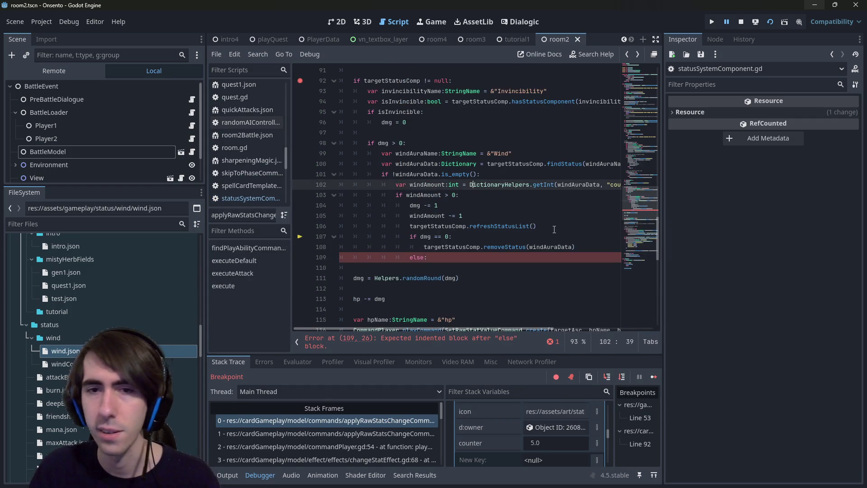
Move the windAmount decrement and refresh lines under else:, with the decrement above the if, and save.
left_click_drag(550, 227, 271, 221)
key("ctrl+c")
key("BackSpace")
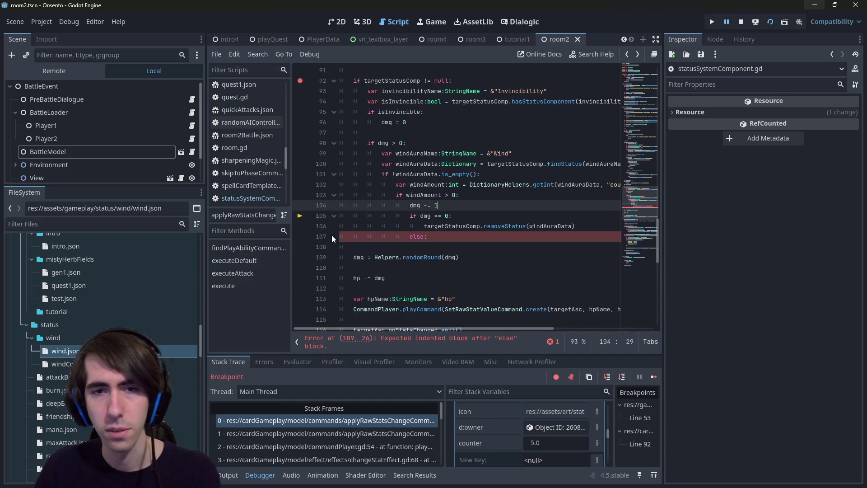
left_click(429, 236)
key("Return")
key("ctrl+v")
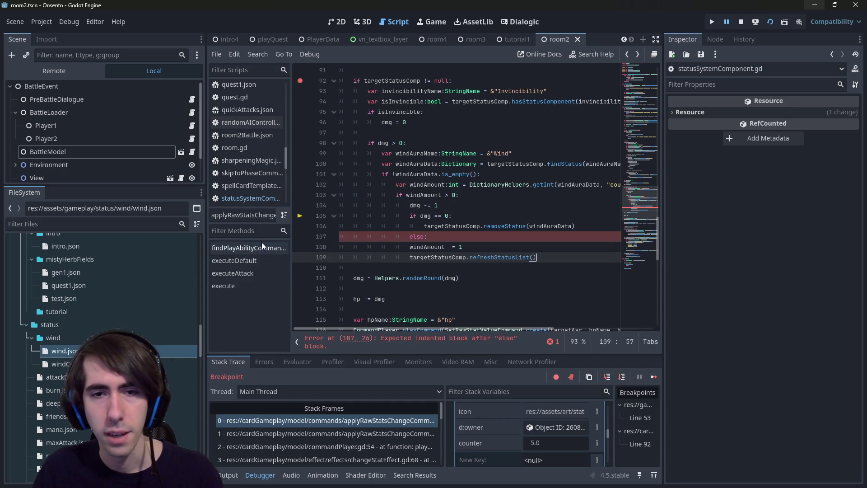
left_click(300, 240, "shift")
key("shift+Down")
key("Tab")
left_click(497, 252)
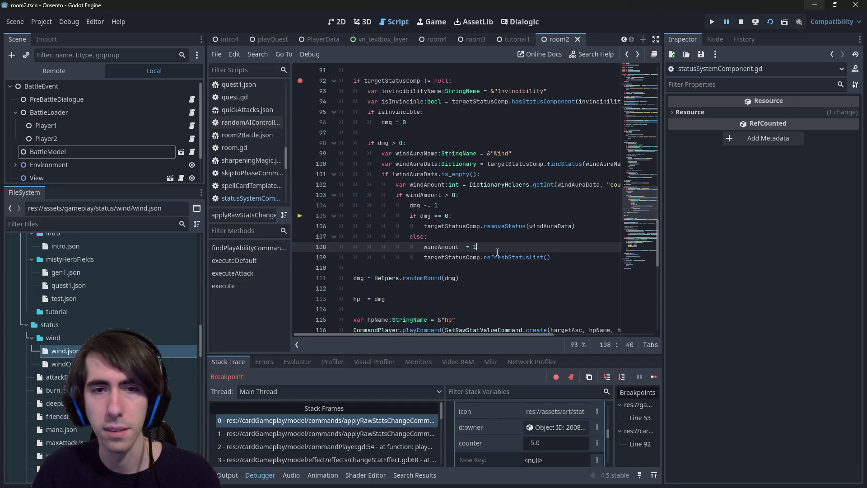
key("alt+Up")
key("alt+Up")
key("alt+Up")
key("ctrl+s")
Add windAuraData["counter"] = windAmount in the else branch and save the script.
mouse_move(464, 257)
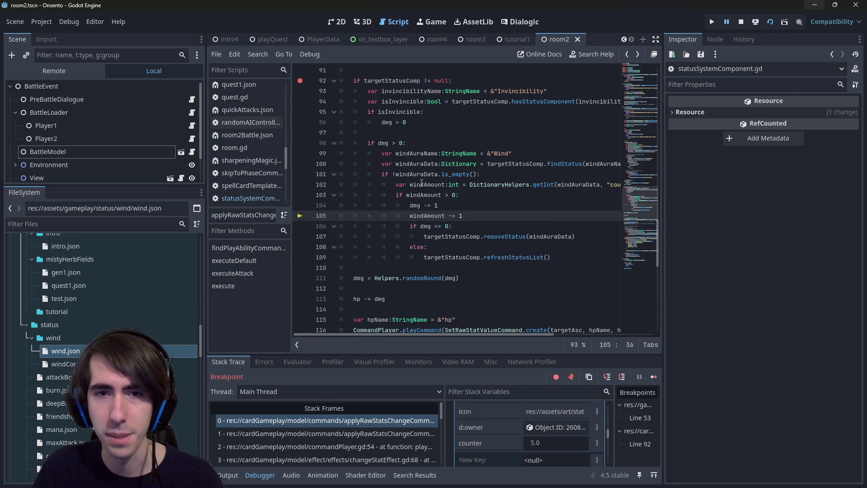
double_click(407, 165)
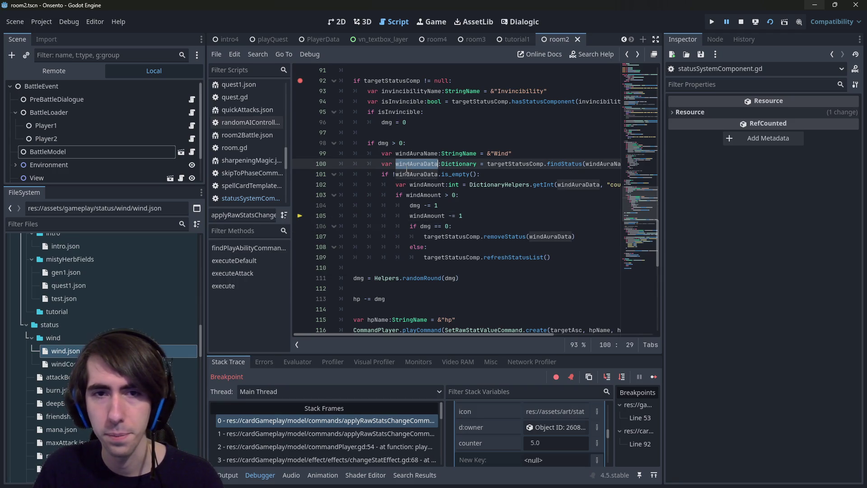
left_click(486, 247)
key("Return")
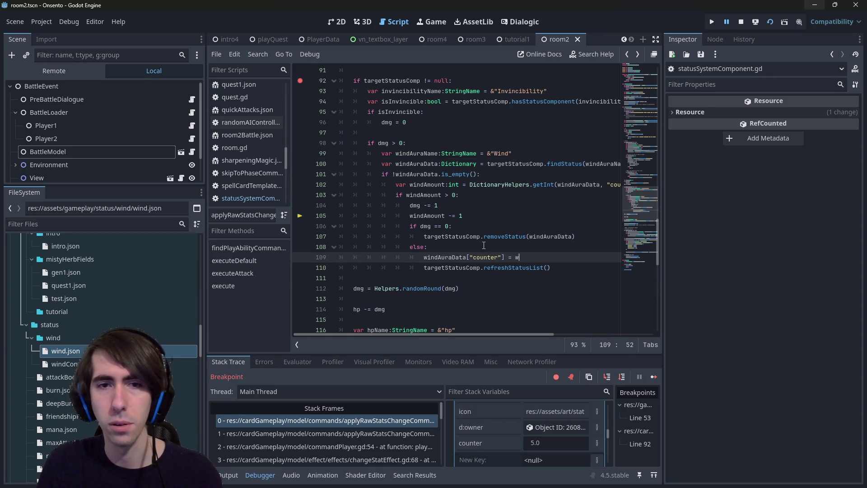
type("indAm")
key("Return")
key("ctrl+s")
mouse_move(499, 334)
left_mouse_down()
mouse_move(535, 334)
mouse_move(412, 323)
left_mouse_up()
double_click(545, 260)
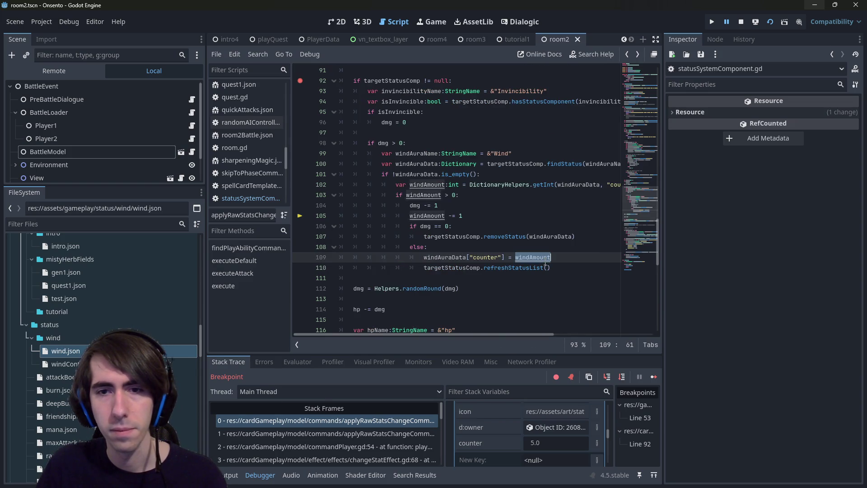
Stop and relaunch the game, end the turn despite the draw warning, and continue past the breakpoint.
left_click(741, 21)
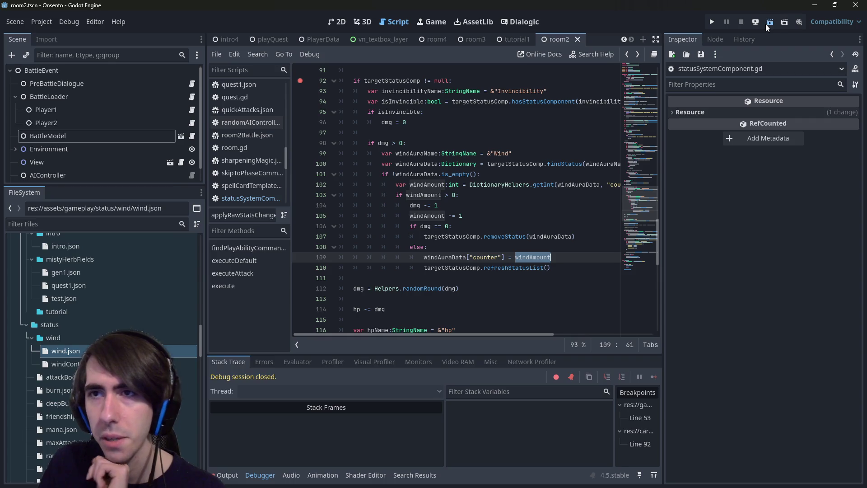
left_click(766, 24)
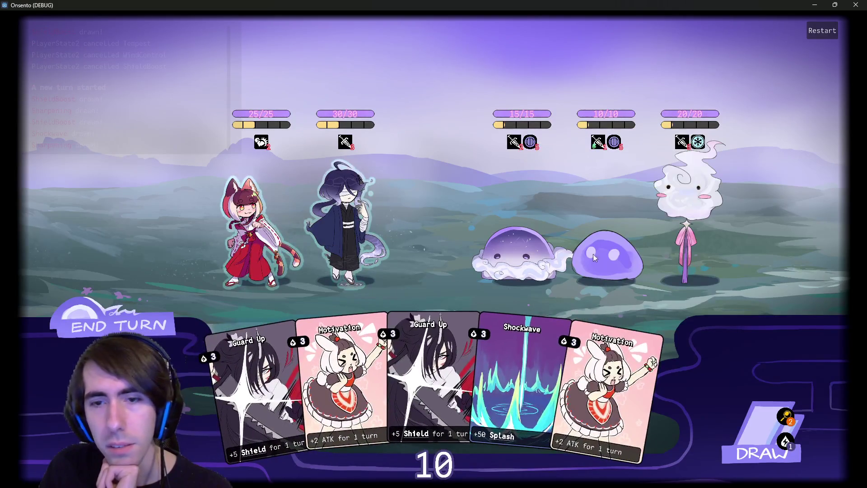
left_click(147, 322)
left_click(146, 322)
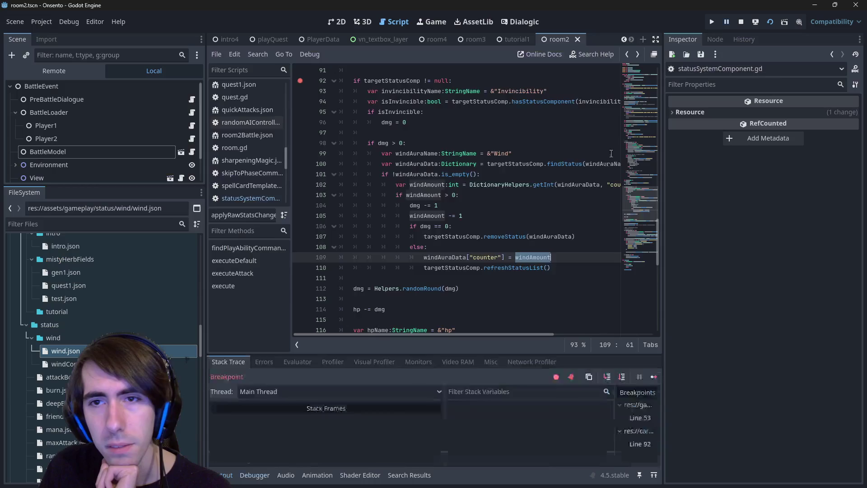
left_click(653, 378)
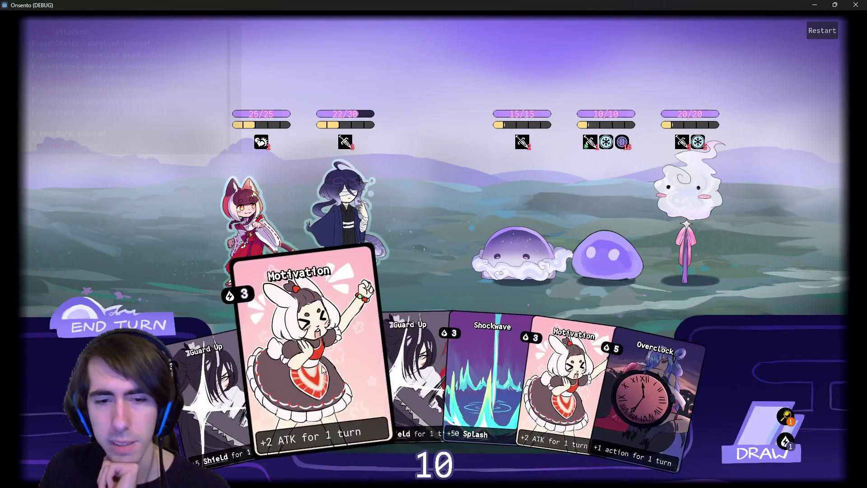
Play Guard Up on the blindfolded ally, end the turn, attack the purple slime, check its Wind status, then restart.
left_click_drag(388, 361, 354, 223)
left_click(160, 289)
left_click(160, 289)
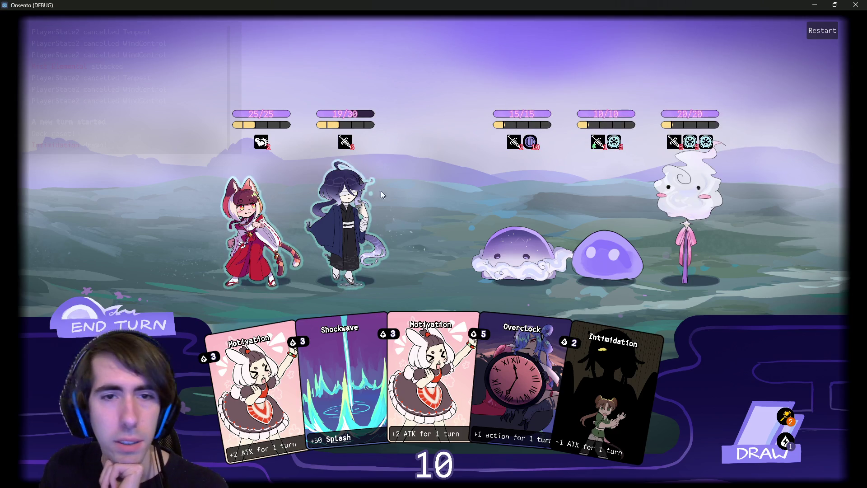
left_click(607, 253)
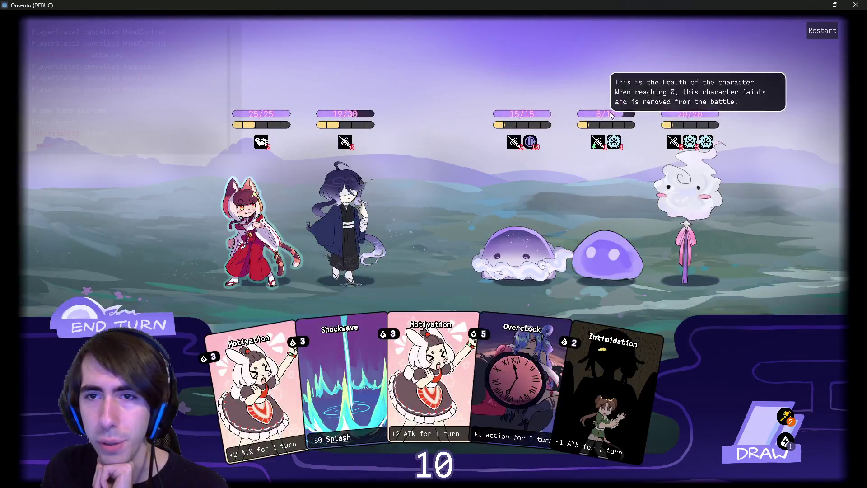
mouse_move(689, 142)
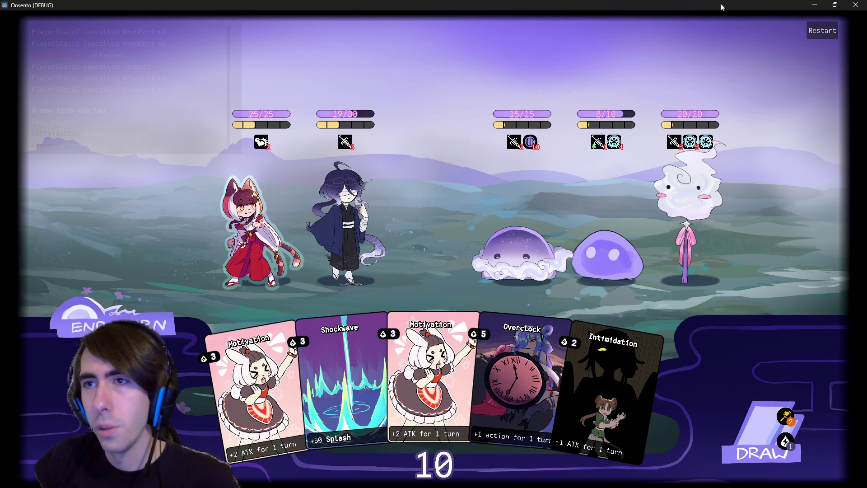
left_click(820, 30)
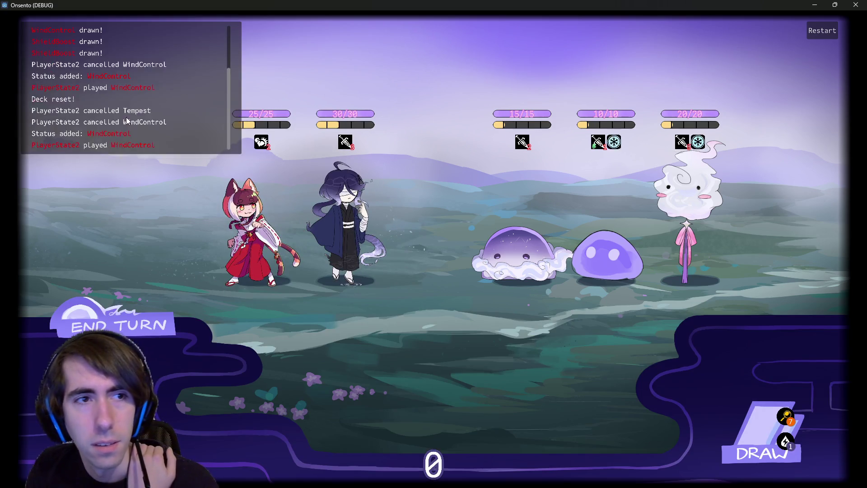
Give the swordsman Guard Up and two Motivation cards, then draw a card.
left_click_drag(357, 311, 340, 229)
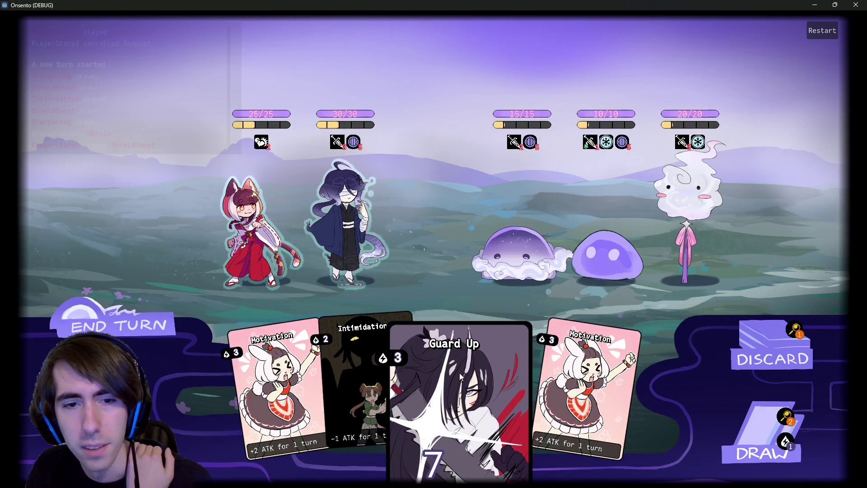
left_click(459, 372)
left_click_drag(278, 389, 343, 239)
left_click(351, 227)
left_click(744, 445)
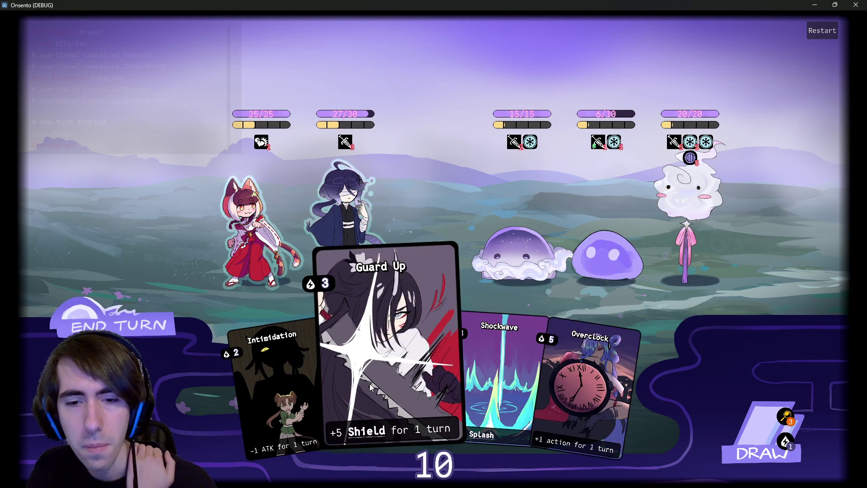
Play Guard Up, Overclock and Shockwave, launch the fox-girl's attack, and end the turn.
mouse_move(370, 387)
left_mouse_down()
mouse_move(354, 270)
mouse_move(340, 243)
left_mouse_up()
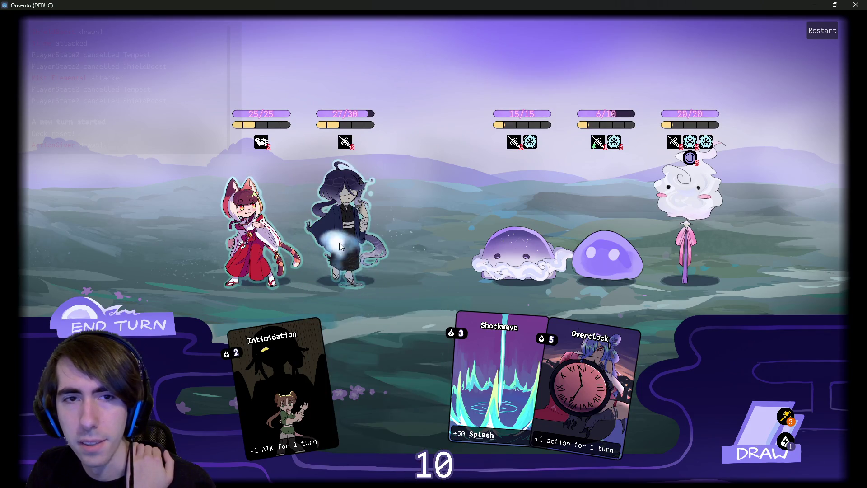
left_click(755, 400)
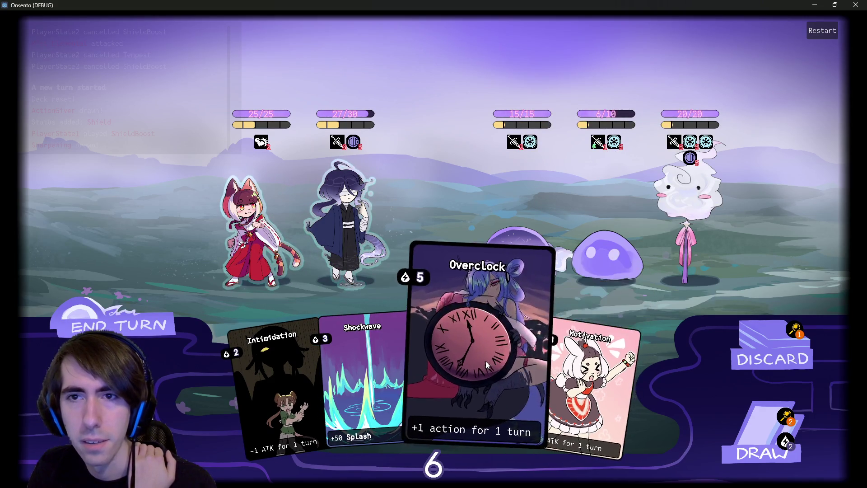
left_click_drag(486, 362, 258, 236)
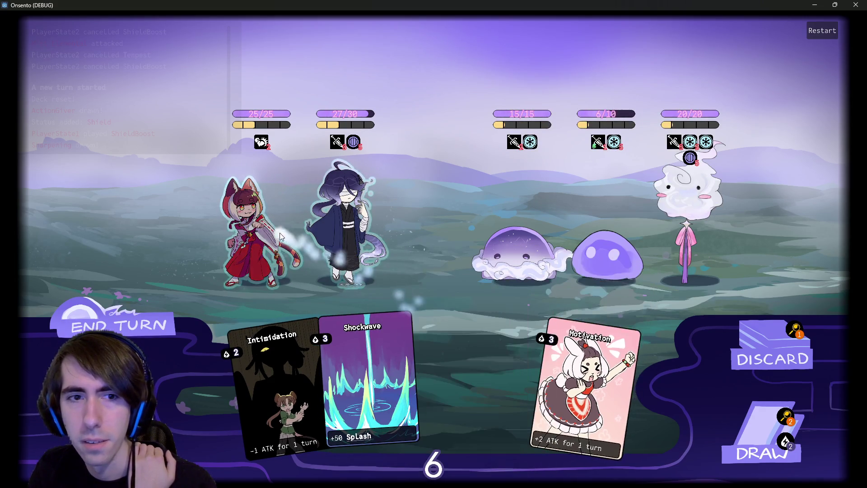
right_click(352, 235)
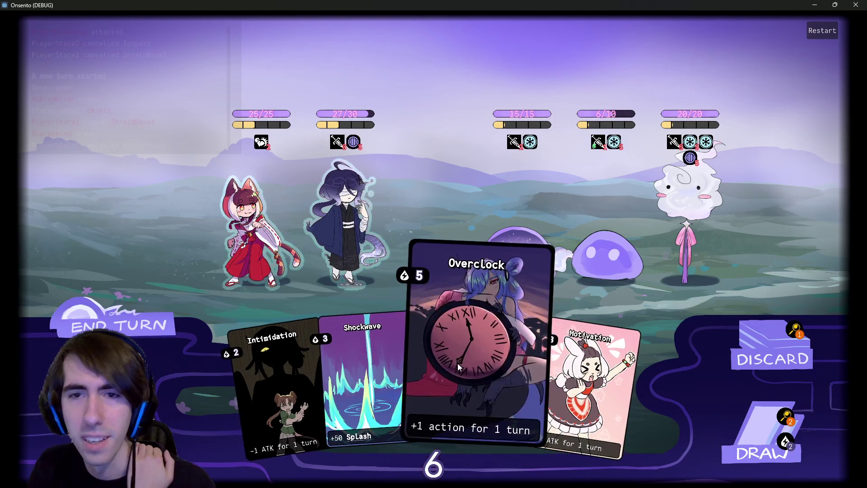
left_click_drag(525, 361, 399, 261)
key("2")
left_click(343, 227)
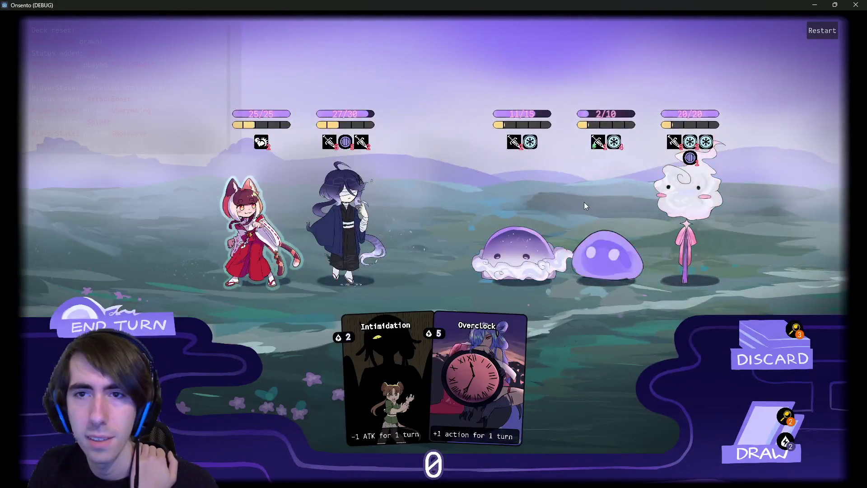
mouse_move(684, 146)
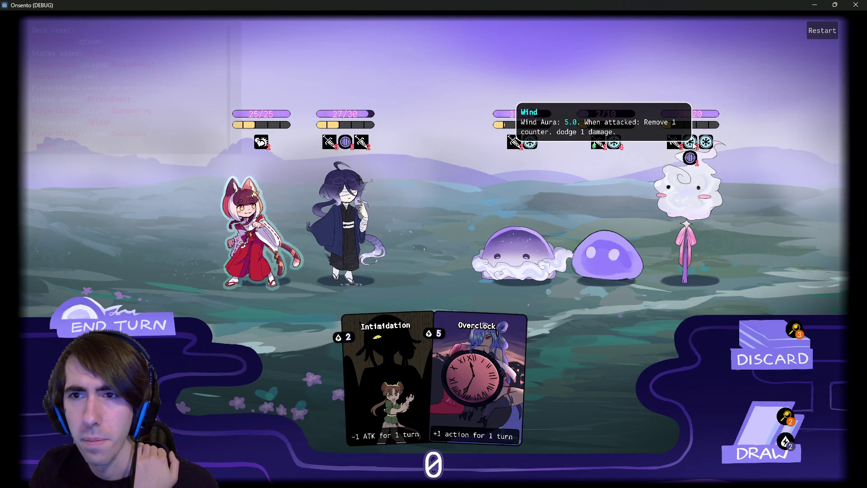
double_click(125, 329)
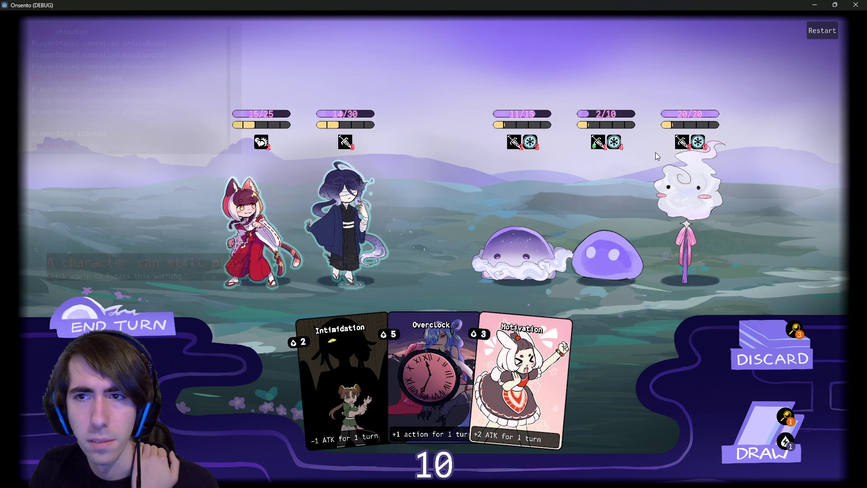
Play Motivation on the blindfolded character and attack the middle slime with the cat-girl.
mouse_move(699, 143)
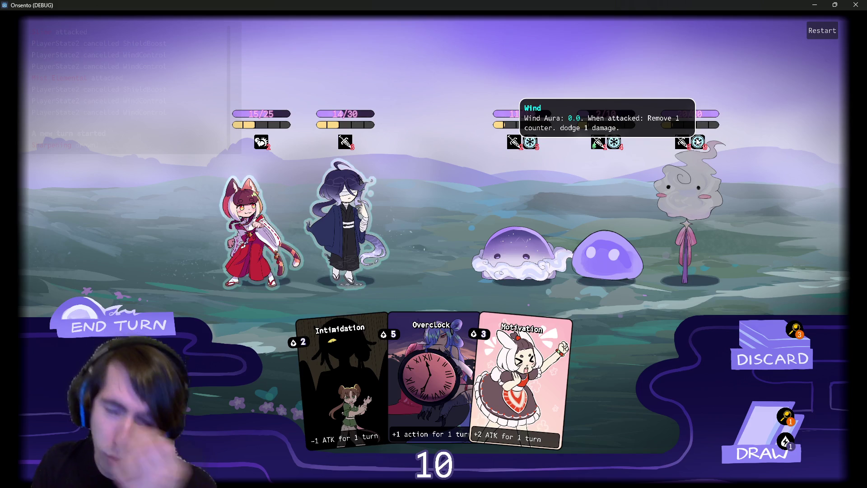
mouse_move(190, 87)
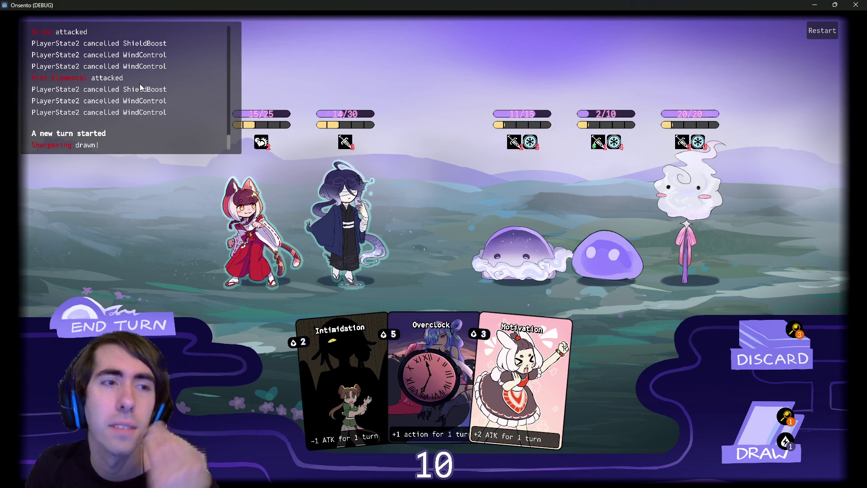
mouse_move(533, 144)
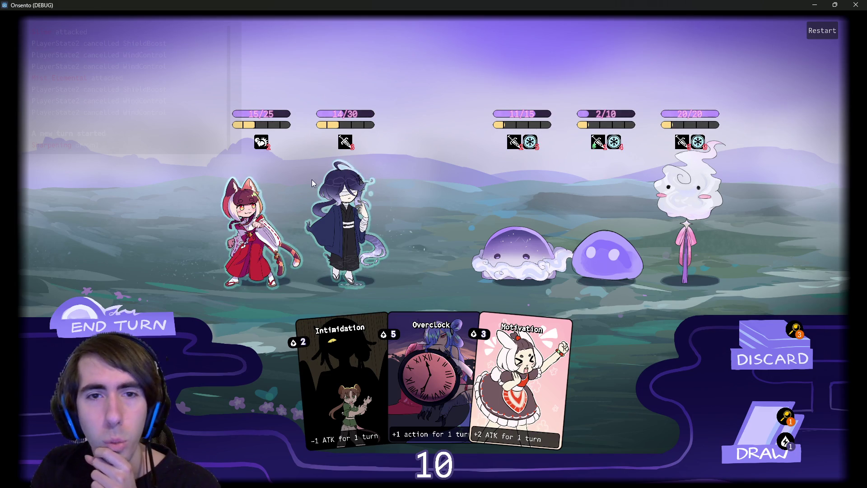
left_click(517, 371)
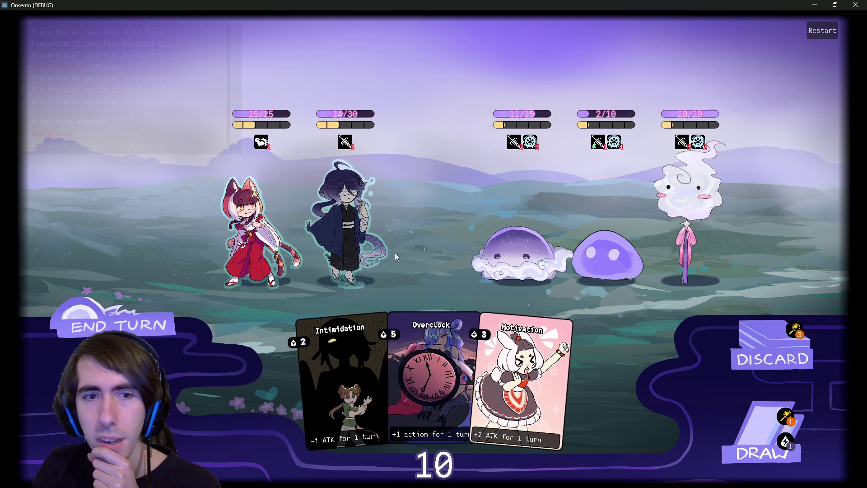
left_click(605, 255)
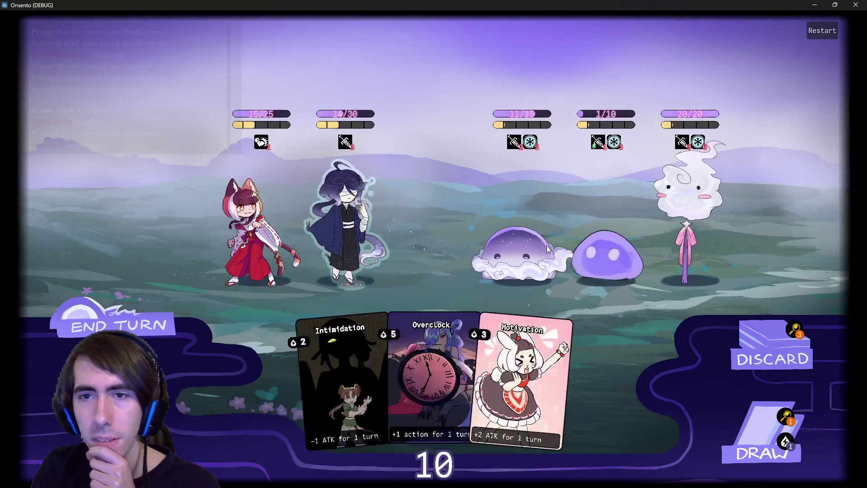
mouse_move(614, 142)
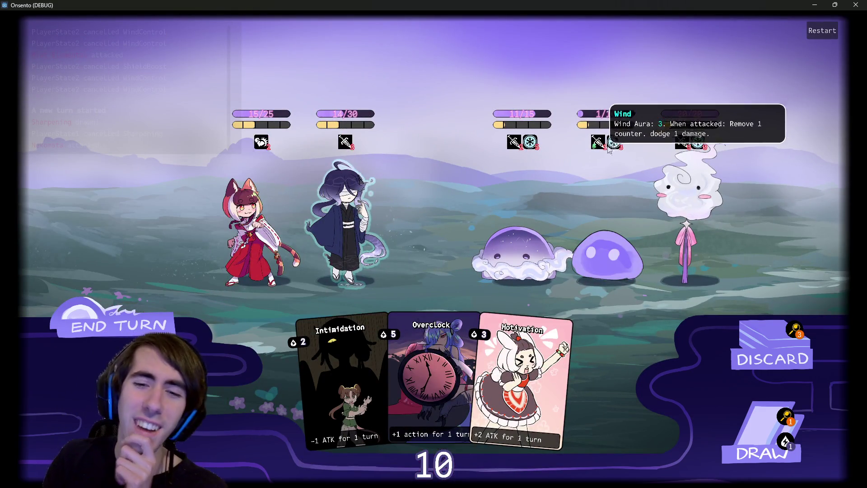
Overclock the robed swordsman, draw two cards, and attack the slimes with the cat-girl.
left_click(435, 383)
left_click(332, 209)
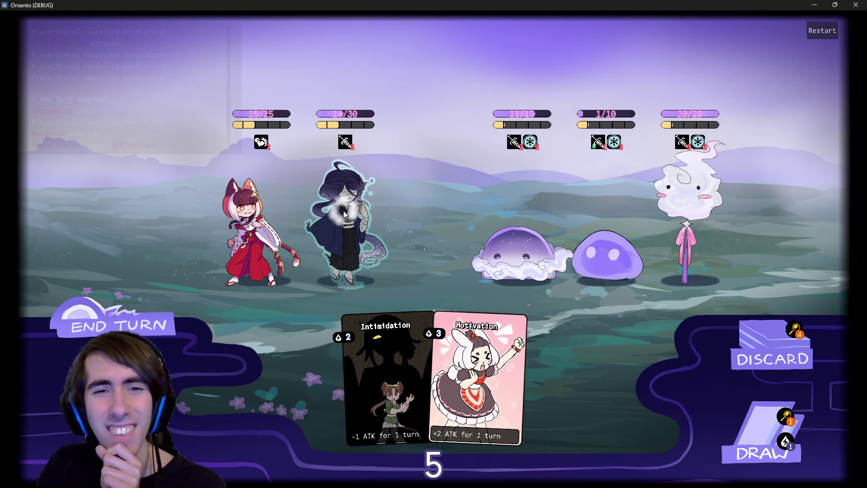
mouse_move(483, 349)
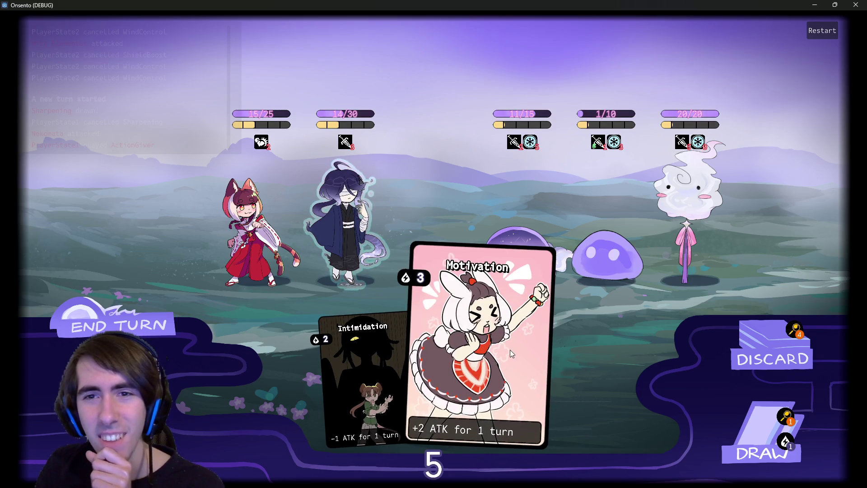
left_click(752, 434)
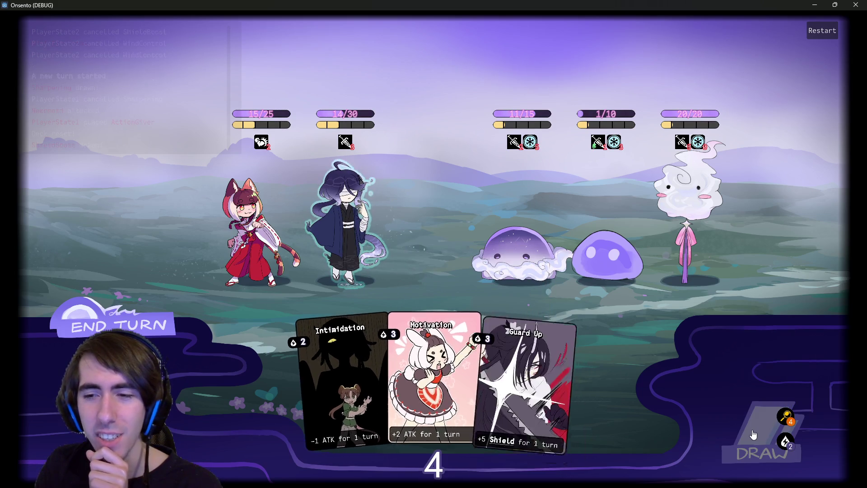
left_click(753, 435)
left_click(352, 228)
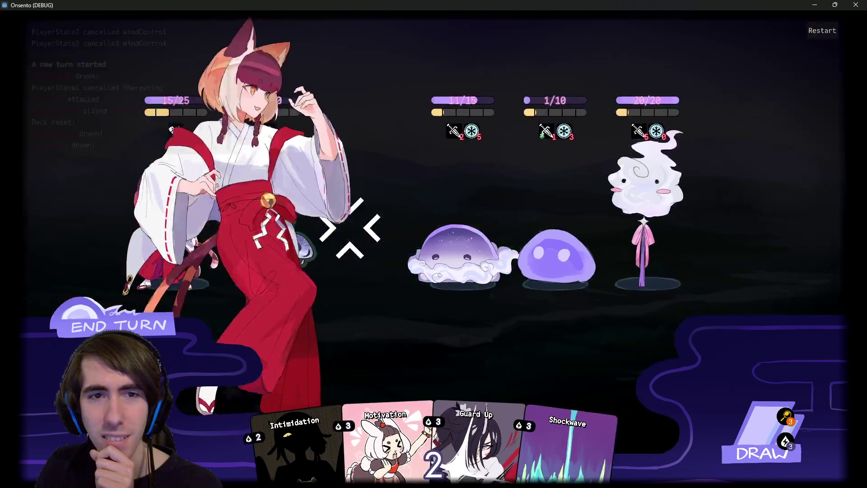
left_click(508, 239)
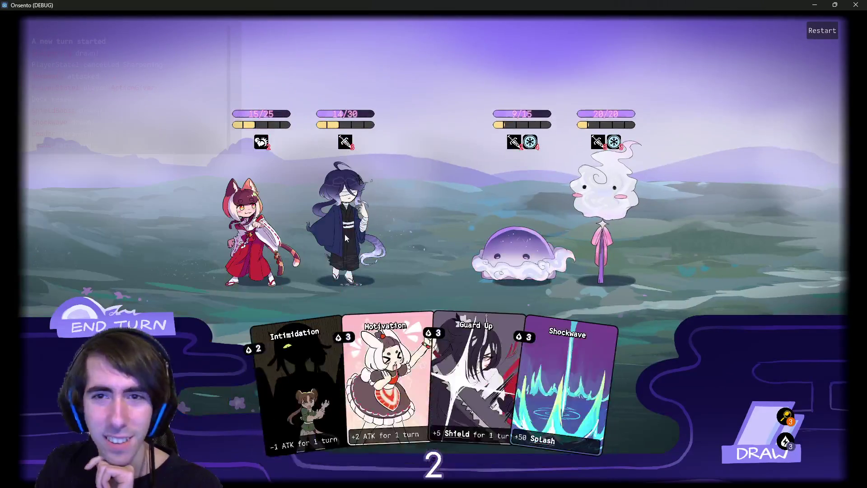
Give the swordsman Guard Up and two Motivations, end the turn, and check the jelly's Wind Aura: 7.0.
left_click(115, 325)
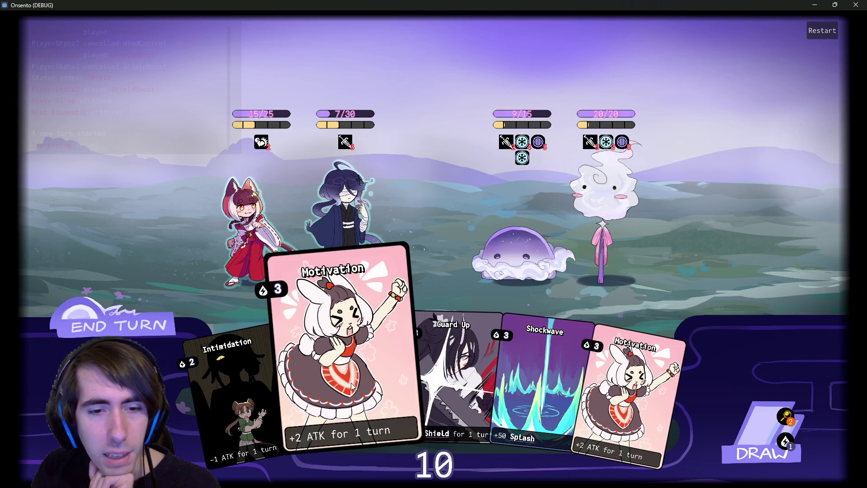
left_click_drag(424, 400, 366, 260)
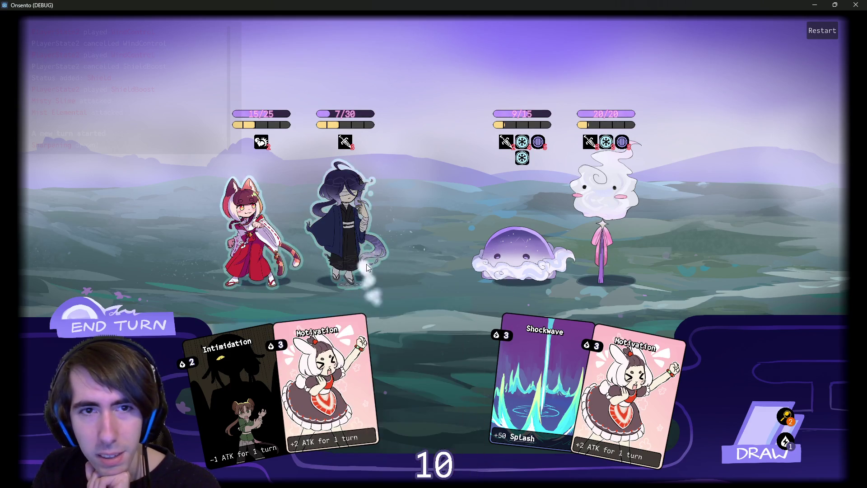
left_click_drag(387, 375, 350, 217)
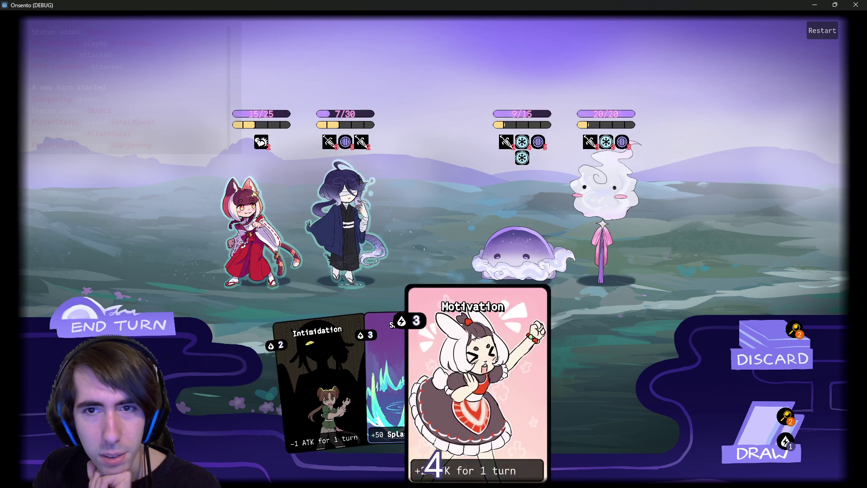
left_click_drag(520, 361, 339, 236)
left_click(737, 424)
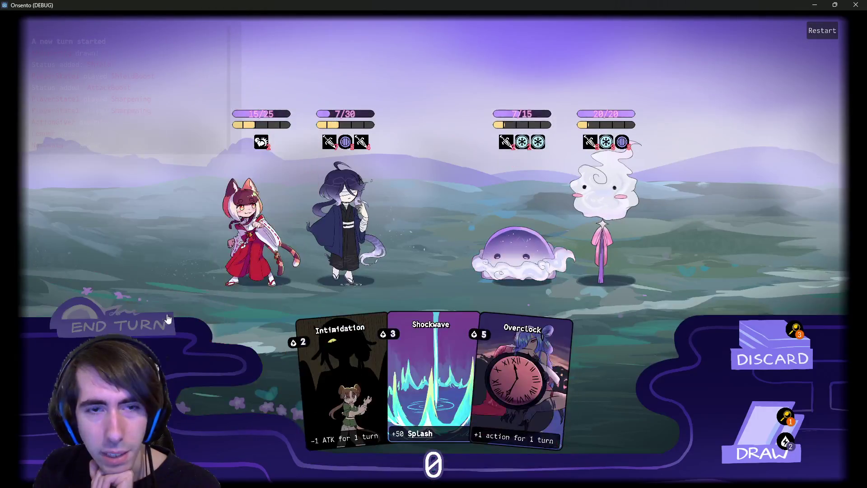
left_click(122, 326)
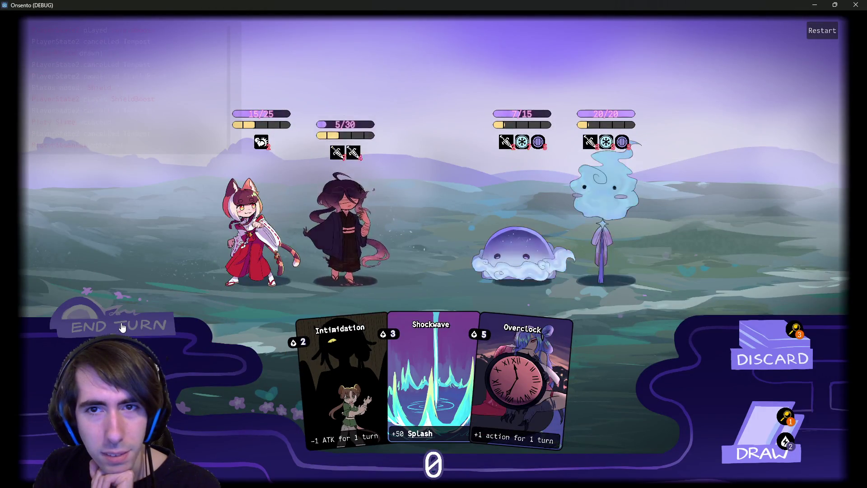
mouse_move(607, 143)
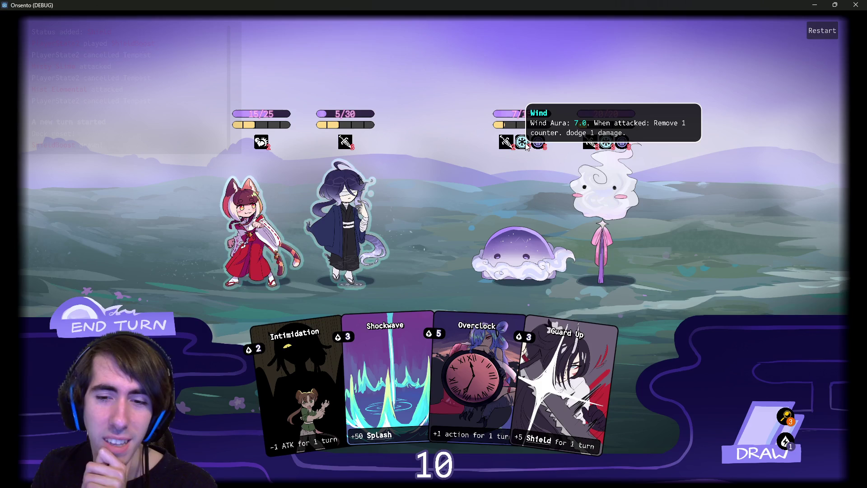
Play Overclock and two Guard Ups on the swordsman, then attack the jelly, which stays at 7/15.
mouse_move(456, 353)
left_mouse_down()
mouse_move(384, 294)
mouse_move(361, 232)
left_mouse_up()
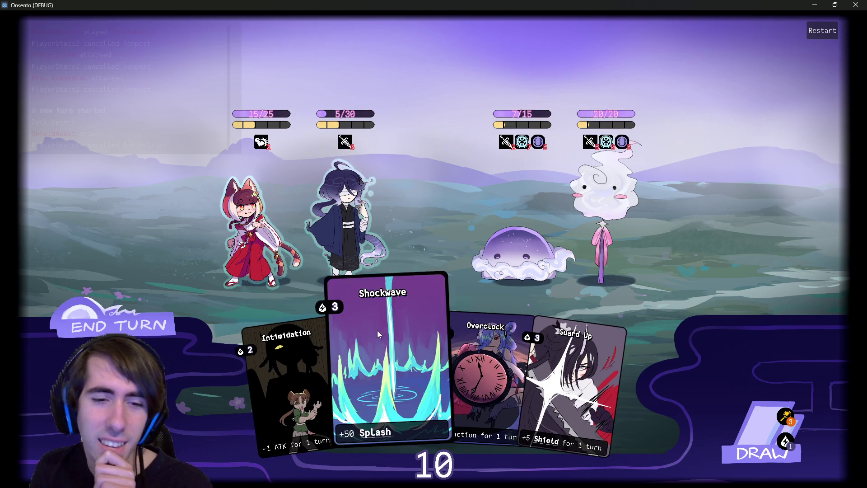
left_click_drag(564, 384, 357, 224)
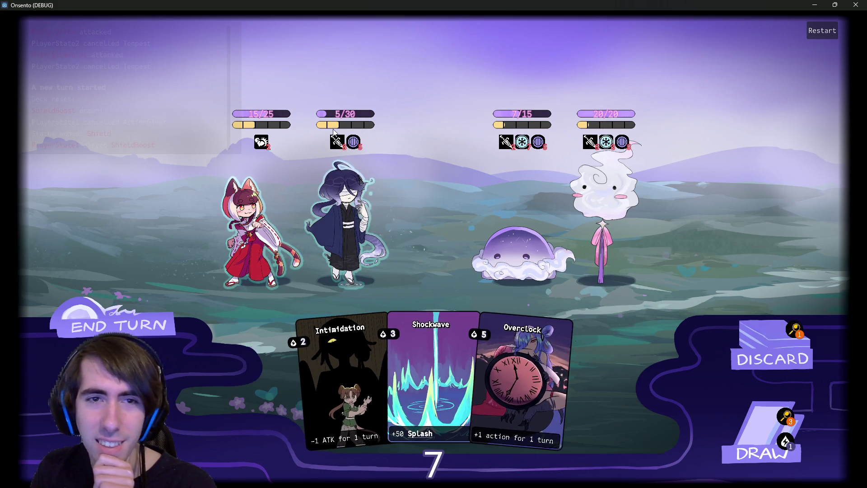
left_click(762, 447)
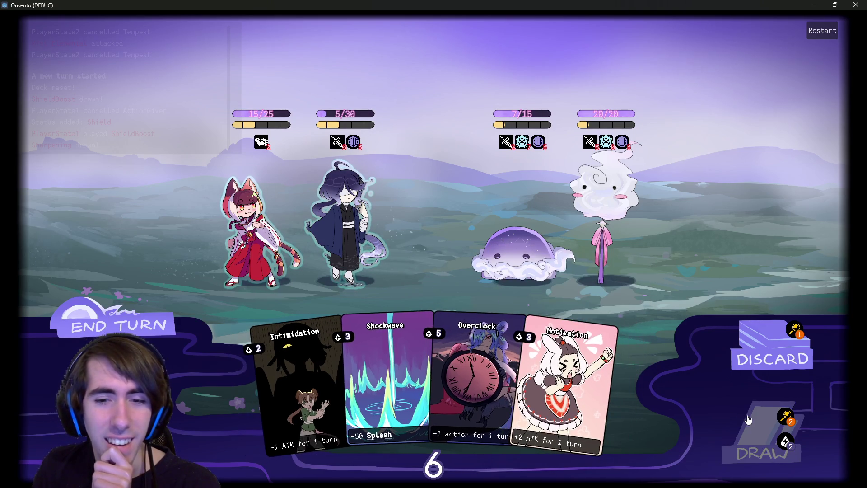
left_click(735, 420)
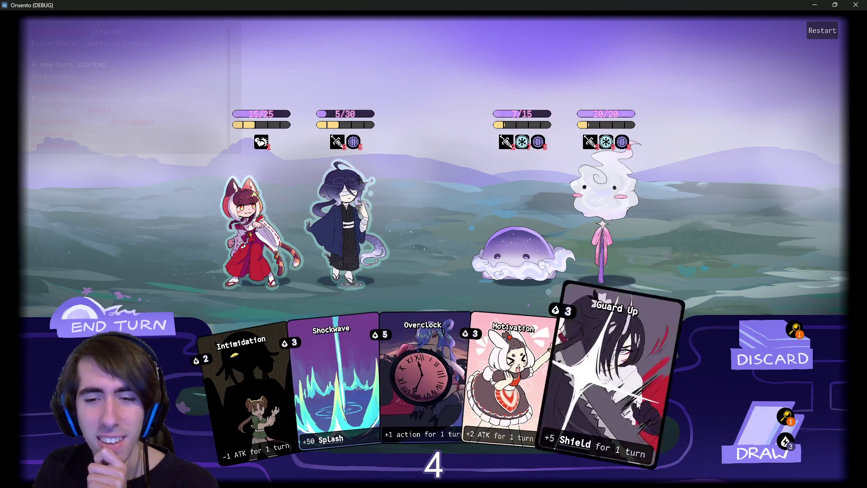
left_click_drag(596, 383, 350, 220)
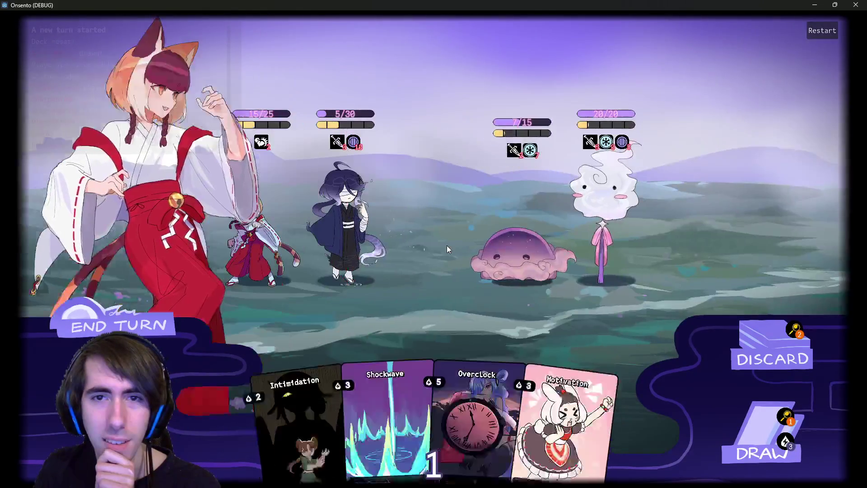
left_click(144, 329)
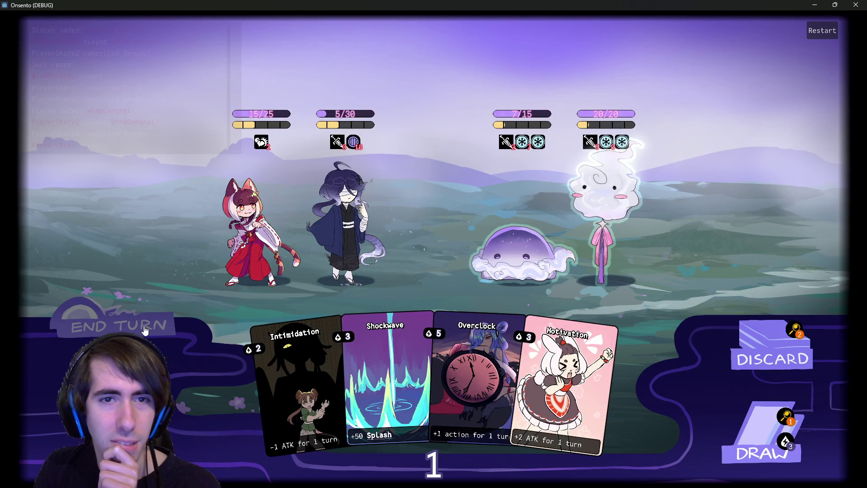
Boost both allies with Motivation, finish off the jelly, and draw a card.
mouse_move(522, 142)
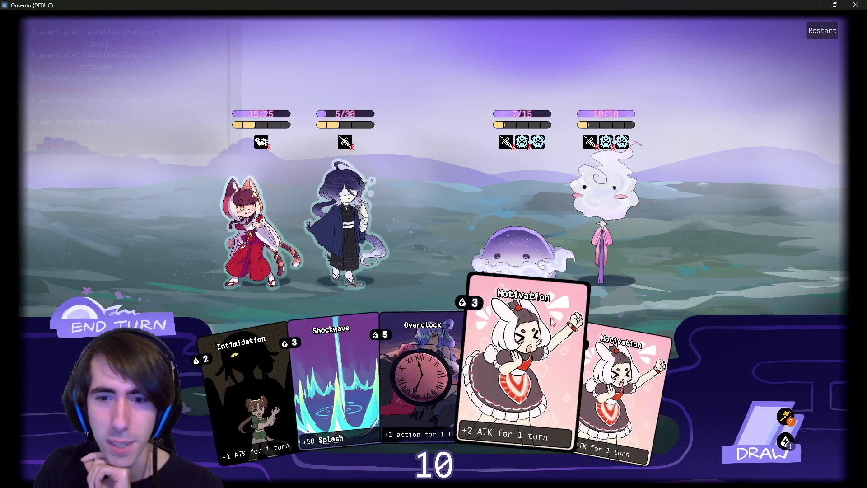
left_click_drag(386, 301, 346, 216)
mouse_move(578, 343)
left_mouse_down()
mouse_move(246, 227)
mouse_move(520, 253)
left_mouse_up()
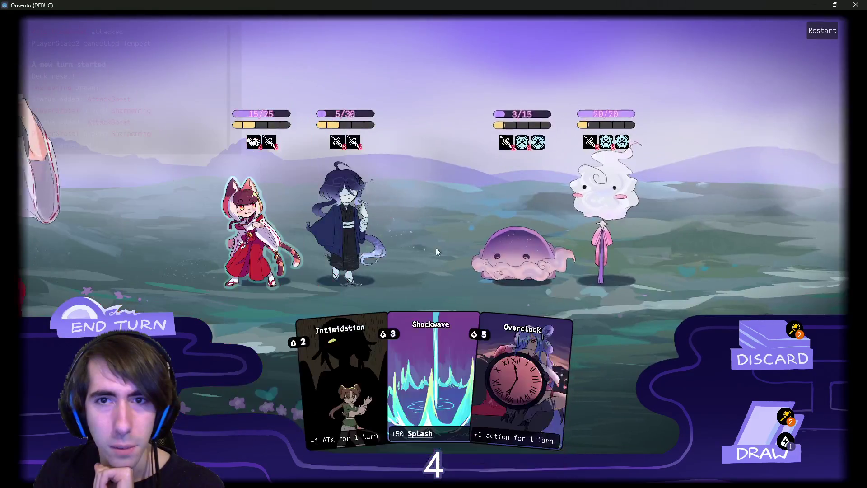
left_click_drag(266, 226, 519, 253)
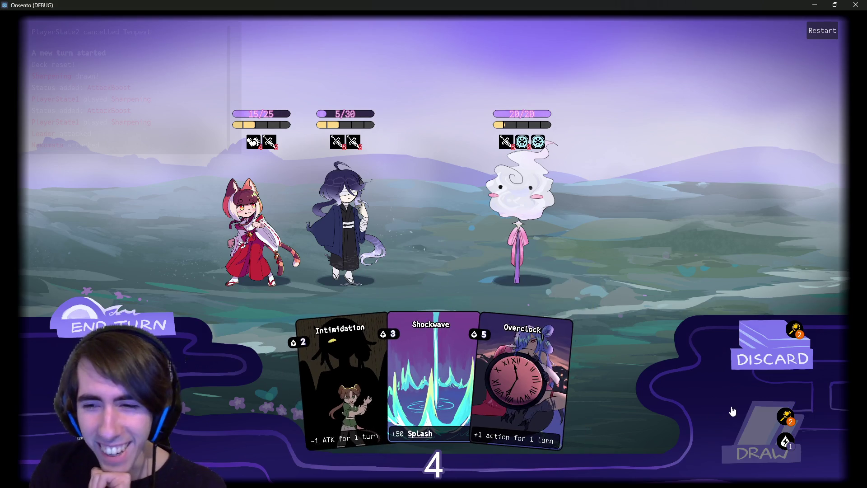
left_click(734, 414)
Shield the swordsman with two Guard Up cards, drawing one more card.
mouse_move(564, 379)
left_mouse_down()
mouse_move(512, 289)
mouse_move(312, 219)
left_mouse_up()
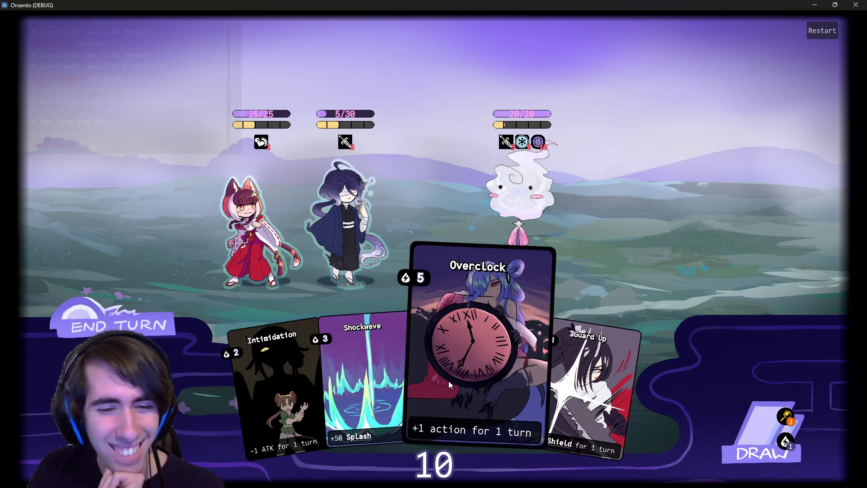
mouse_move(539, 139)
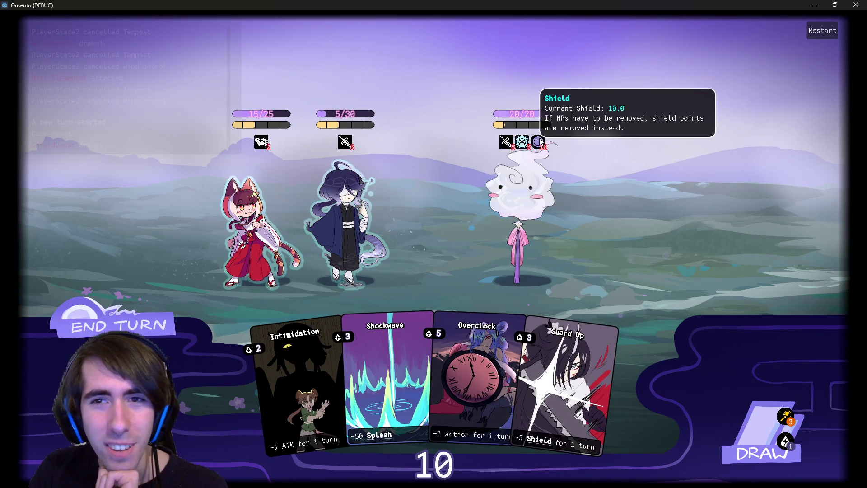
mouse_move(564, 384)
left_mouse_down()
mouse_move(336, 213)
mouse_move(565, 382)
left_mouse_up()
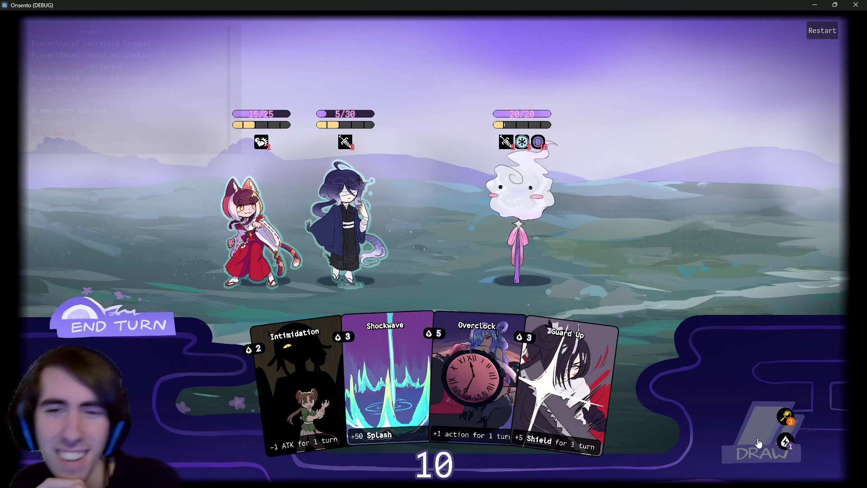
left_click(743, 416)
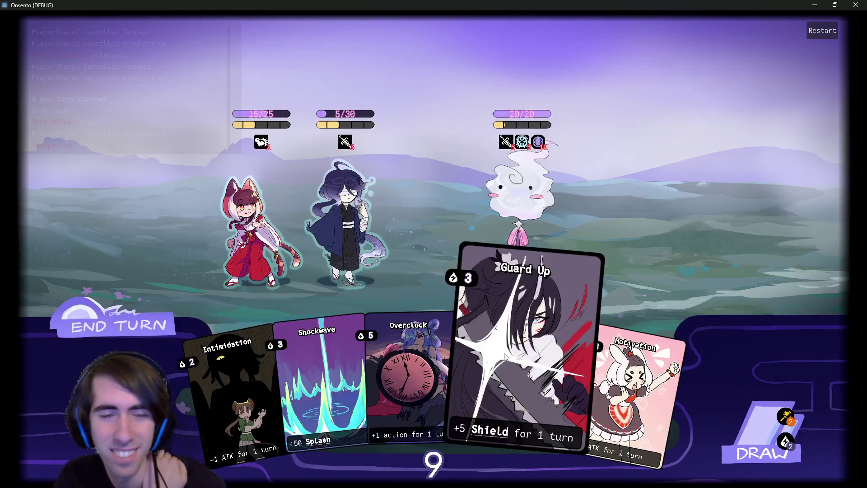
left_click_drag(542, 361, 353, 223)
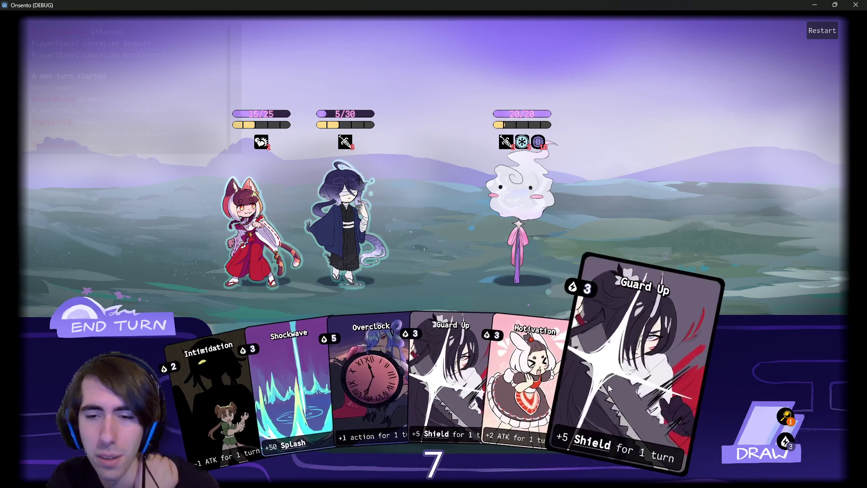
left_click(344, 220)
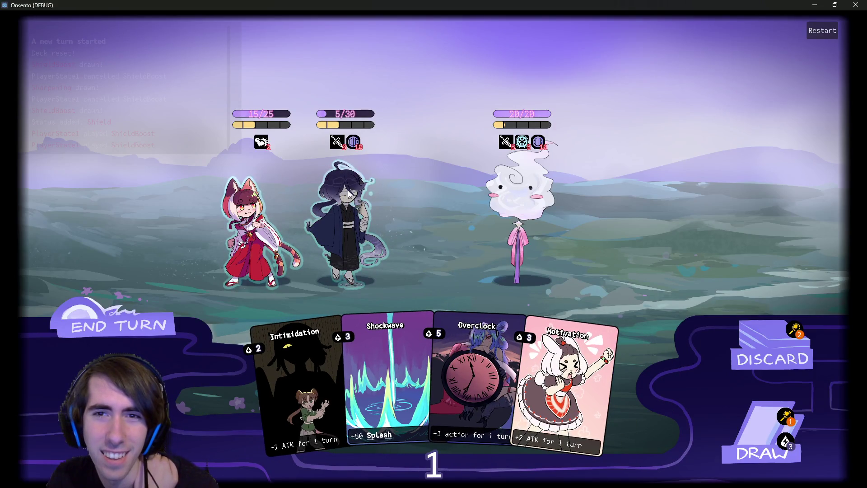
Attack the shielded cloud ghost and end the turn.
mouse_move(524, 141)
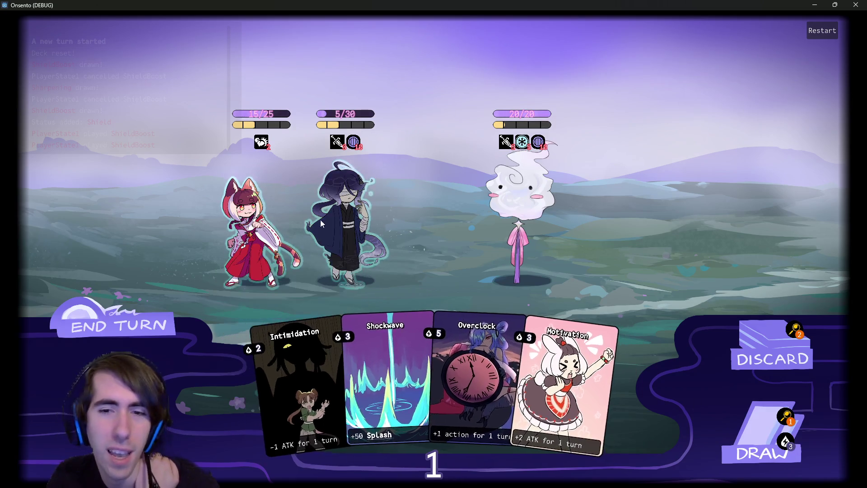
left_click(506, 212)
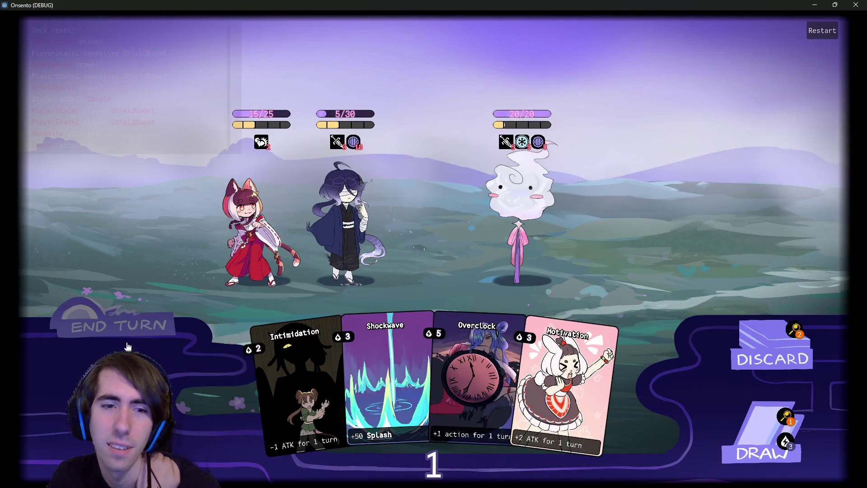
left_click(126, 332)
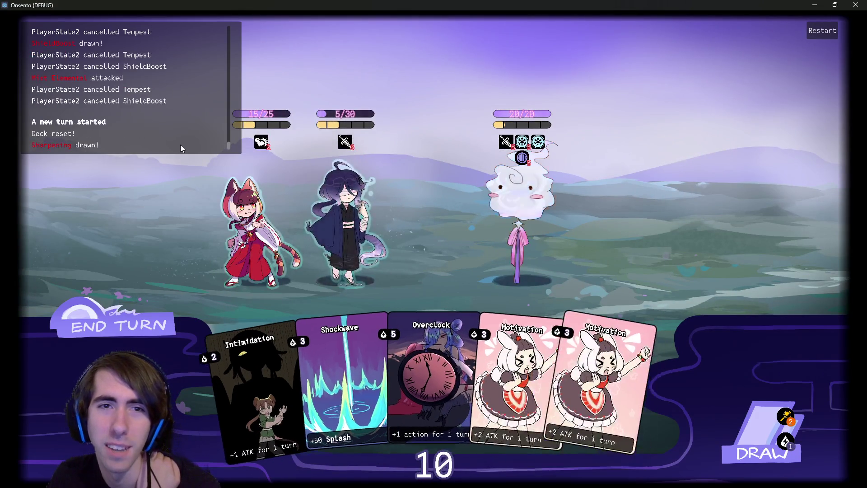
Give the blue-haired ally two Motivations and Overclock, draw a card, then restart the battle.
mouse_move(522, 142)
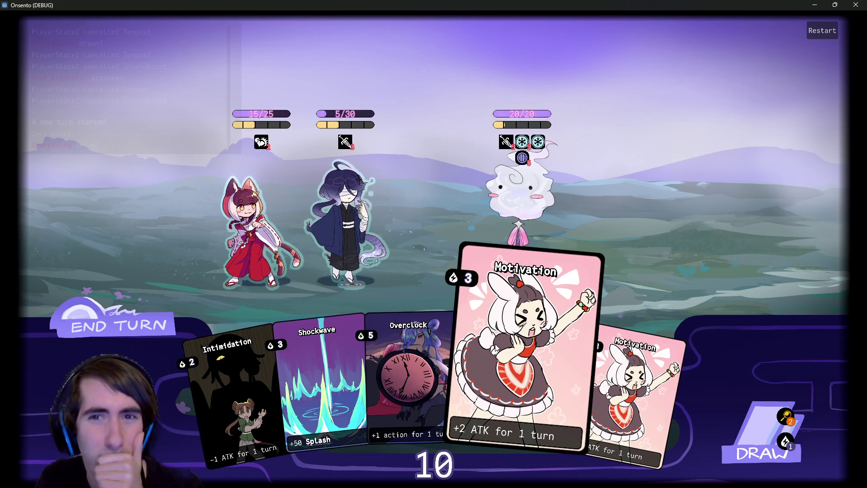
left_click_drag(519, 384, 362, 191)
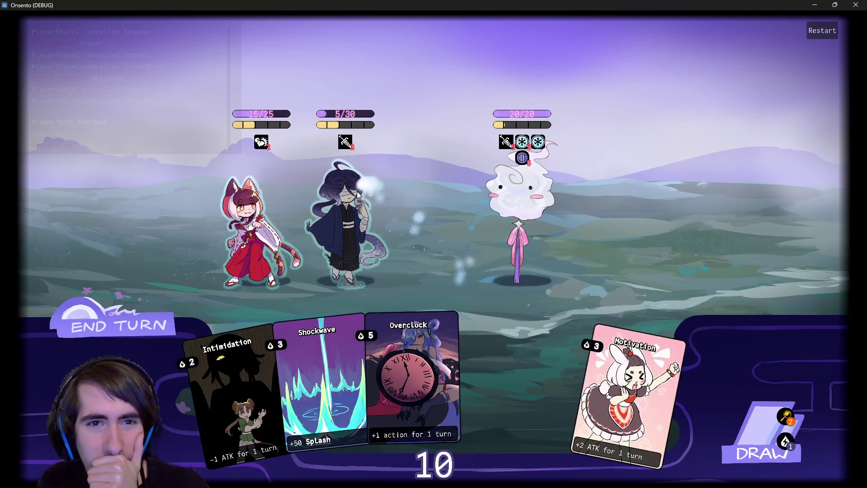
mouse_move(521, 157)
left_click_drag(542, 361, 350, 226)
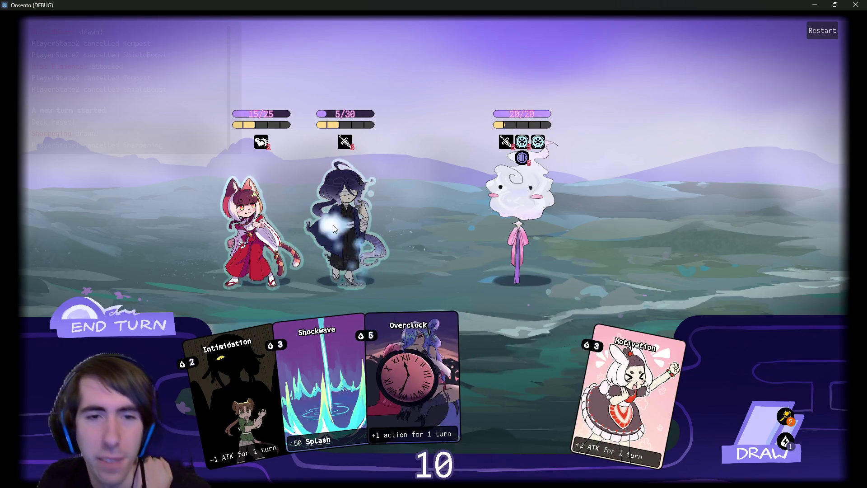
mouse_move(419, 380)
left_mouse_down()
mouse_move(465, 343)
mouse_move(350, 225)
left_mouse_up()
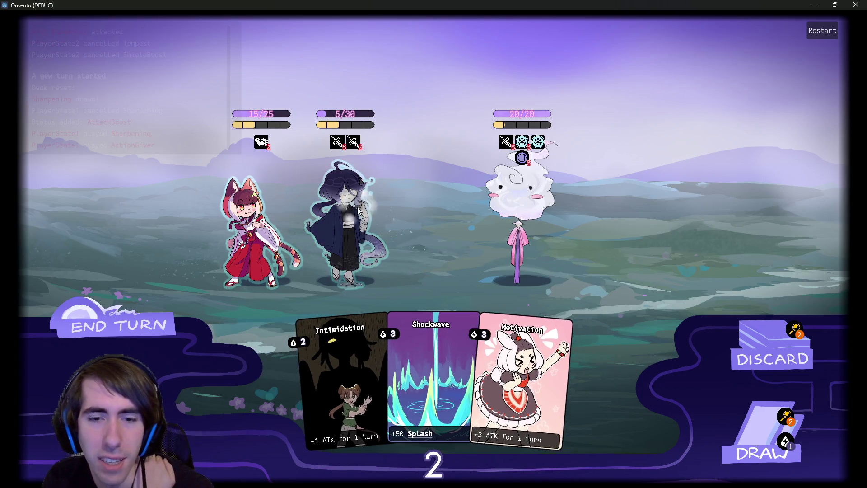
left_click(746, 420)
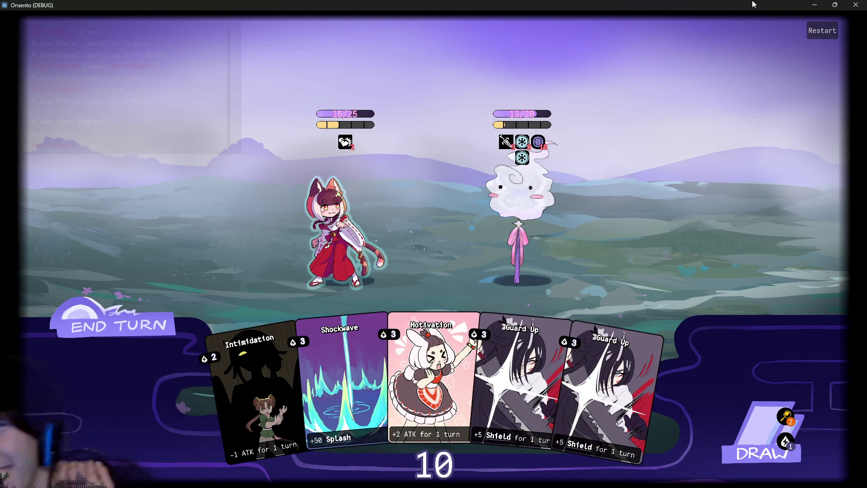
left_click(823, 31)
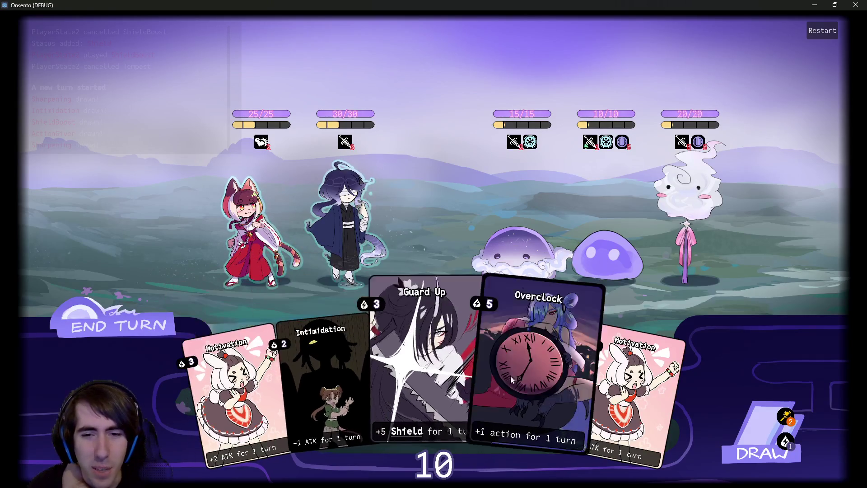
Give the blue-haired ally two Motivations, Shockwave the middle slime, and attack the left slime.
left_click(751, 427)
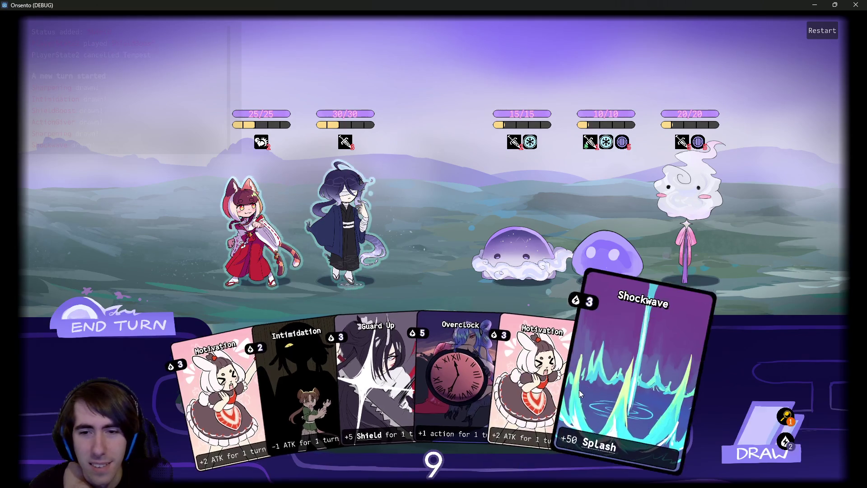
left_click_drag(200, 395, 326, 264)
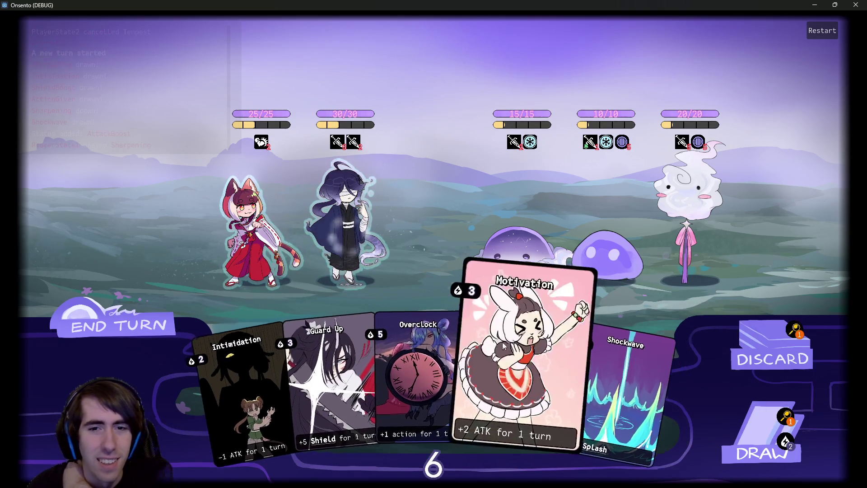
left_click_drag(526, 384, 348, 235)
left_click_drag(561, 356, 545, 271)
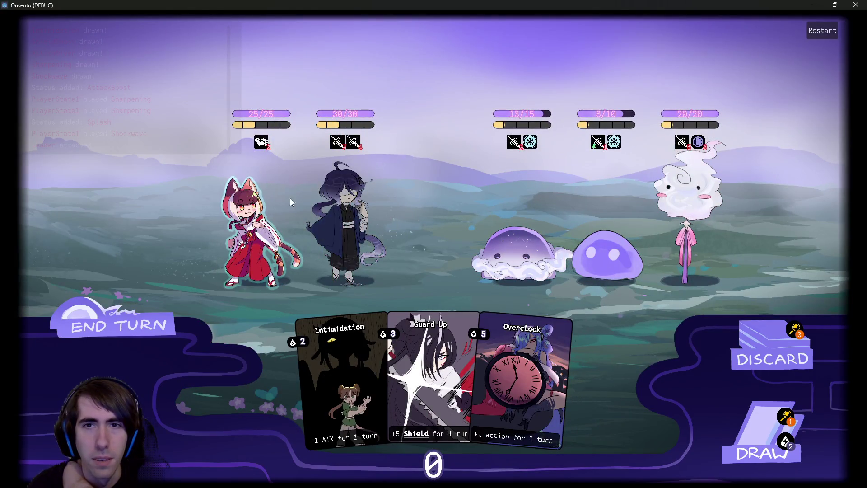
left_click(241, 236)
mouse_move(461, 103)
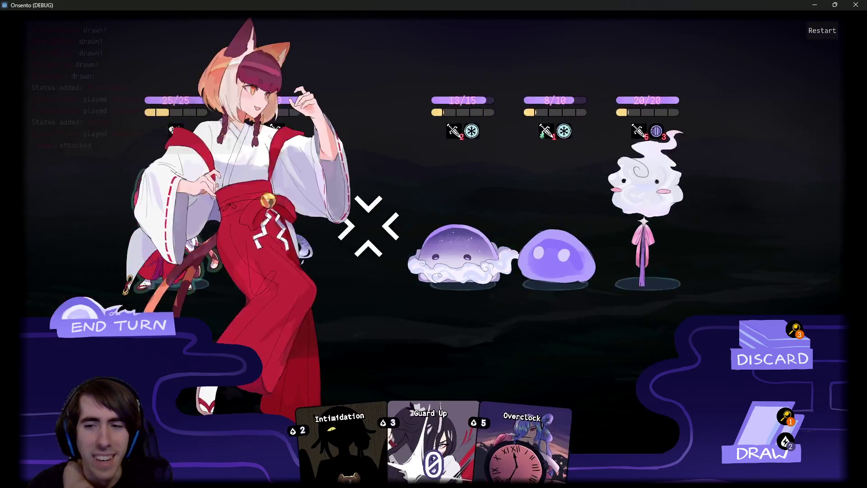
left_click(429, 246)
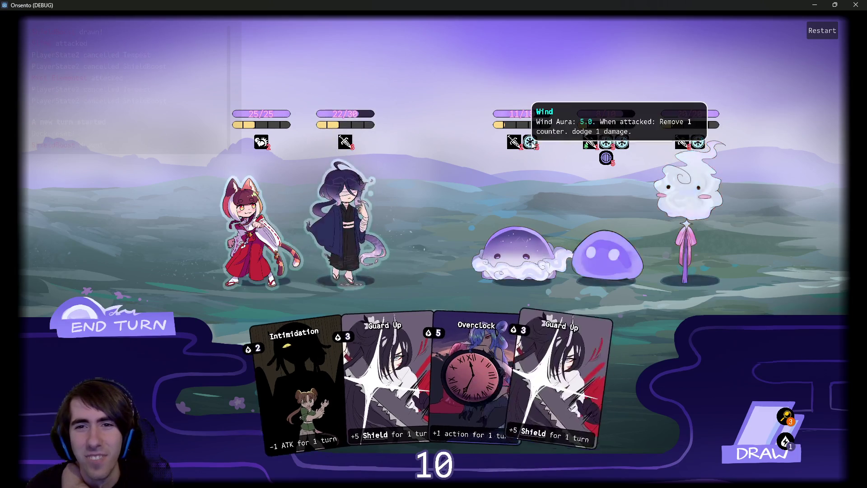
mouse_move(703, 144)
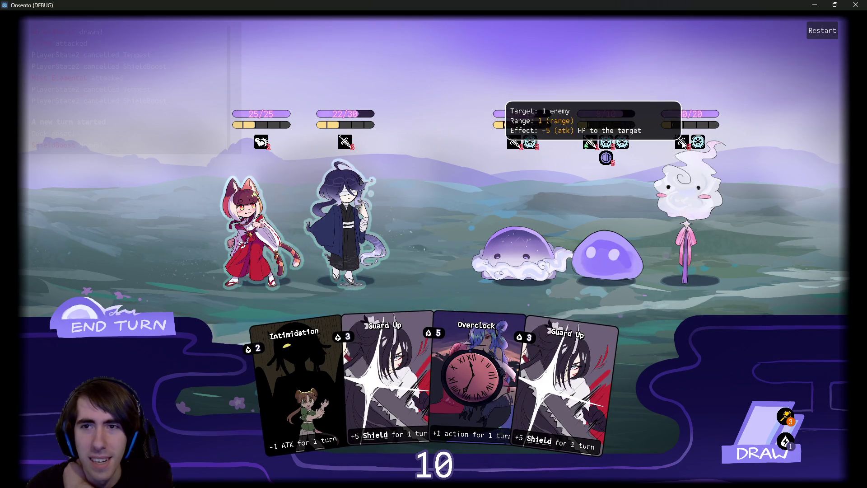
Draw cards, shield and double-Motivate the blue-haired ally, add another Guard Up, and end the turn.
left_click(763, 452)
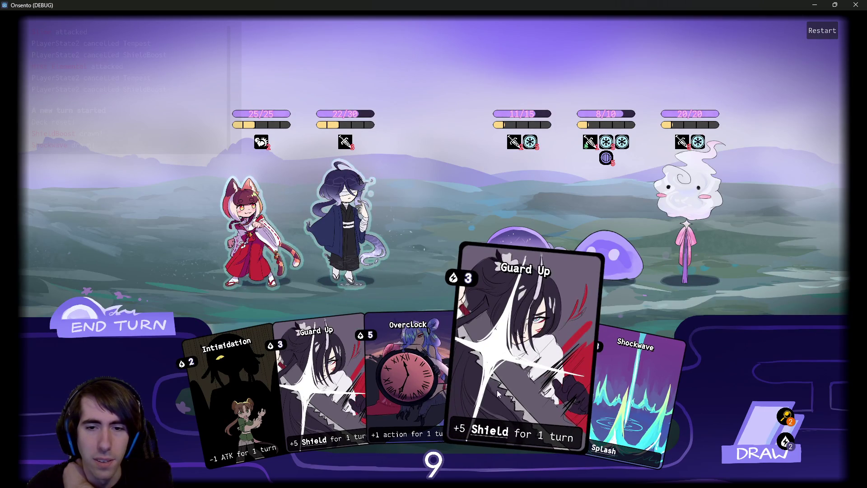
left_click_drag(489, 394, 367, 235)
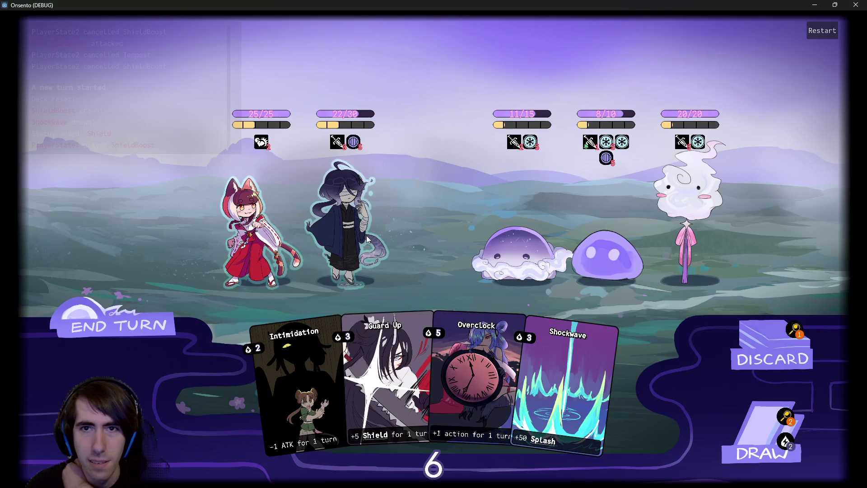
left_click(723, 401)
mouse_move(619, 371)
left_mouse_down()
mouse_move(366, 210)
mouse_move(519, 252)
left_mouse_up()
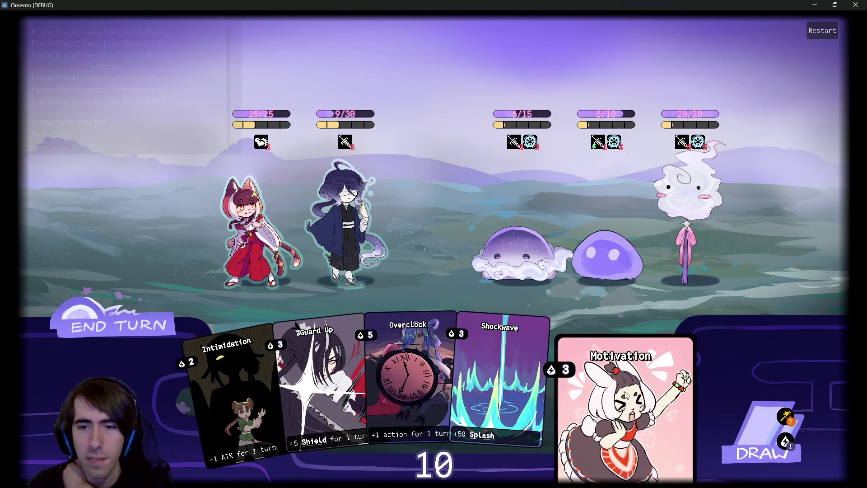
left_click(762, 449)
mouse_move(624, 398)
left_mouse_down()
mouse_move(486, 302)
mouse_move(342, 234)
left_mouse_up()
left_click_drag(587, 370, 346, 235)
left_click_drag(383, 370, 258, 226)
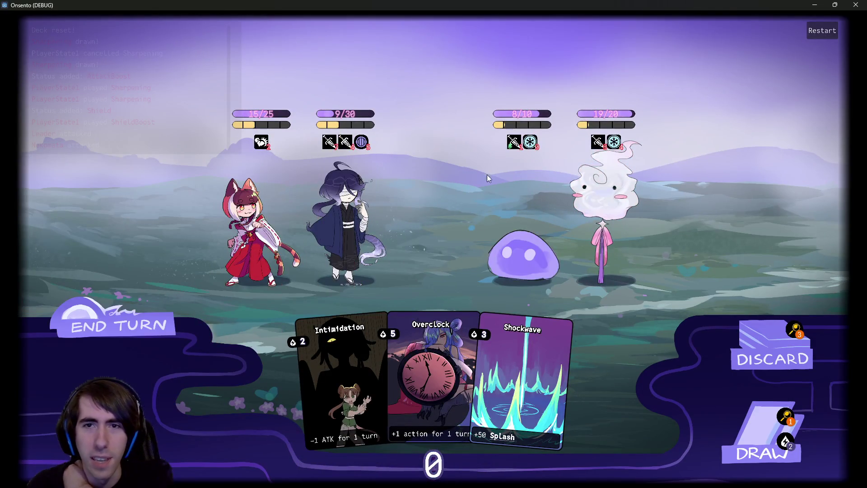
left_click(102, 319)
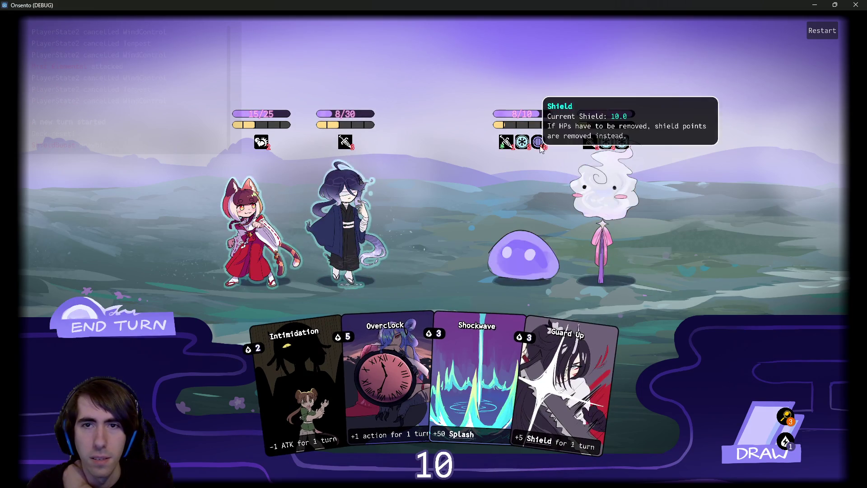
Guard Up and Overclock the blue-haired ally, weaken the slime with Intimidation, and end the turn.
mouse_move(601, 150)
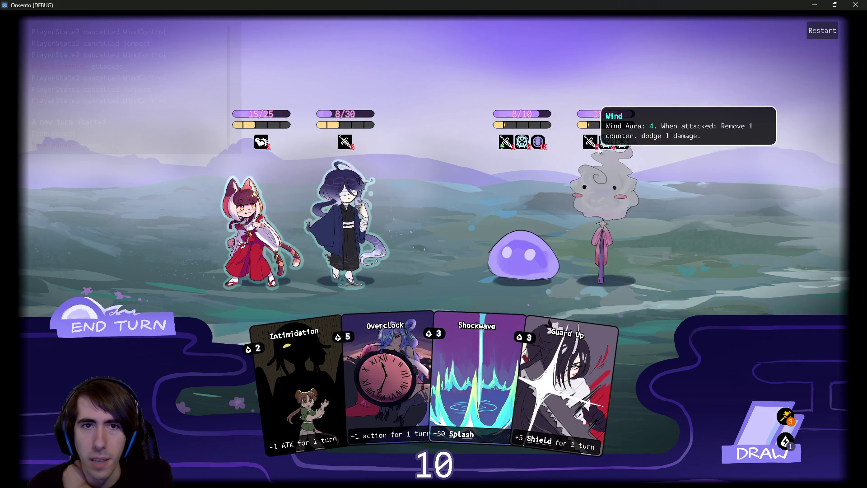
mouse_move(564, 374)
left_mouse_down()
mouse_move(487, 357)
mouse_move(349, 243)
left_mouse_up()
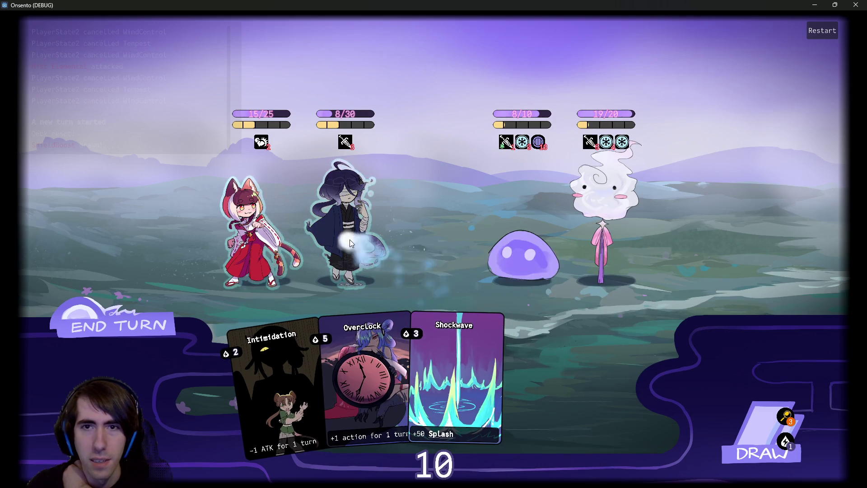
mouse_move(514, 348)
left_mouse_down()
mouse_move(397, 236)
mouse_move(349, 239)
left_mouse_up()
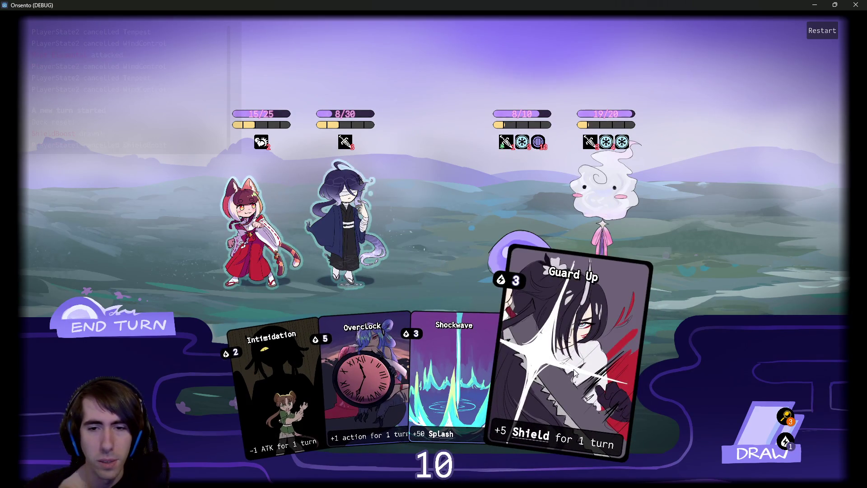
left_click_drag(574, 372, 362, 213)
mouse_move(417, 379)
left_mouse_down()
mouse_move(386, 347)
mouse_move(355, 235)
left_mouse_up()
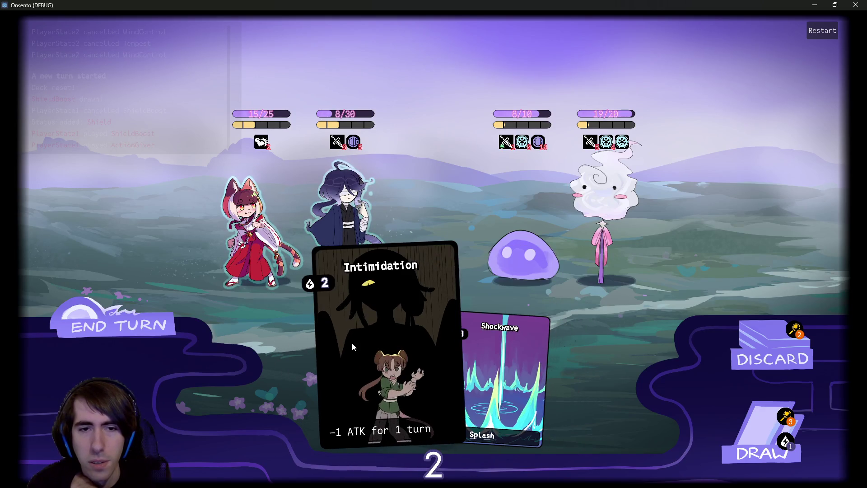
left_click_drag(353, 343, 483, 234)
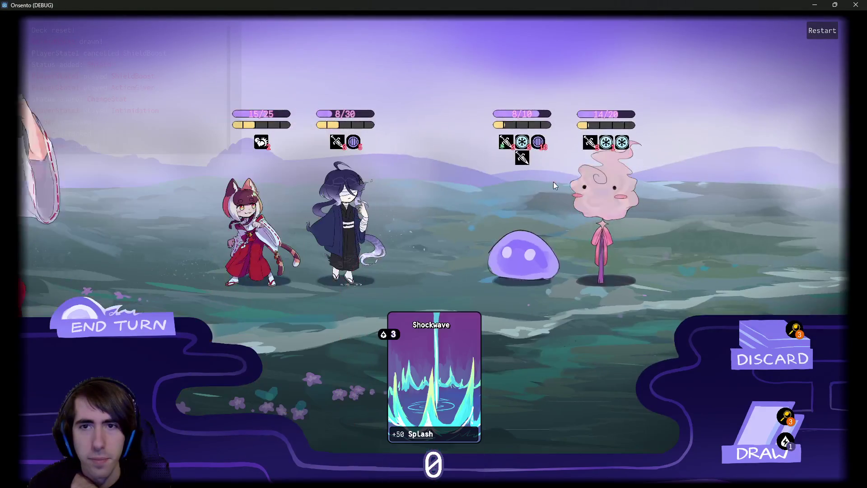
left_click(152, 316)
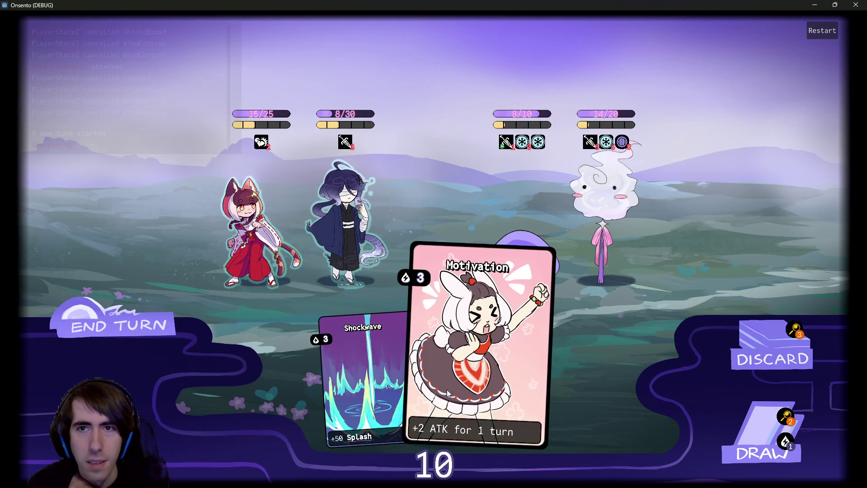
Check the Wind status icons, draw two cards, play Guard Up and Motivation, and end the turn.
mouse_move(538, 143)
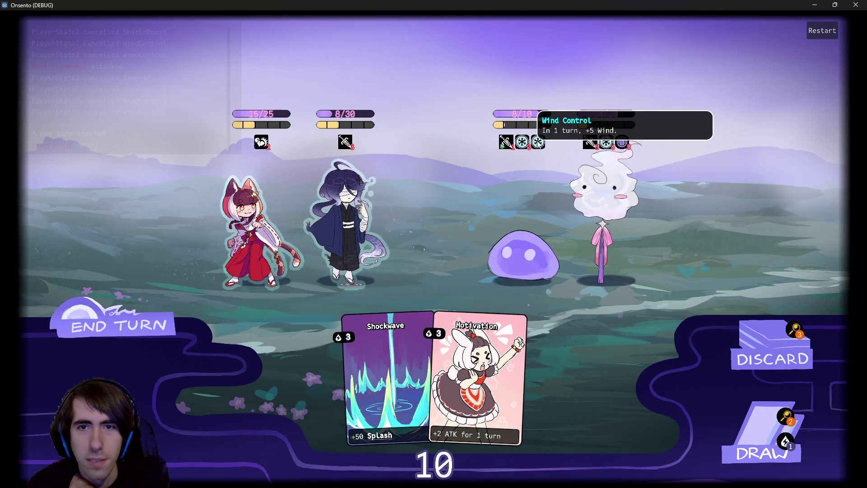
mouse_move(606, 145)
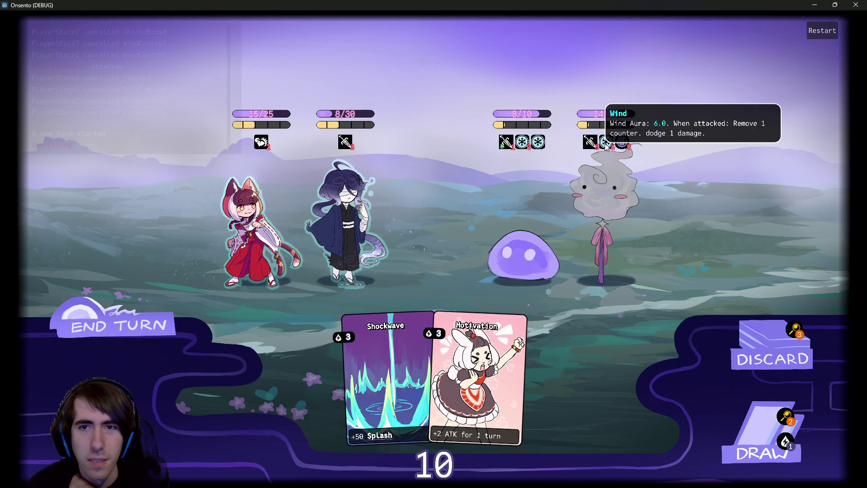
left_click(761, 411)
left_click(761, 412)
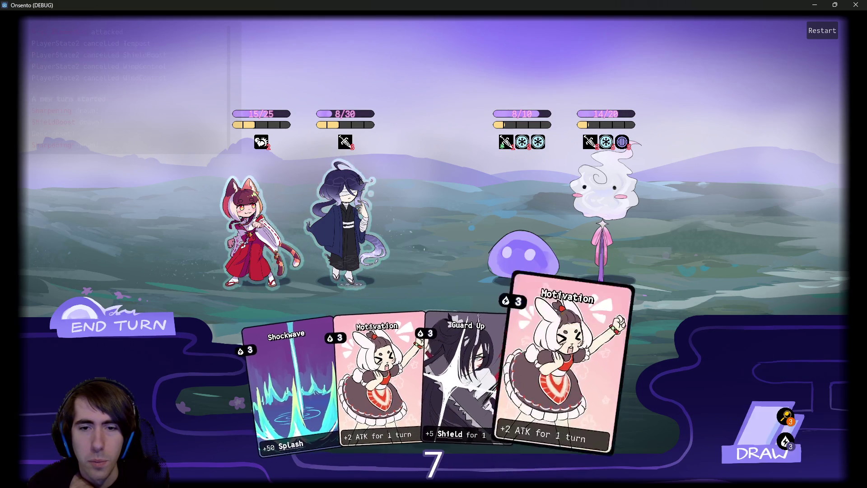
left_click_drag(402, 294, 365, 248)
left_click_drag(394, 335, 253, 225)
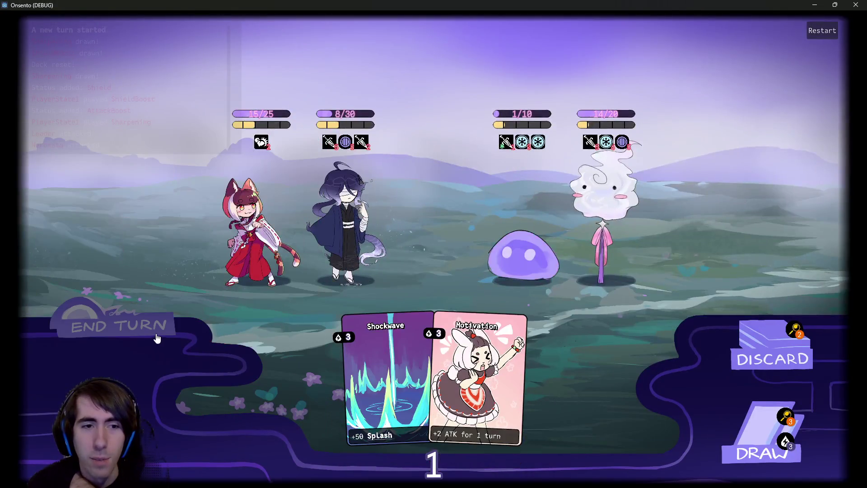
left_click(157, 338)
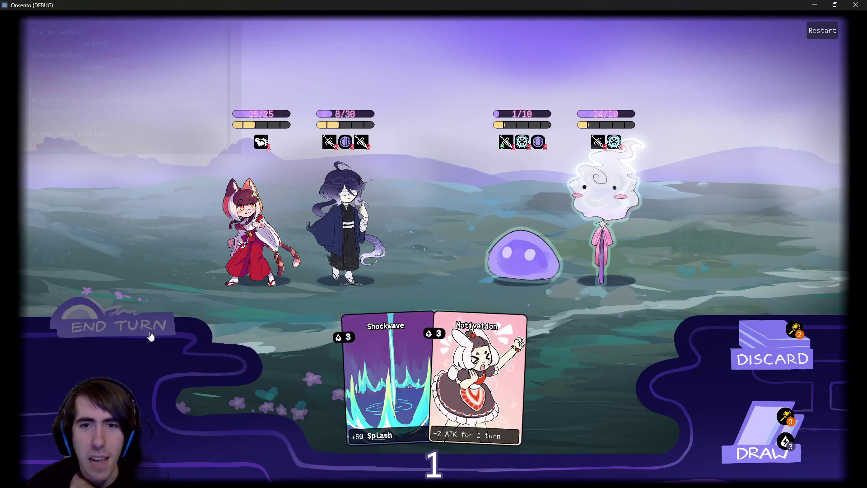
Motivate and Overclock the blue-haired ally, attack the cloud spirit down to 5/20, and end the turn.
left_click(429, 375)
mouse_move(539, 143)
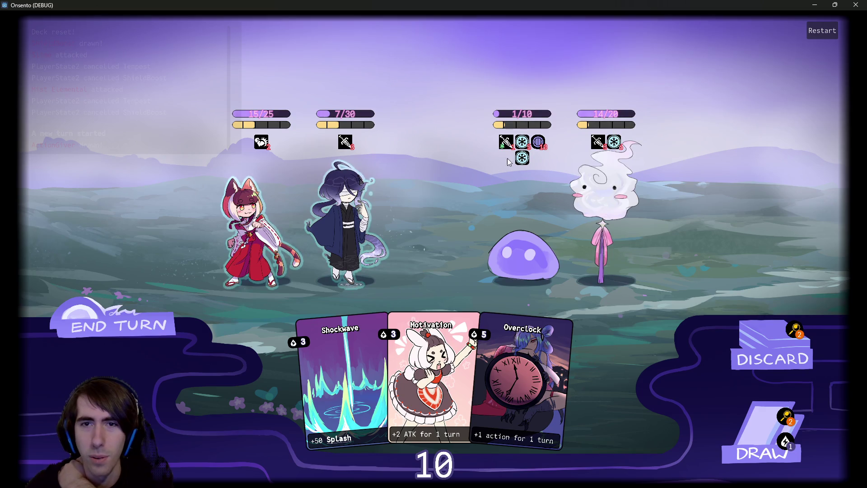
mouse_move(615, 143)
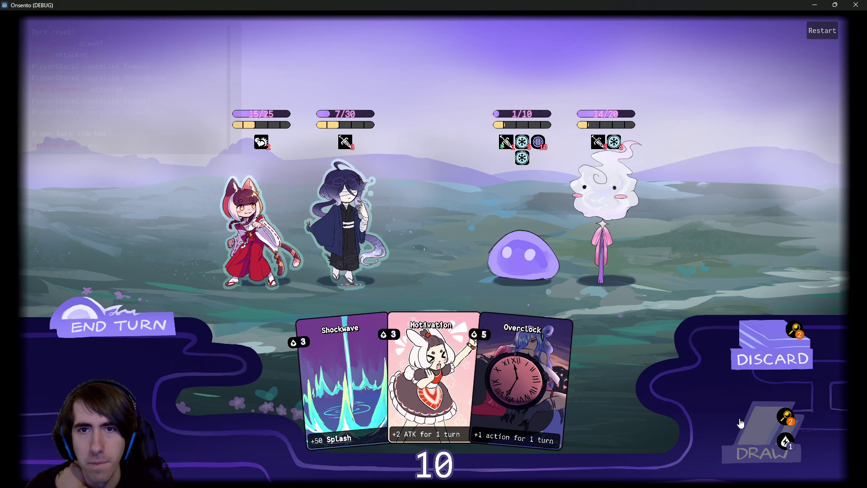
mouse_move(525, 159)
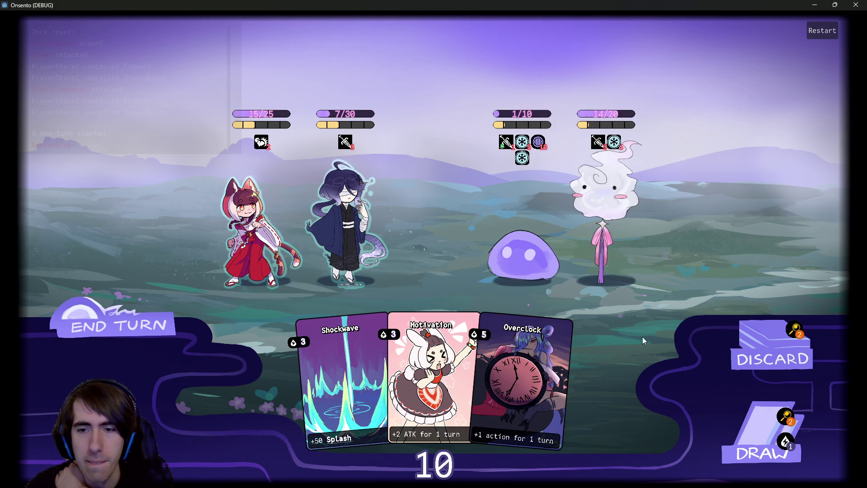
left_click(763, 434)
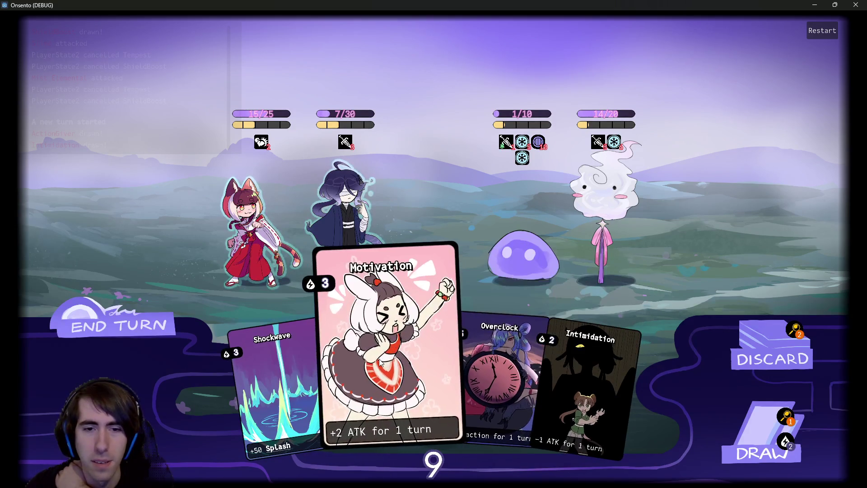
left_click_drag(380, 362, 354, 230)
left_click_drag(413, 365, 365, 231)
left_click(556, 182)
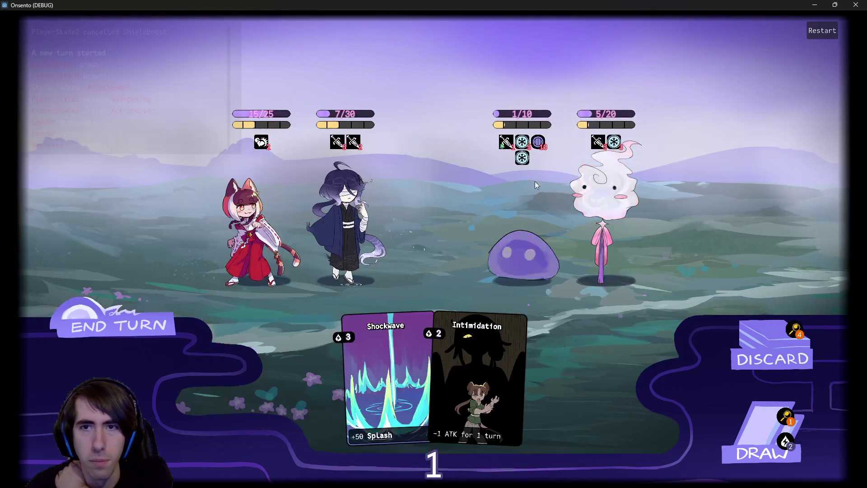
left_click(153, 308)
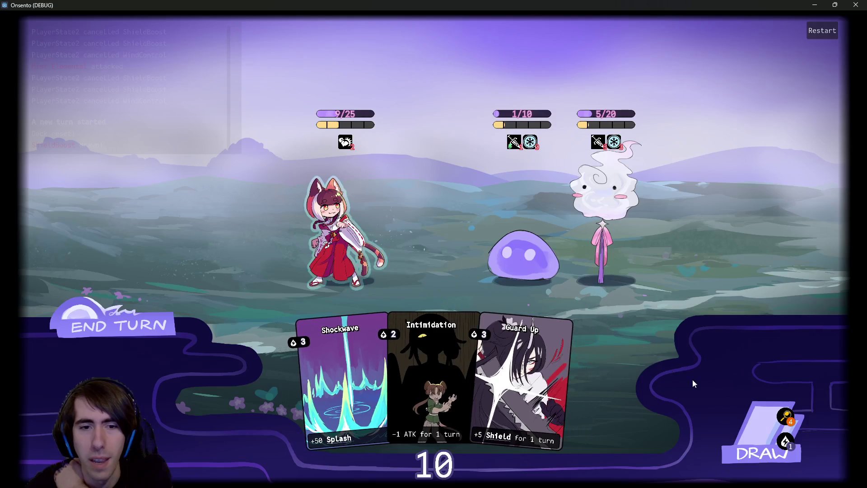
Draw two cards, play Overclock on the heroine, and end the turn past the warning.
left_click(739, 419)
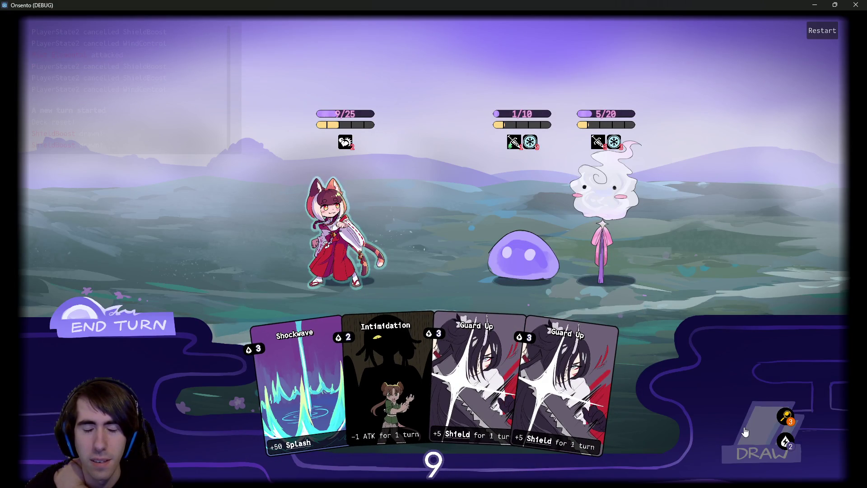
left_click(741, 431)
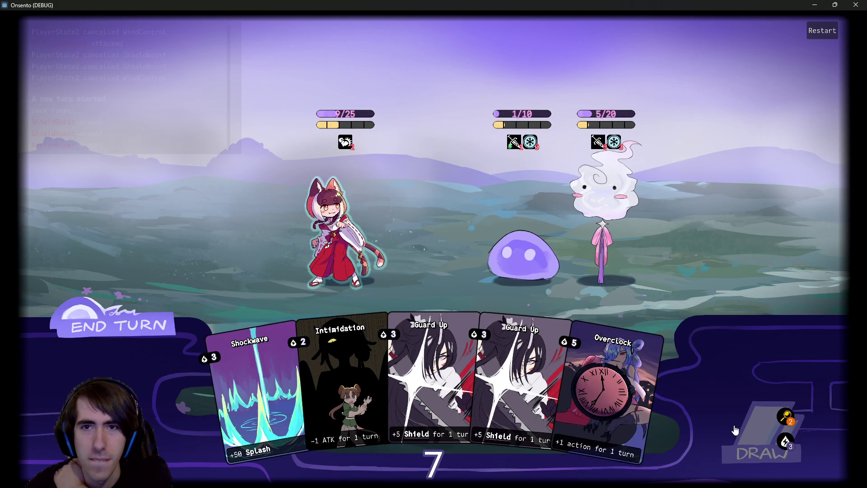
left_click_drag(565, 392, 332, 233)
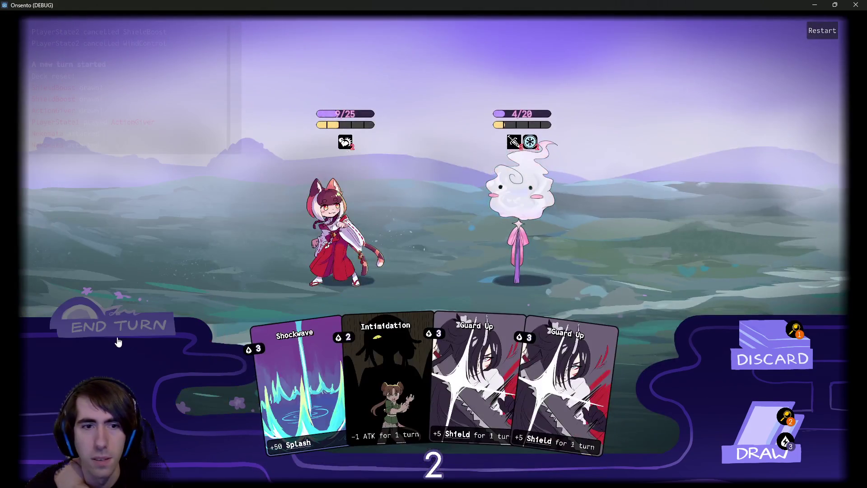
left_click(116, 334)
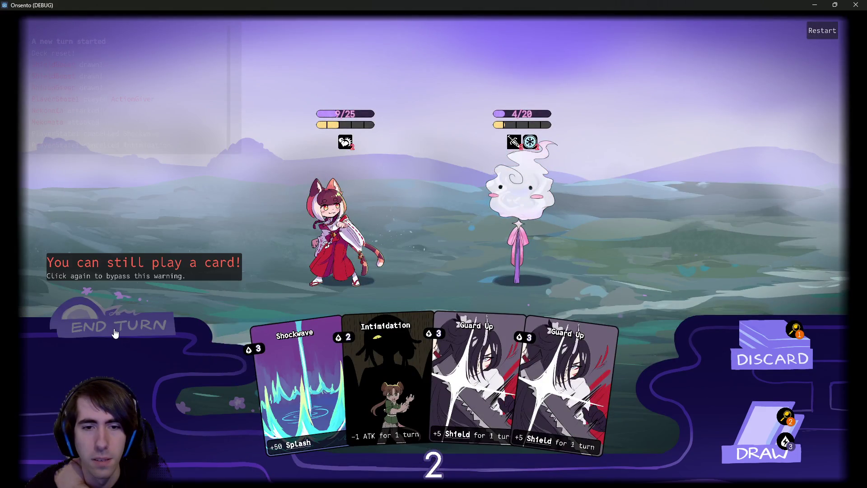
left_click(115, 334)
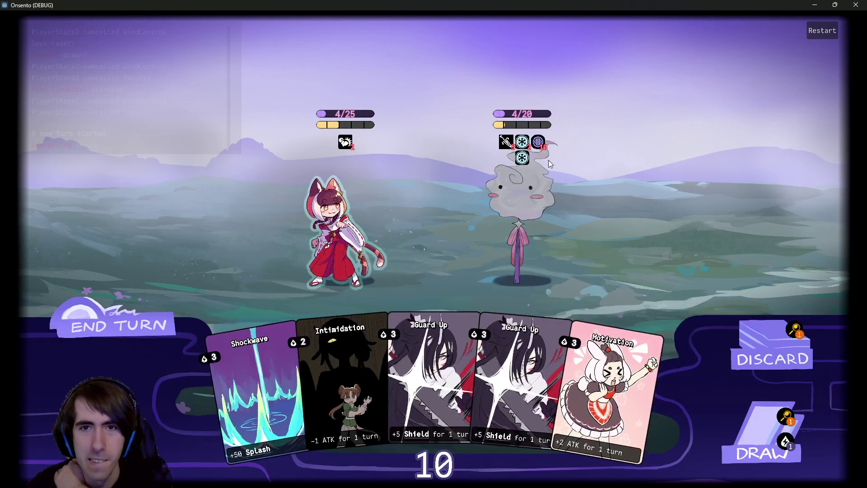
Shield the heroine with Guard Up, play Intimidation on the cloud enemy, and draw more cards.
mouse_move(535, 146)
left_click_drag(519, 375, 356, 226)
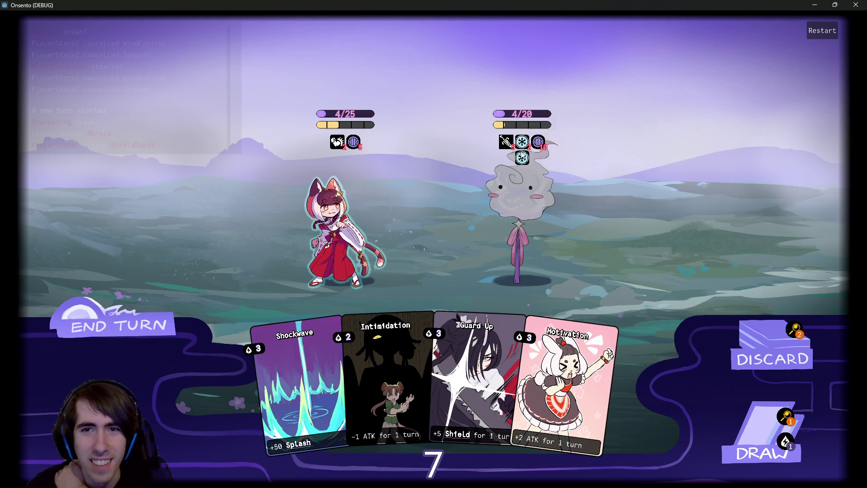
mouse_move(522, 142)
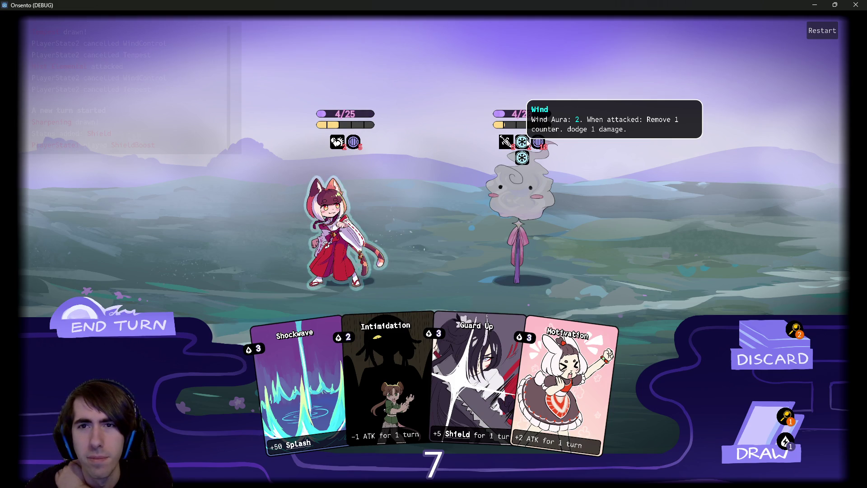
left_click(740, 426)
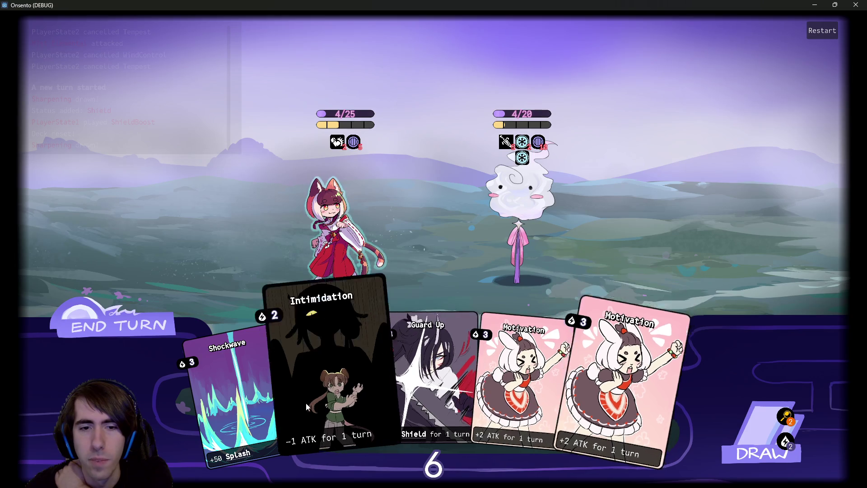
left_click(334, 400)
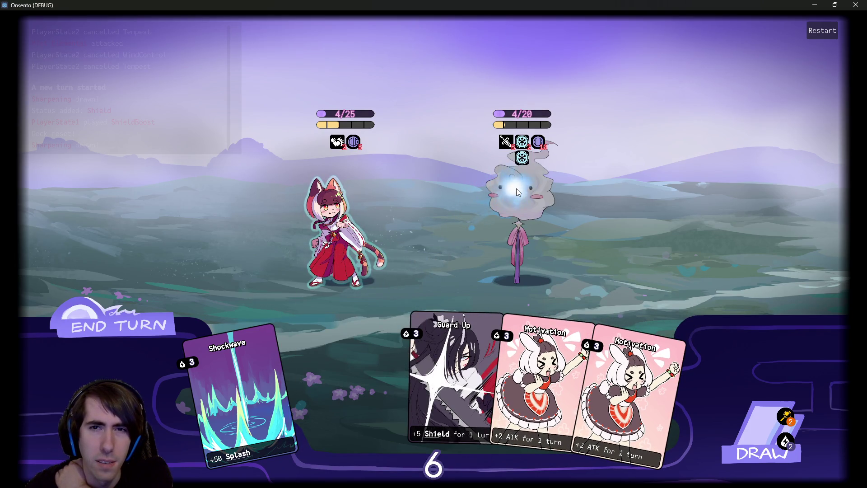
left_click(749, 429)
left_click(757, 419)
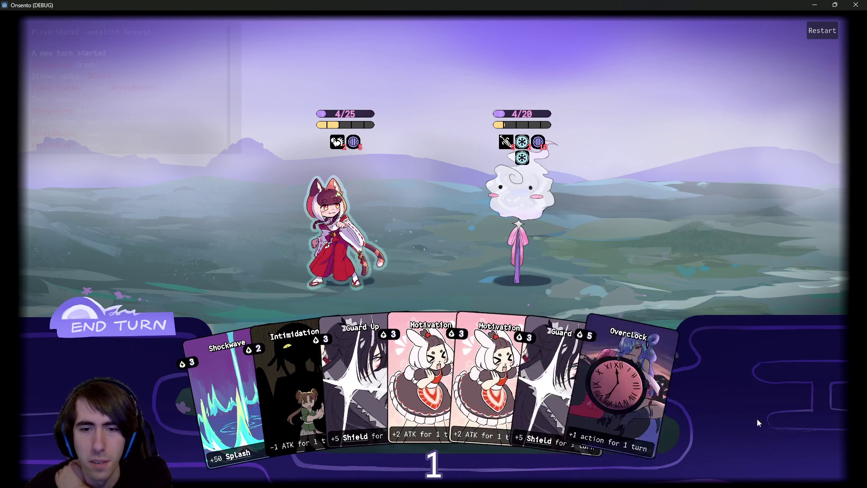
Play Guard Up, Overclock and Intimidation, end the turn, and close the game window.
left_click(167, 331)
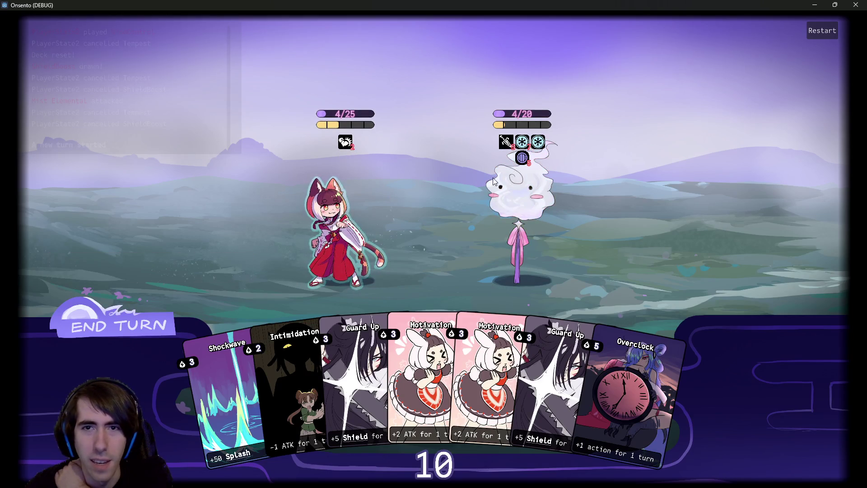
mouse_move(521, 160)
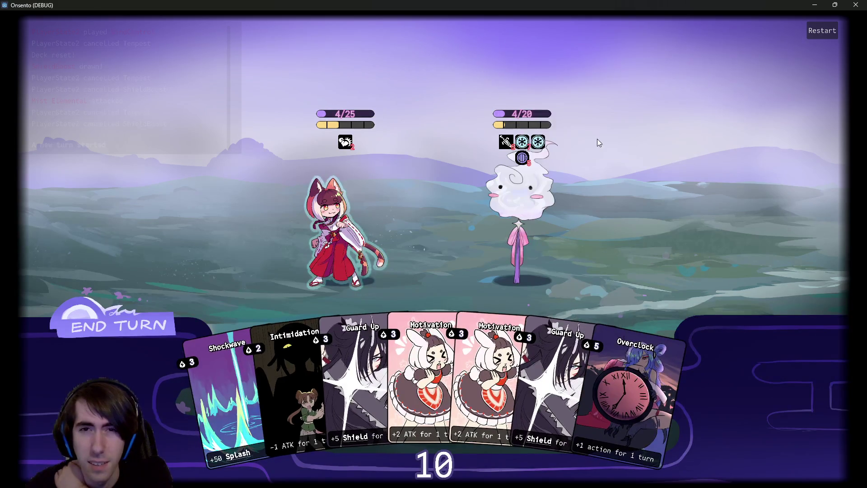
mouse_move(531, 120)
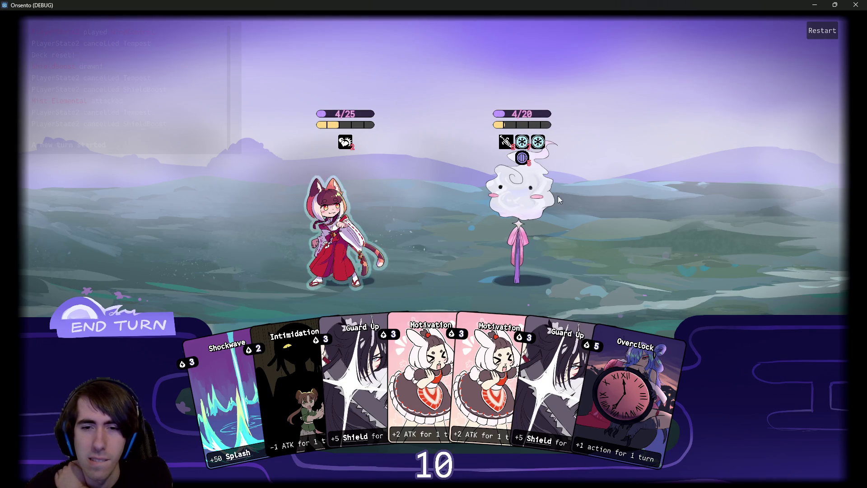
left_click_drag(564, 384, 335, 215)
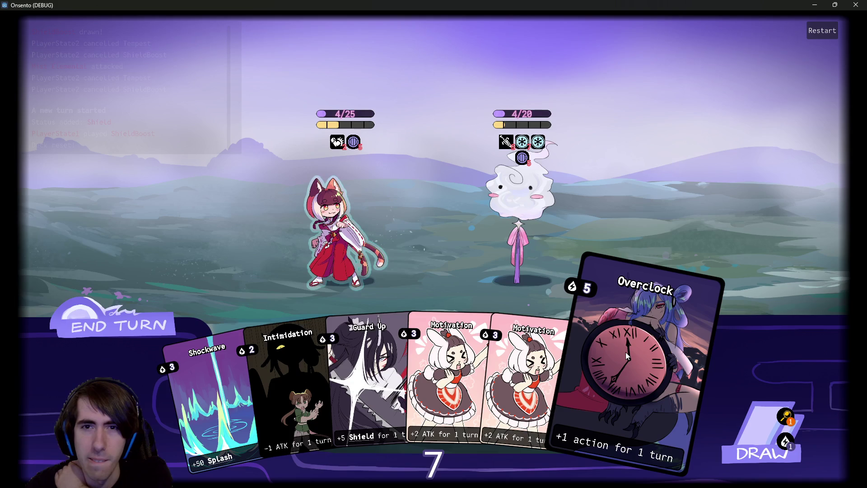
mouse_move(621, 351)
left_mouse_down()
mouse_move(507, 289)
mouse_move(358, 228)
left_mouse_up()
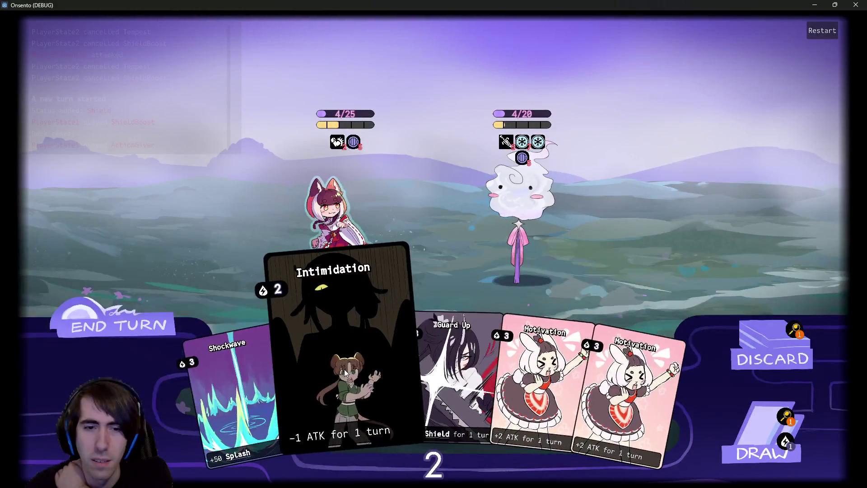
left_click_drag(345, 371, 352, 216)
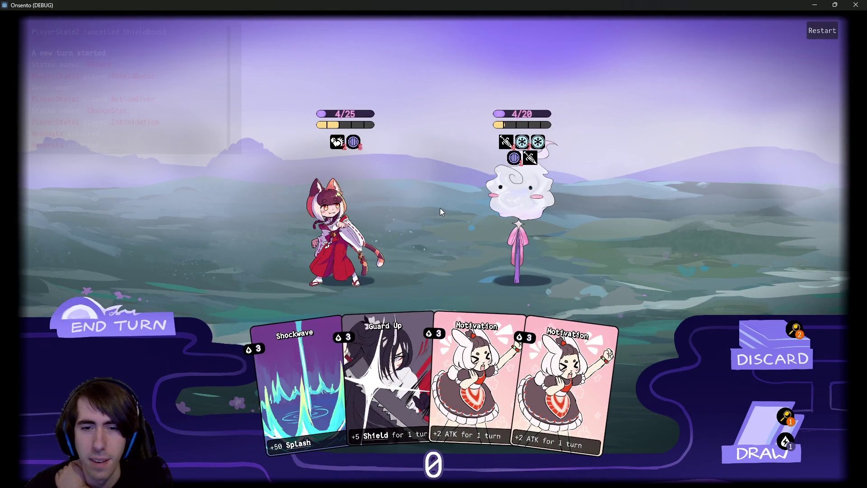
left_click(118, 326)
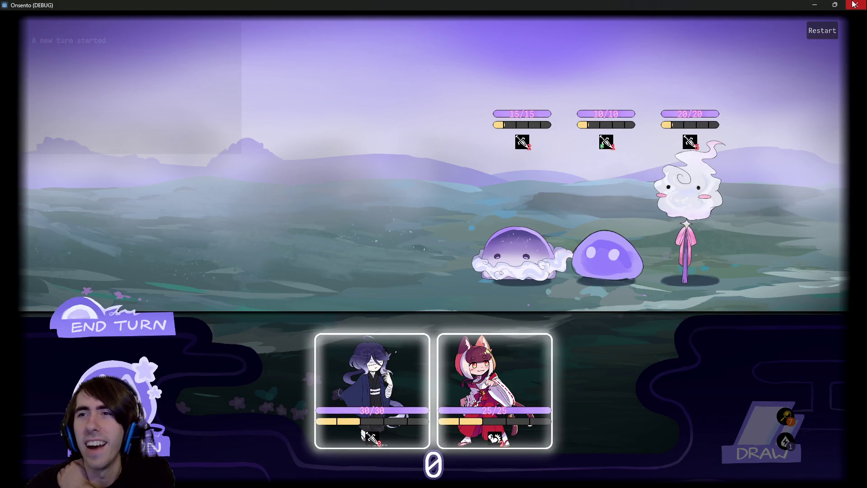
left_click(853, 4)
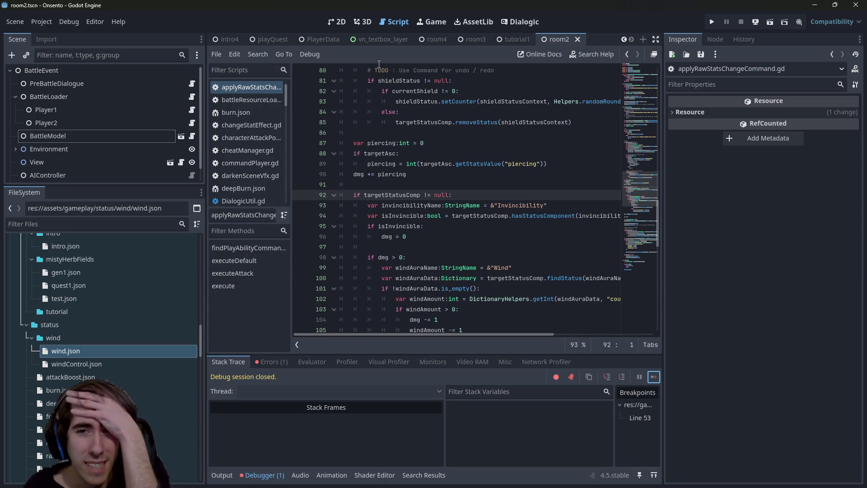
Look over the wind quickAttacks.json card file in the FileSystem dock.
scroll(197, 349, "up", 5)
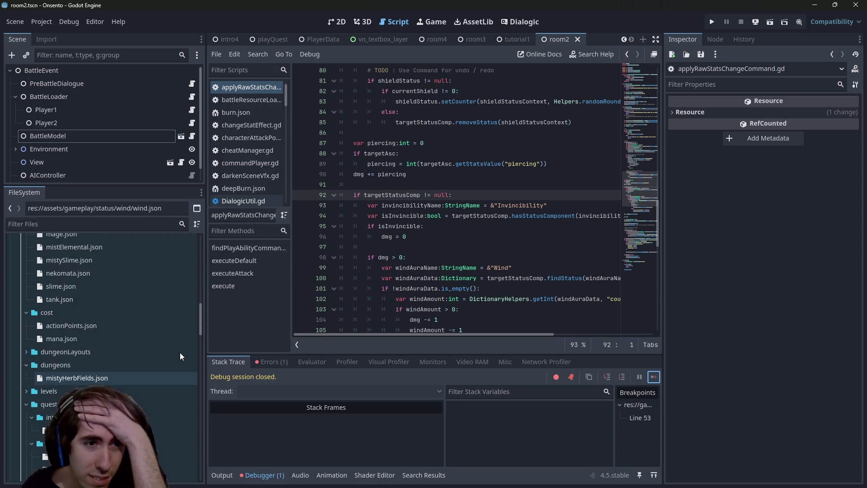
scroll(180, 353, "up", 10)
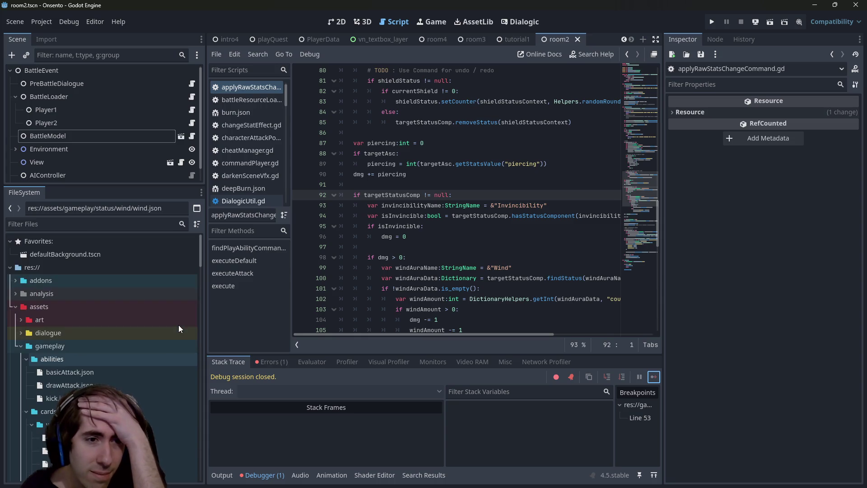
scroll(178, 324, "down", 3)
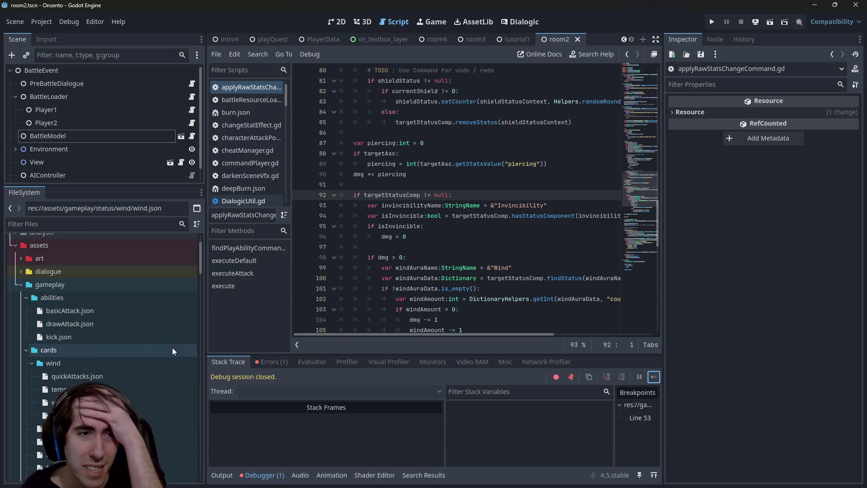
left_click(145, 378)
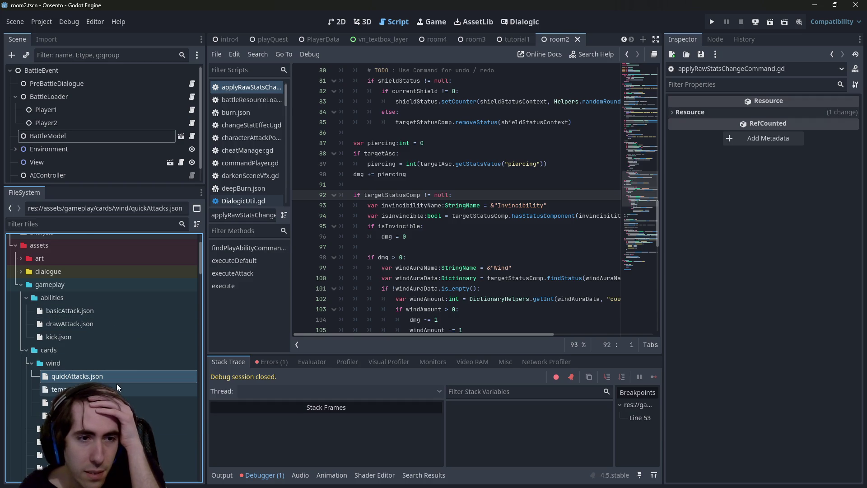
Open room2Battle.json and scroll to MistElemental's stats on line 29.
scroll(117, 383, "down", 10)
scroll(117, 383, "down", 5)
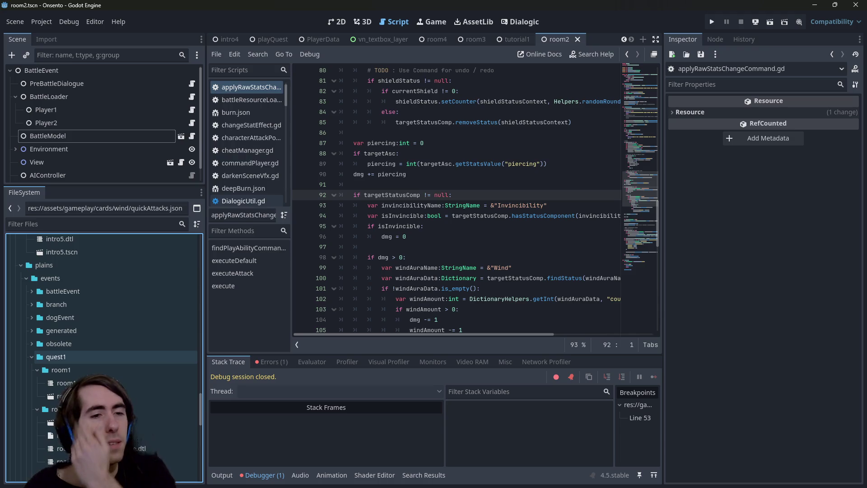
scroll(103, 356, "down", 2)
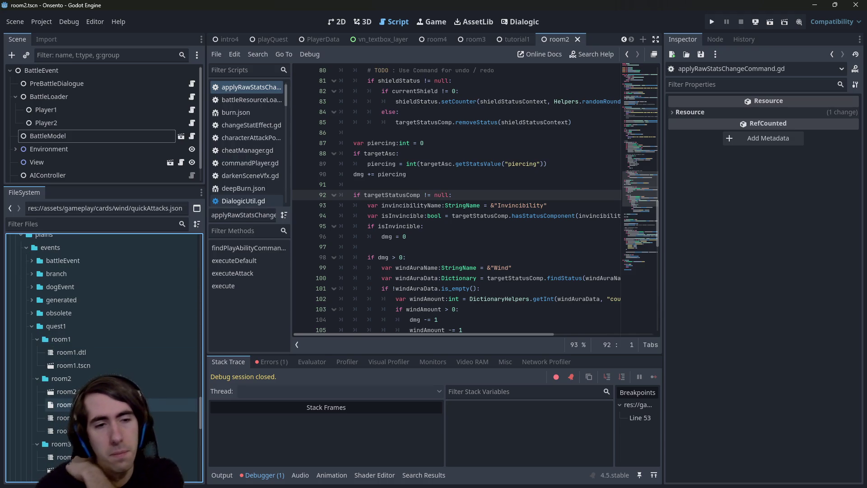
double_click(90, 404)
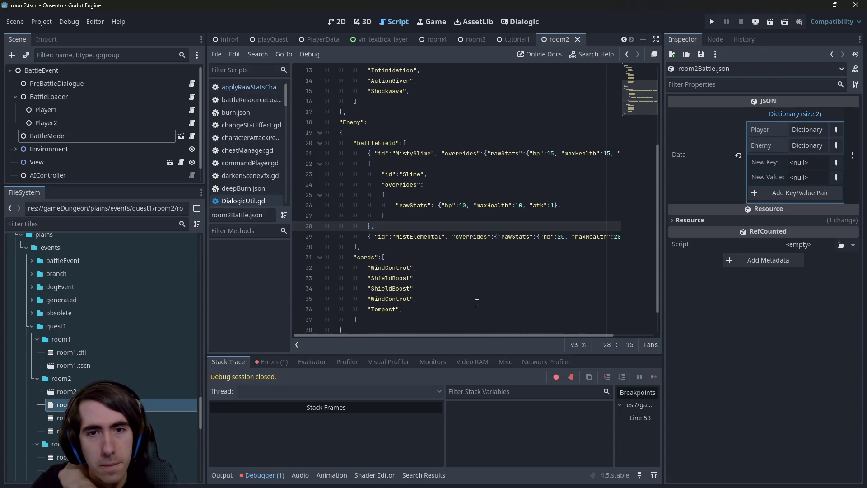
mouse_move(495, 332)
left_mouse_down()
mouse_move(603, 327)
mouse_move(492, 331)
left_mouse_up()
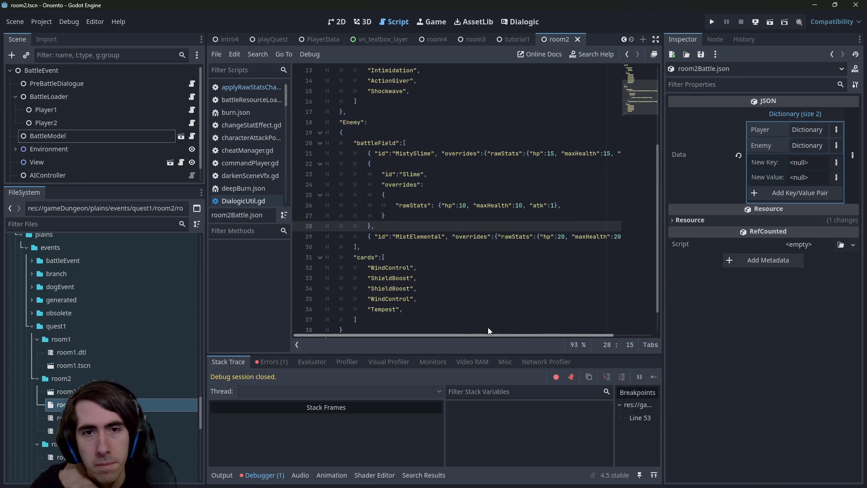
left_click_drag(365, 336, 534, 318)
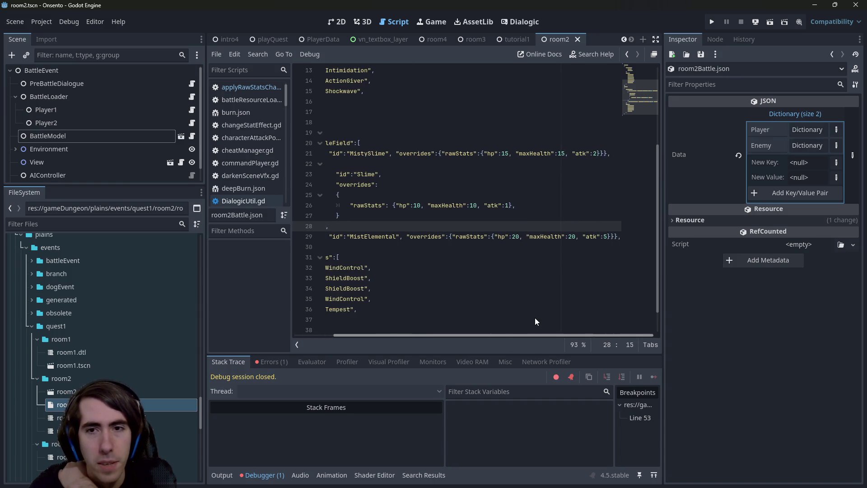
Change MistElemental's "atk" value from 5 to 3.
left_click(608, 236)
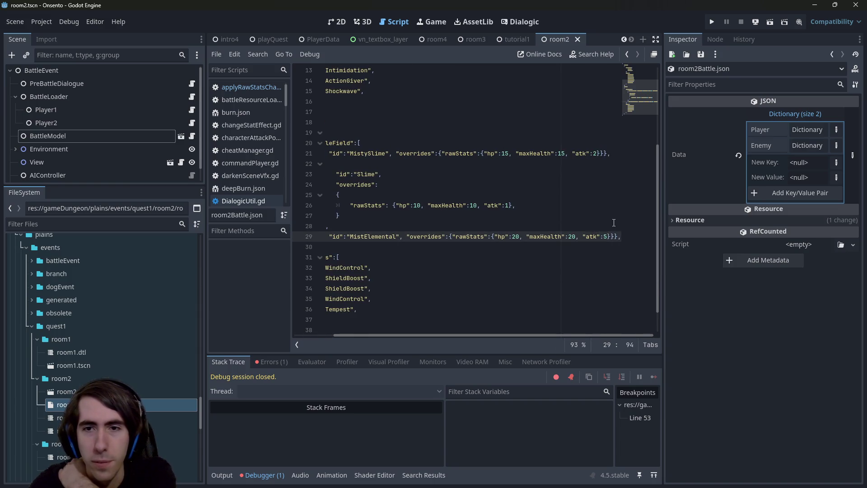
key("BackSpace")
type("2")
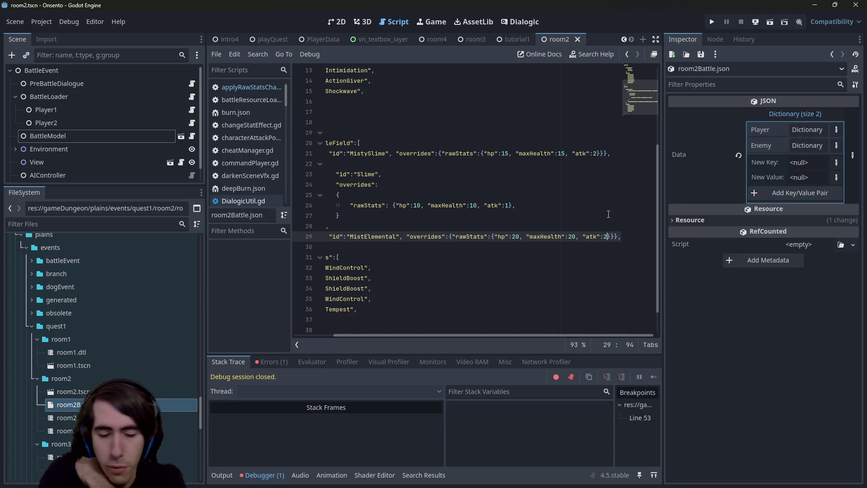
key("BackSpace")
type("3")
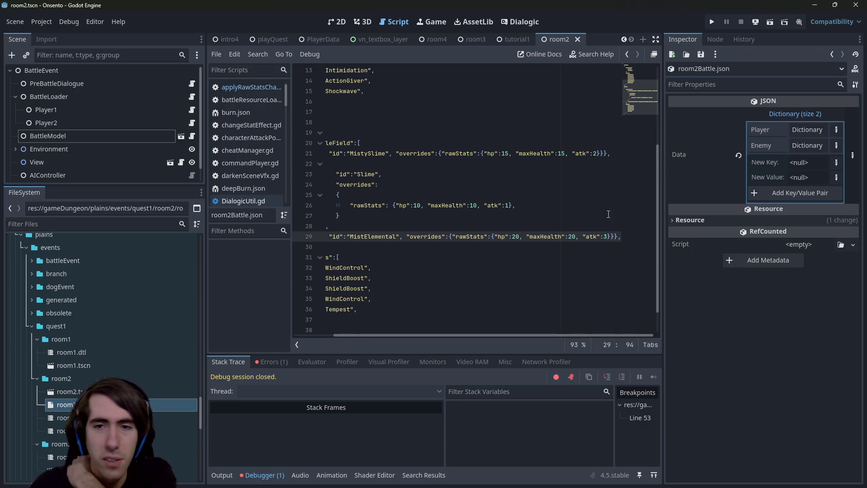
left_click_drag(522, 335, 433, 346)
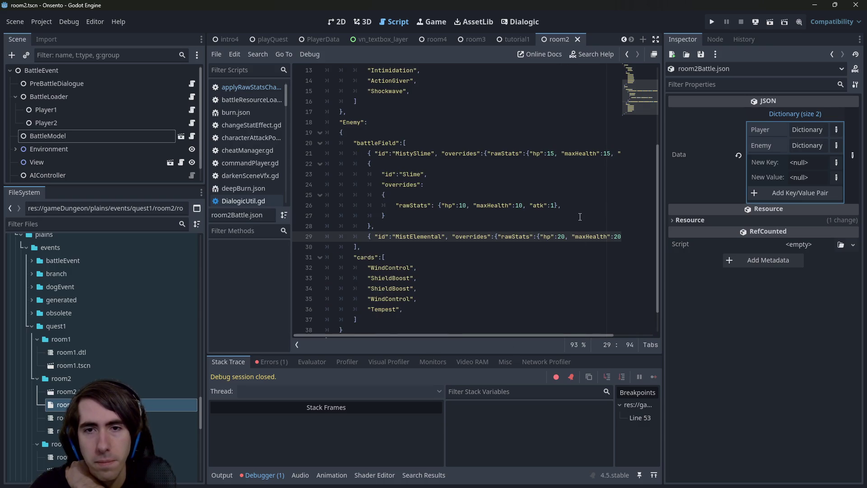
mouse_move(545, 335)
left_mouse_down()
mouse_move(640, 327)
mouse_move(561, 323)
mouse_move(646, 319)
left_mouse_up()
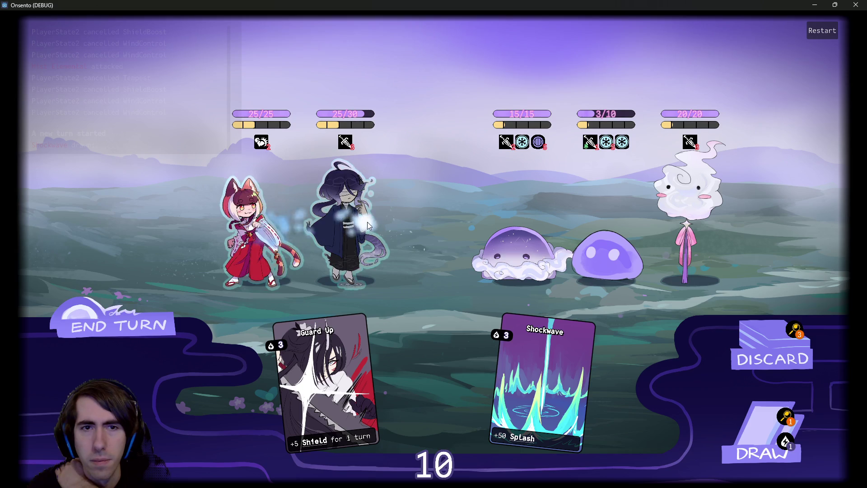
Buff the swordsman with Motivation and Shockwave, defeat the 3/10 slime, hit the blob, end turn.
right_click(341, 222)
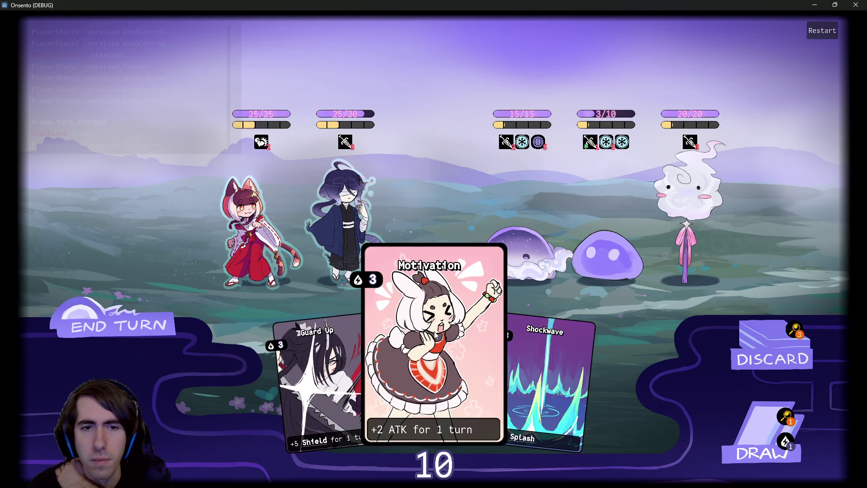
left_click(436, 334)
left_click(347, 224)
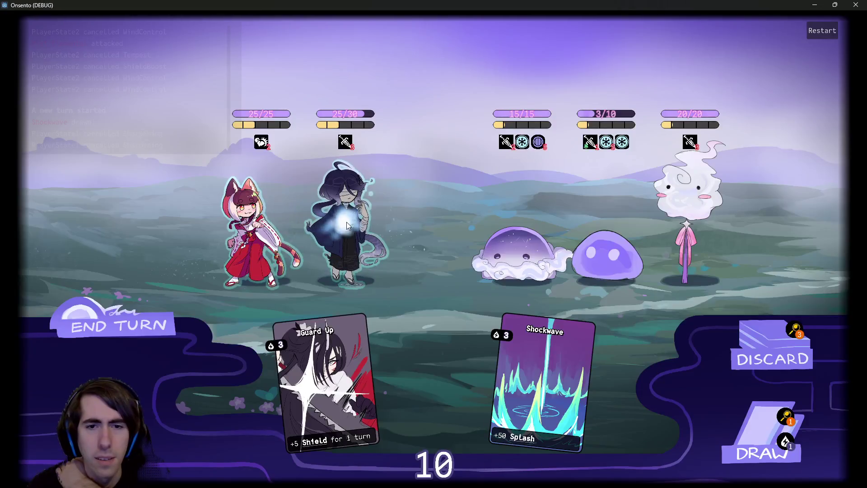
left_click(484, 343)
left_click(349, 198)
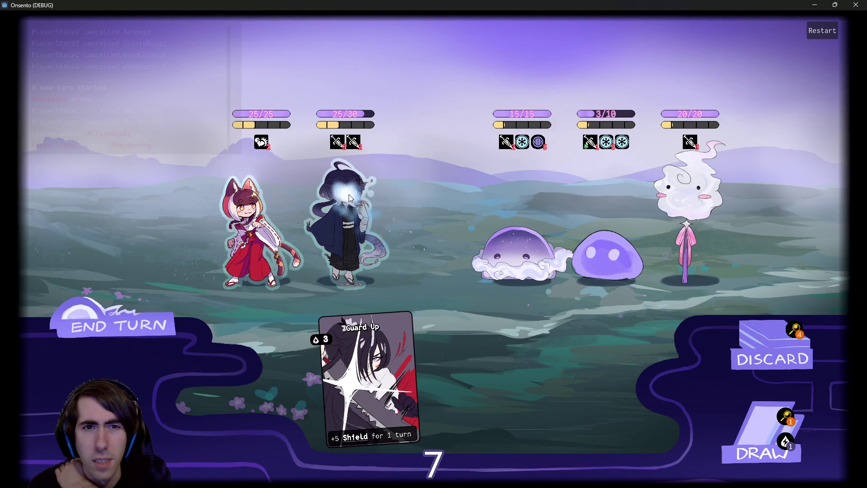
left_click(733, 414)
left_click(725, 415)
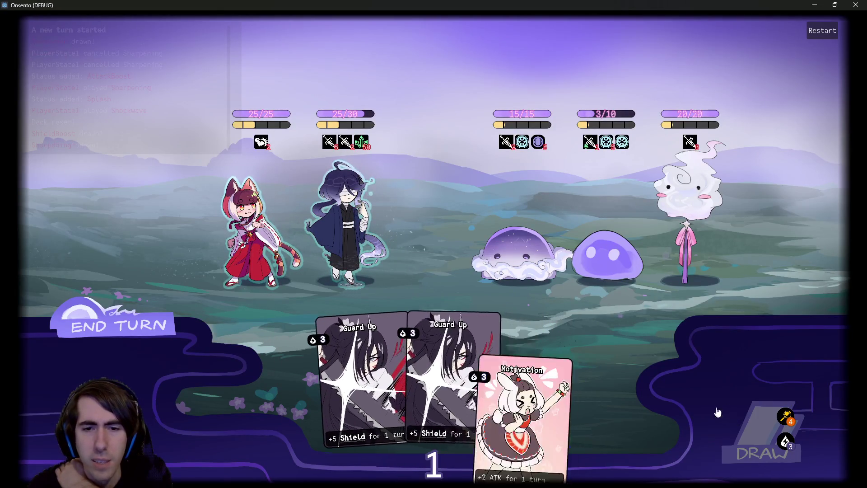
left_click(347, 225)
left_click(607, 255)
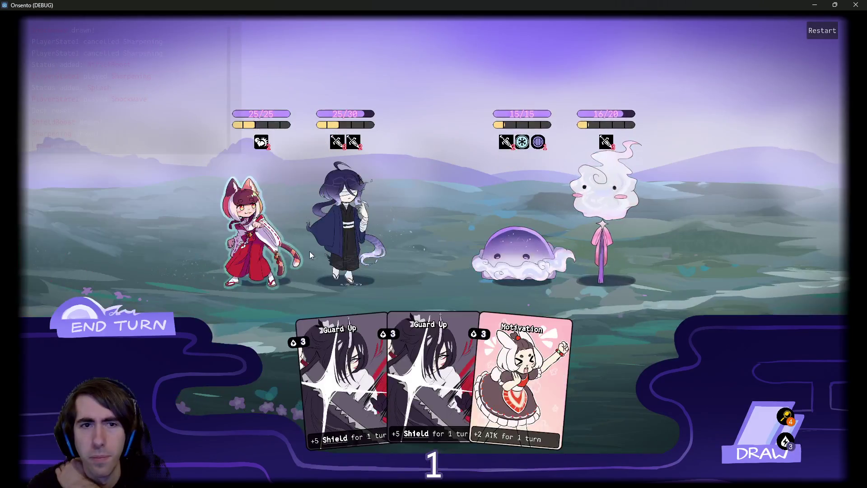
left_click(315, 254)
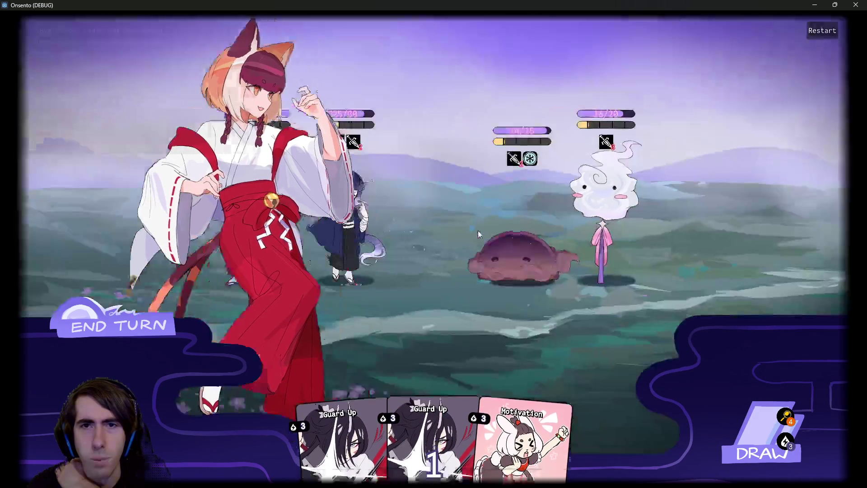
left_click(143, 322)
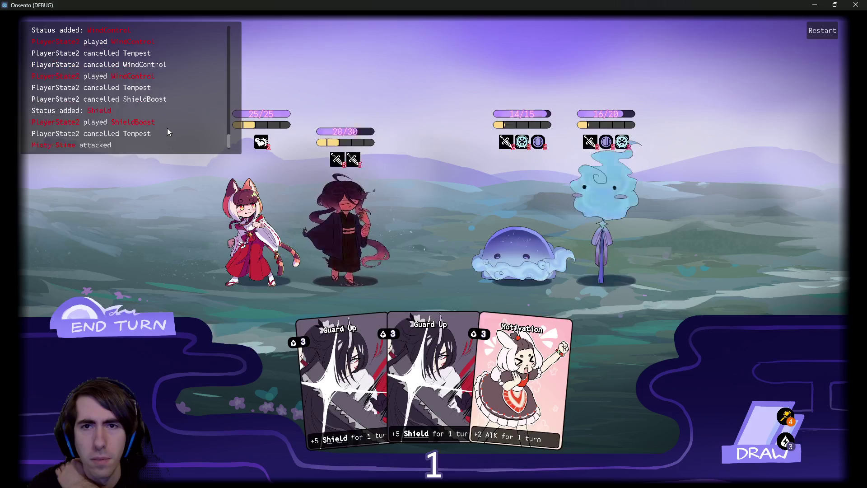
Play two Motivation cards and a 5-point Guard Up shield on the swordsman, then end turn.
mouse_move(625, 144)
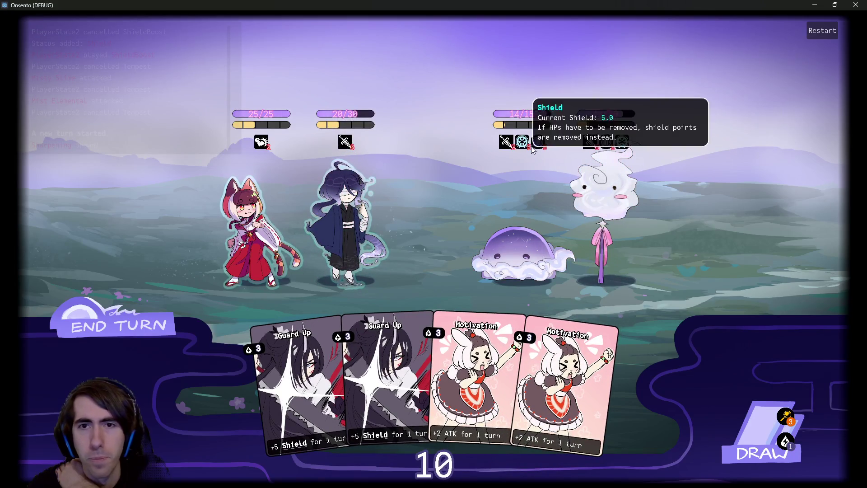
mouse_move(523, 142)
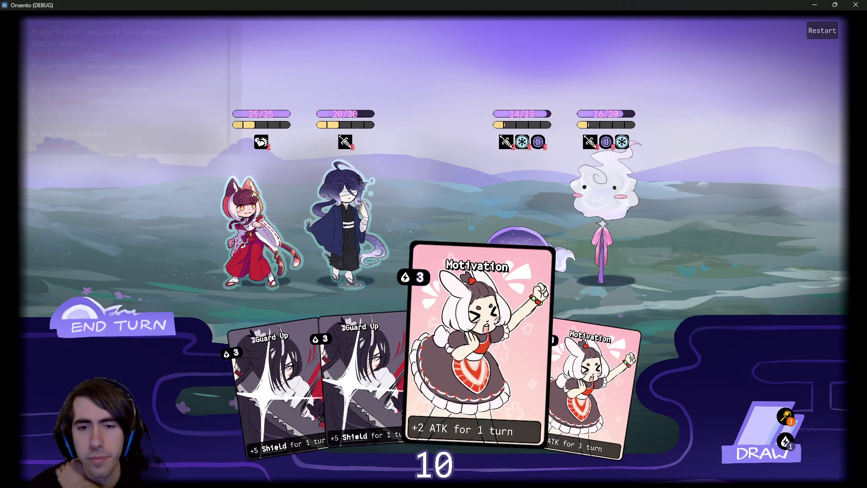
left_click_drag(492, 373, 368, 235)
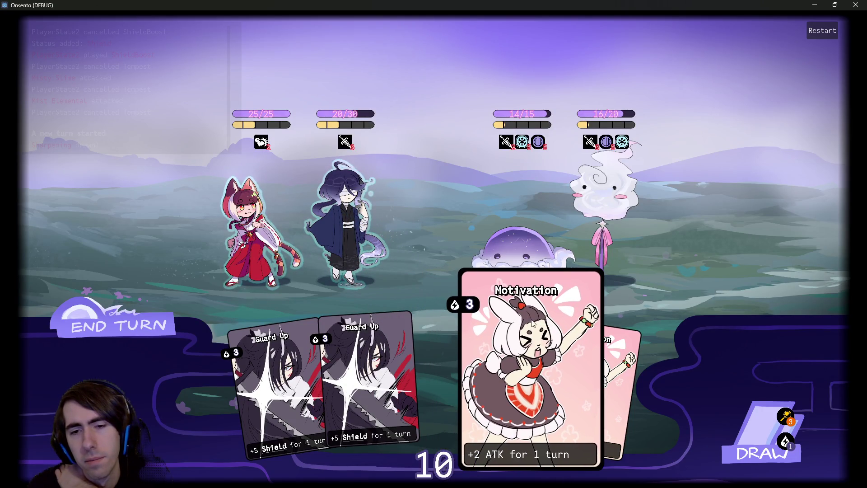
left_click_drag(524, 343, 370, 256)
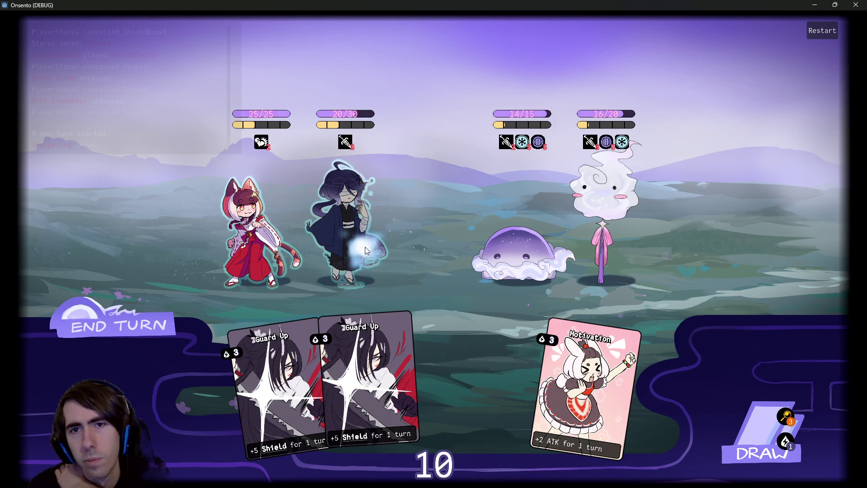
left_click_drag(578, 384, 356, 244)
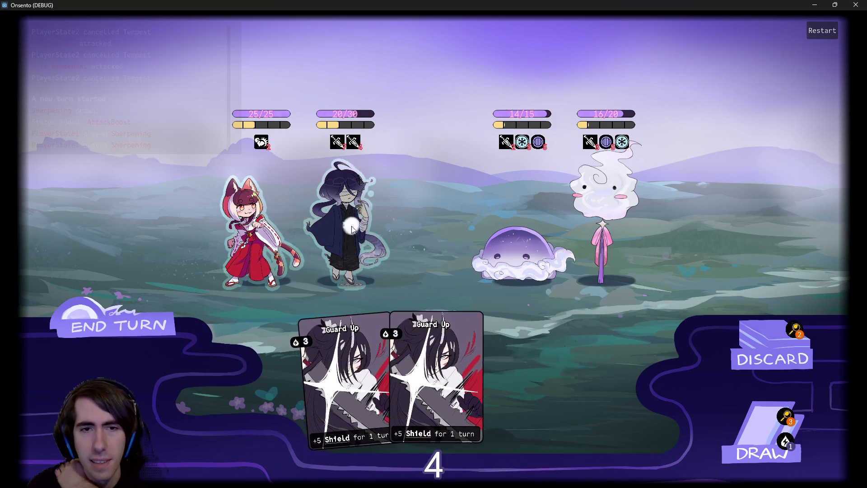
left_click(737, 424)
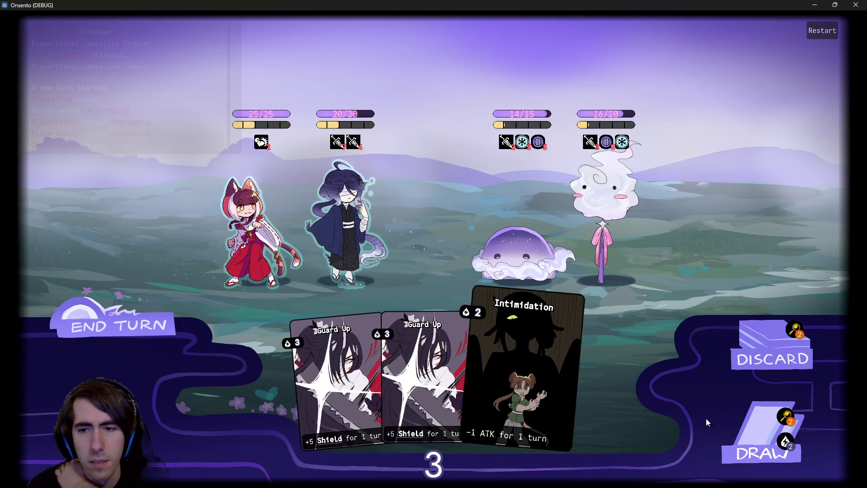
left_click_drag(449, 381, 349, 221)
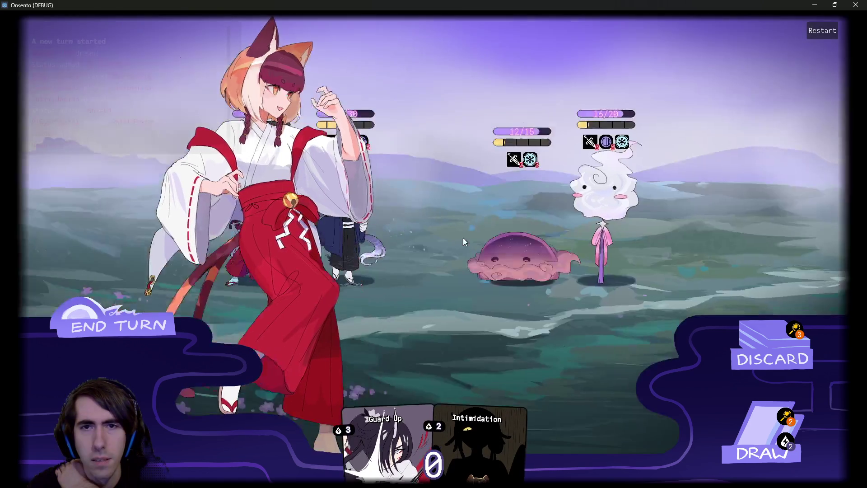
left_click(150, 312)
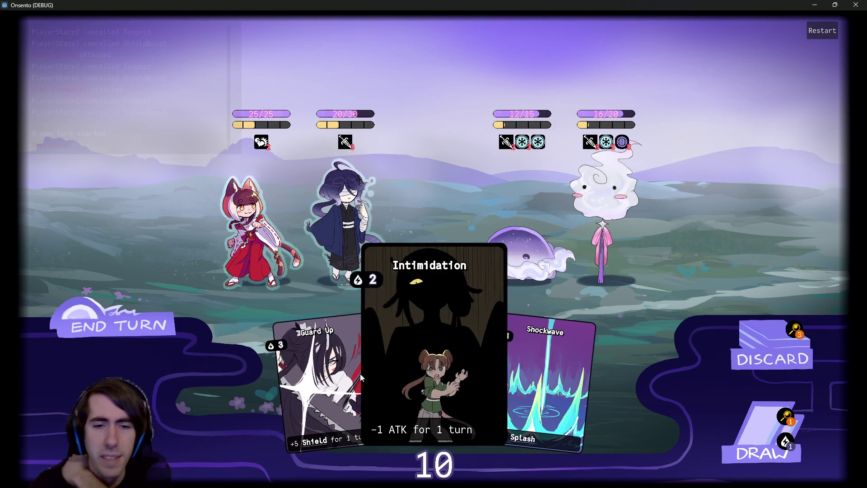
Draw, play Overclock and Shockwave, and attack the purple blob down to 2/15.
left_click(762, 445)
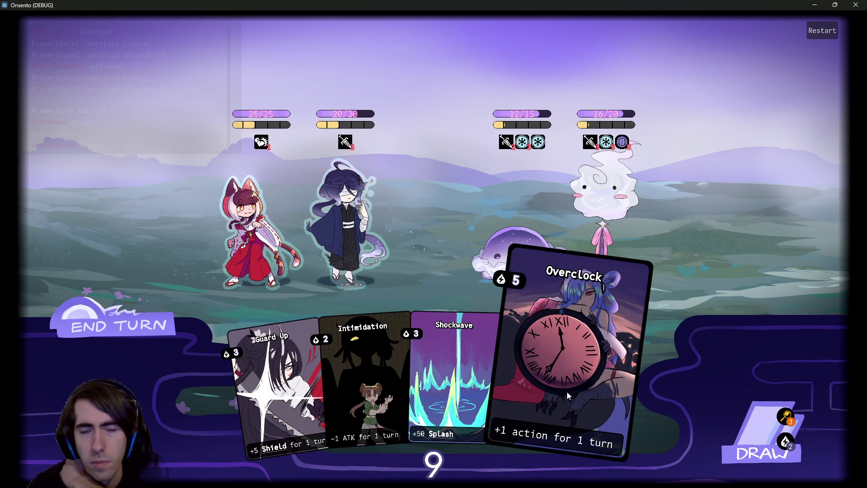
left_click(567, 391)
left_click(525, 399)
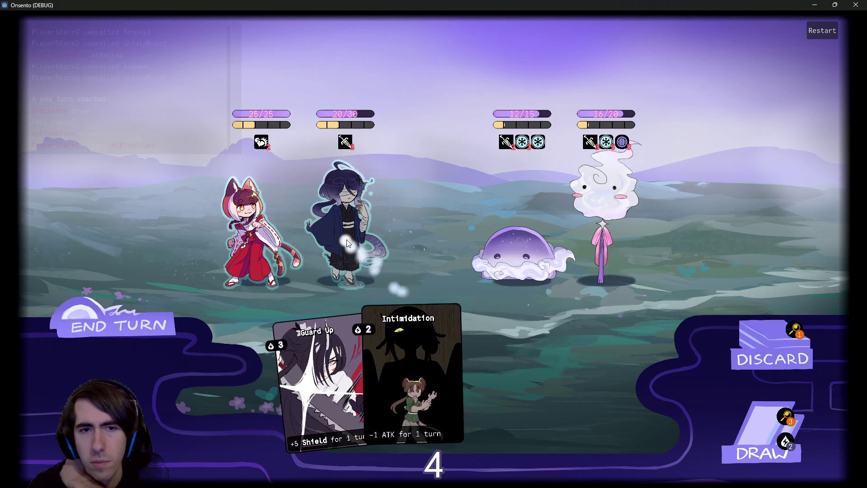
left_click(345, 239)
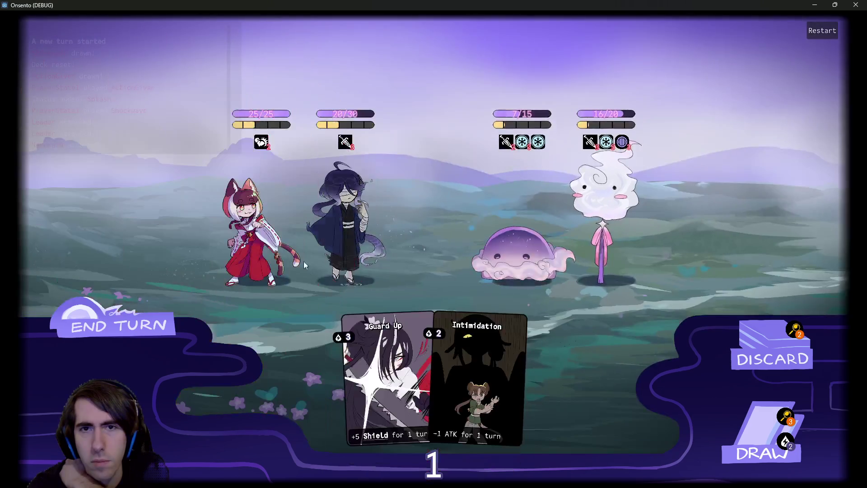
Give the swordsman Motivation and Guard Up, Intimidate the cloud enemy, then end turn.
mouse_move(196, 69)
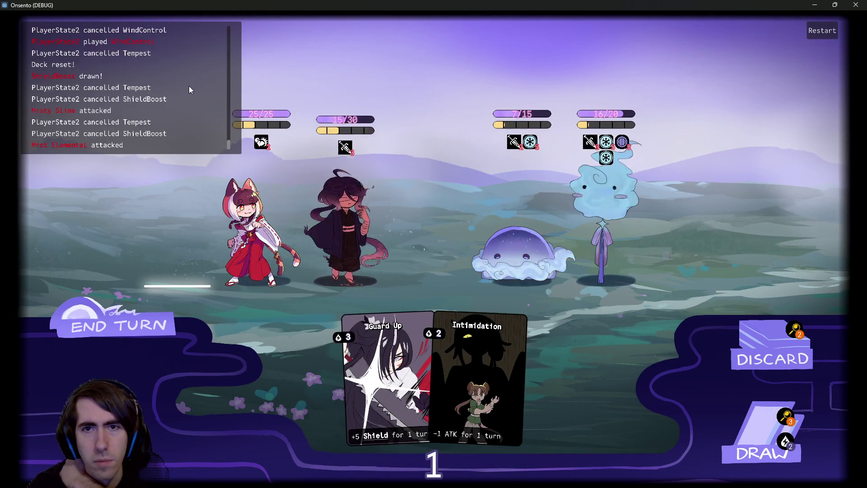
mouse_move(592, 143)
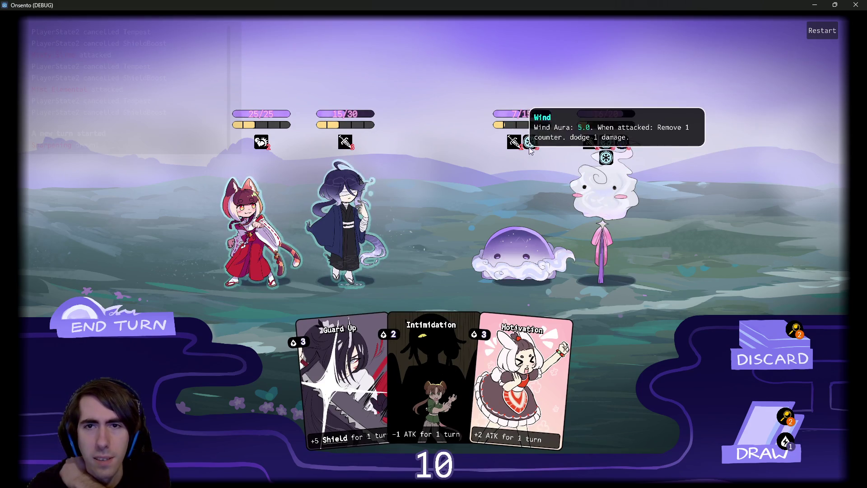
left_click(529, 406)
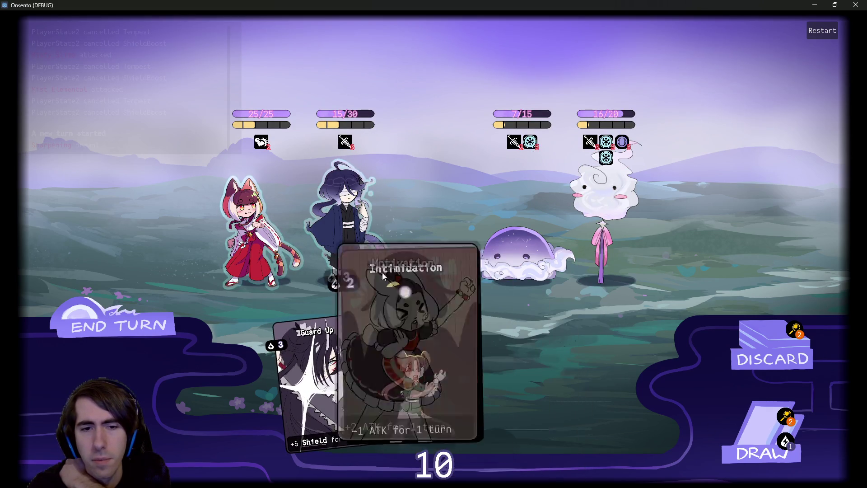
left_click(740, 420)
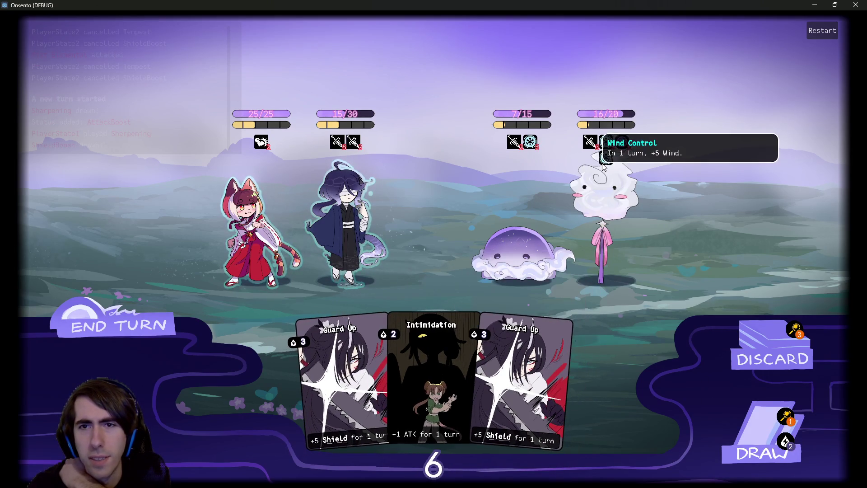
left_click_drag(527, 339, 342, 222)
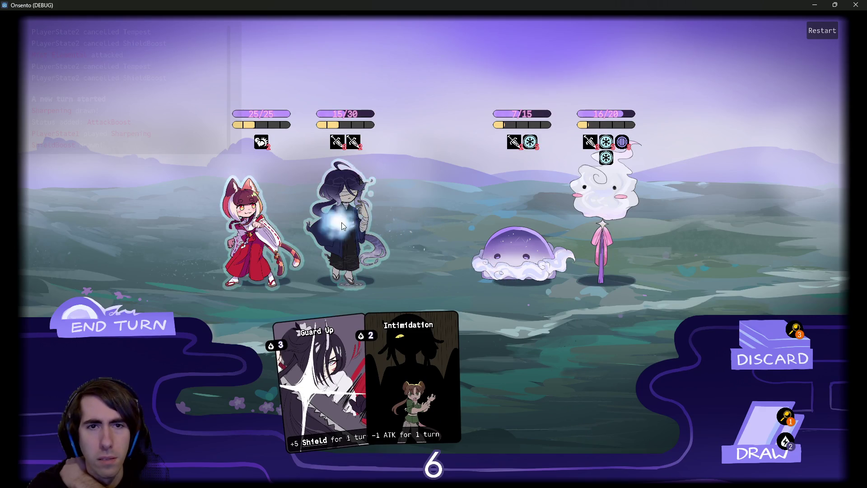
left_click_drag(451, 351, 580, 184)
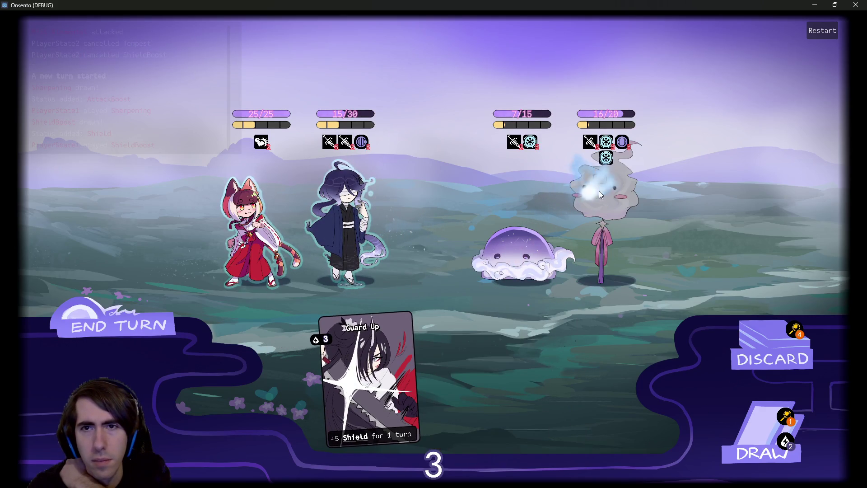
left_click(118, 325)
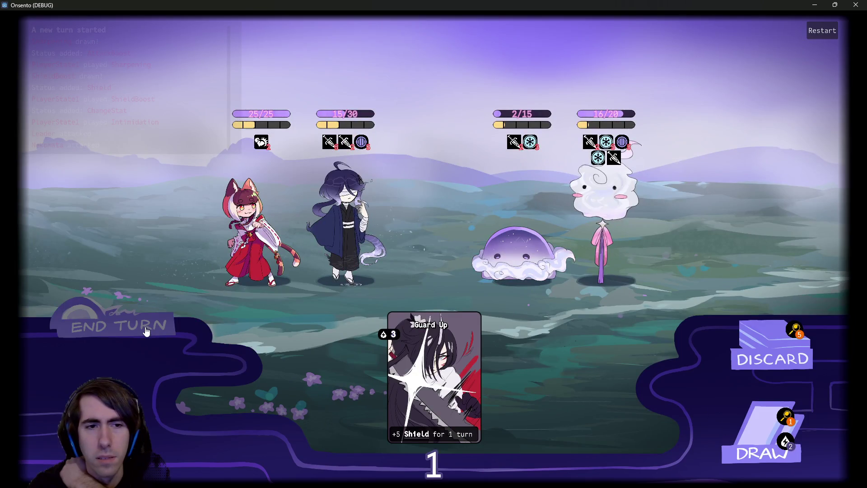
Next turn, Motivate the 6/30 swordsman, Intimidate the 16/20 cloud enemy, and play Guard Up.
left_click(146, 331)
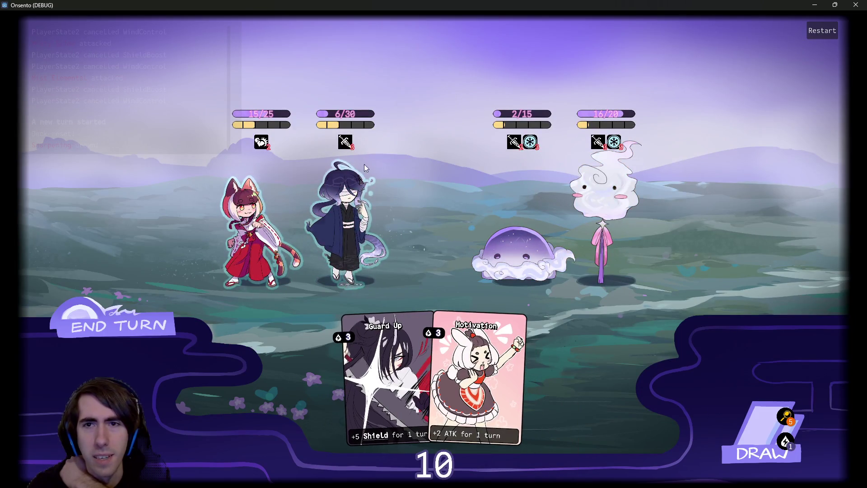
mouse_move(606, 149)
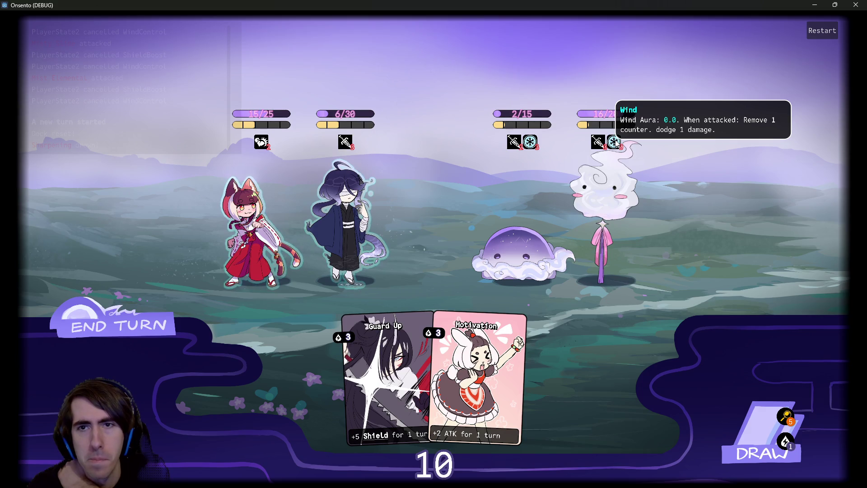
left_click(741, 429)
left_click_drag(410, 378, 342, 219)
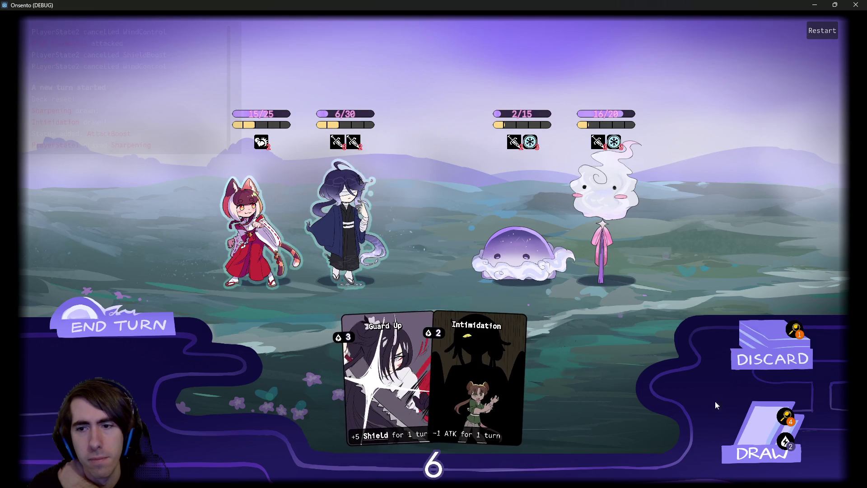
mouse_move(479, 370)
left_mouse_down()
mouse_move(481, 348)
mouse_move(593, 198)
left_mouse_up()
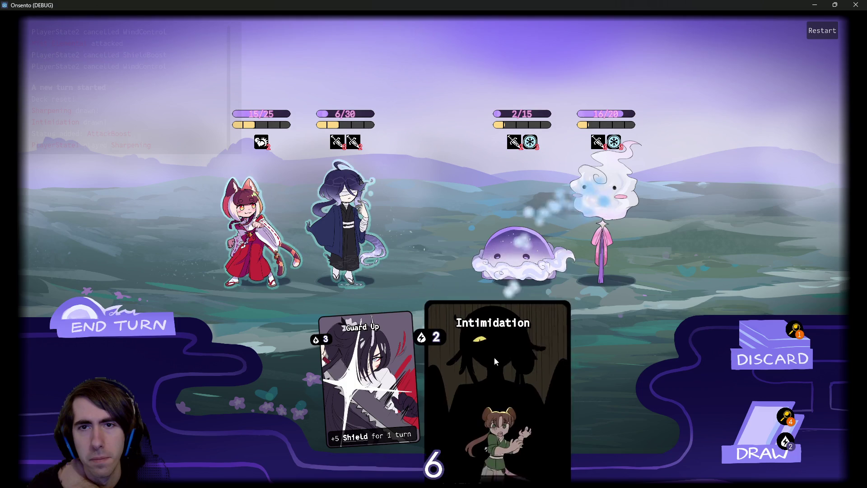
mouse_move(512, 146)
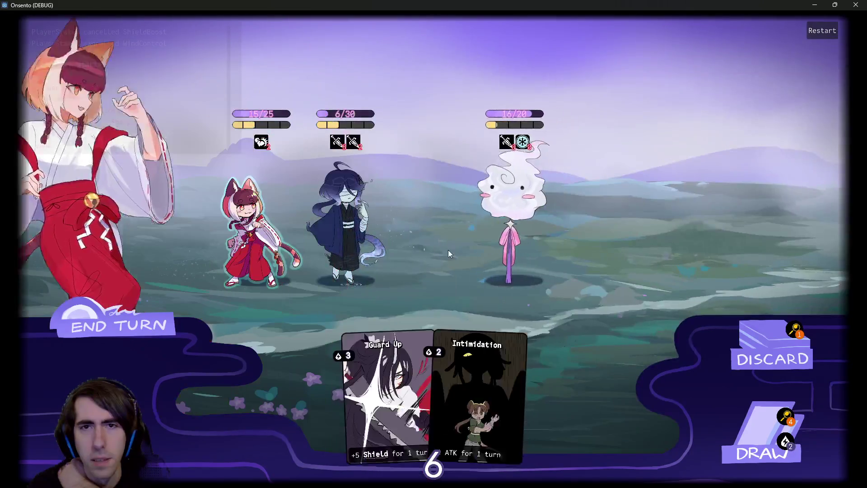
left_click(383, 393)
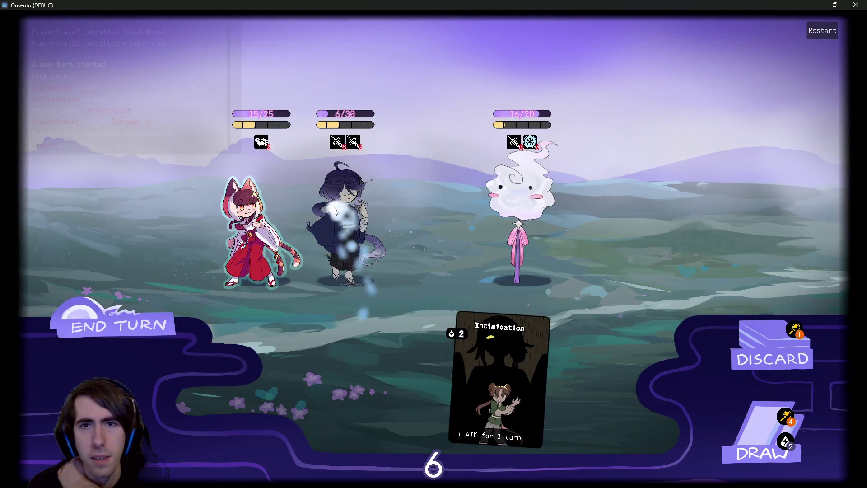
Over two turns, shield the blue-haired ally with two Guard Ups and buff her with Motivation.
left_click(753, 429)
left_click_drag(483, 361, 374, 241)
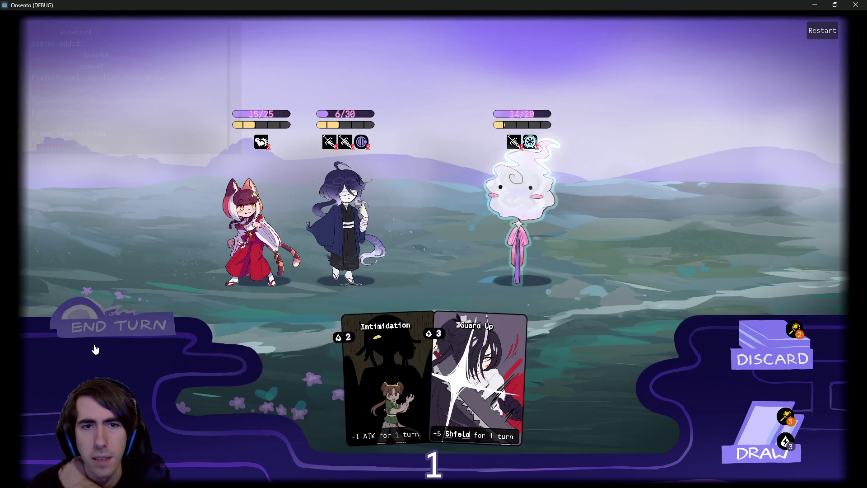
left_click(95, 349)
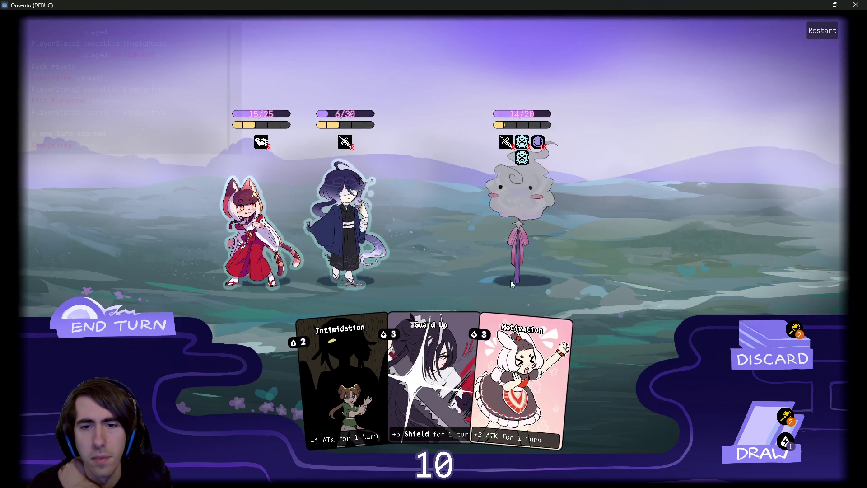
left_click_drag(520, 375, 362, 202)
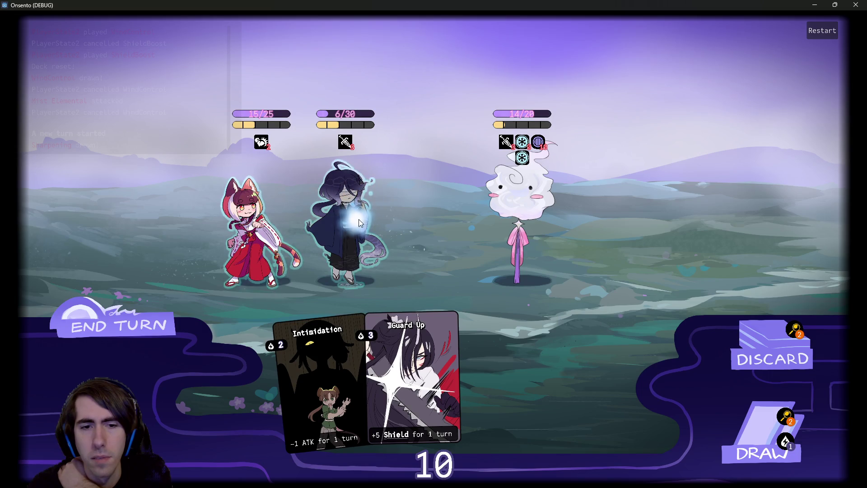
left_click(759, 433)
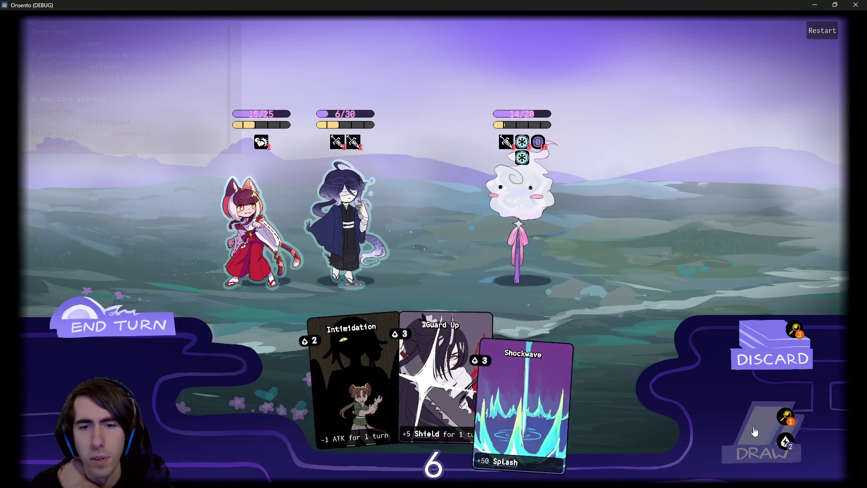
left_click(757, 435)
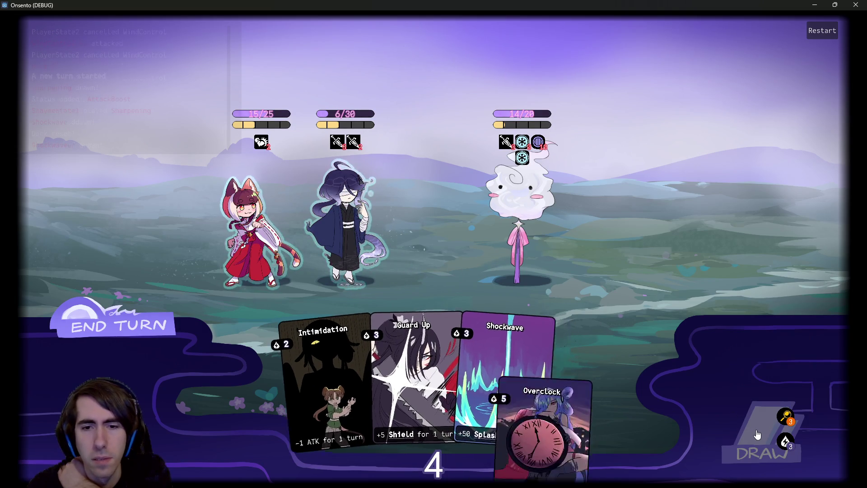
left_click_drag(370, 384, 331, 231)
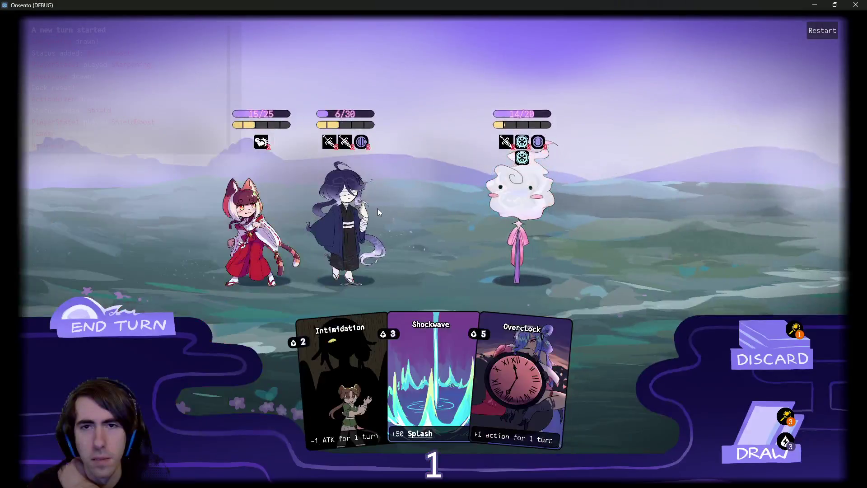
left_click(123, 324)
Play Motivation and Overclock on the blue-haired ally and draw another card.
mouse_move(525, 159)
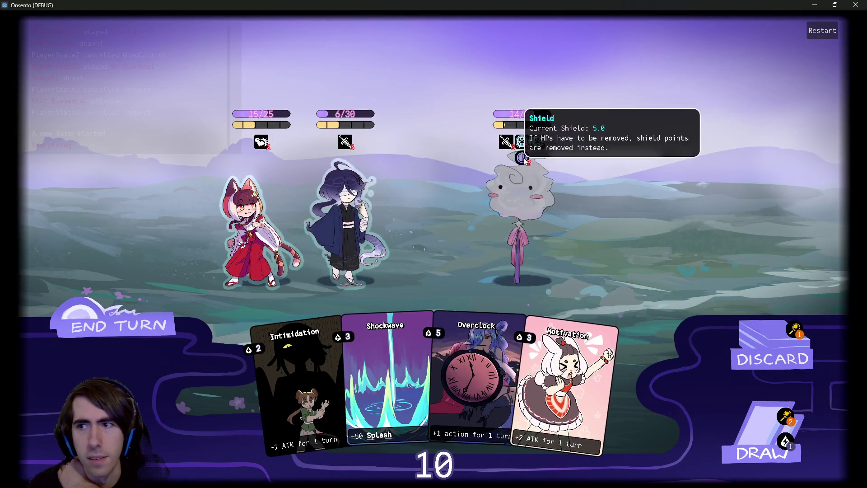
left_click(582, 395)
left_click(343, 208)
left_click(461, 371)
left_click(341, 205)
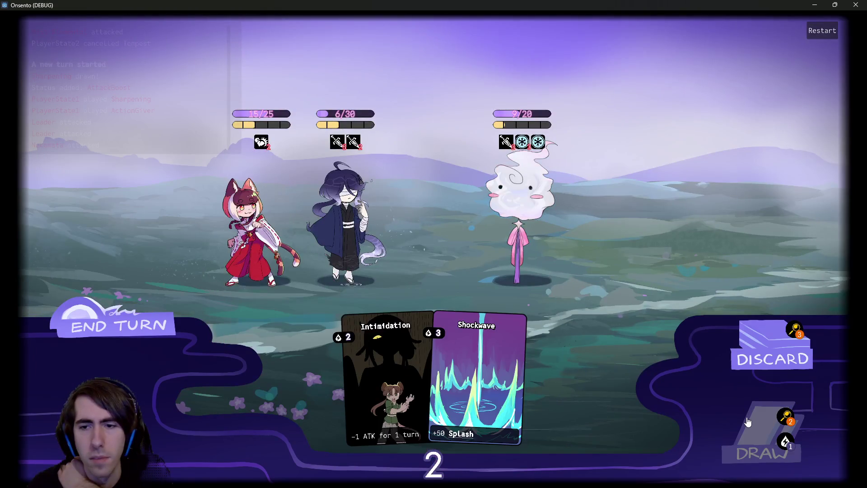
left_click(748, 421)
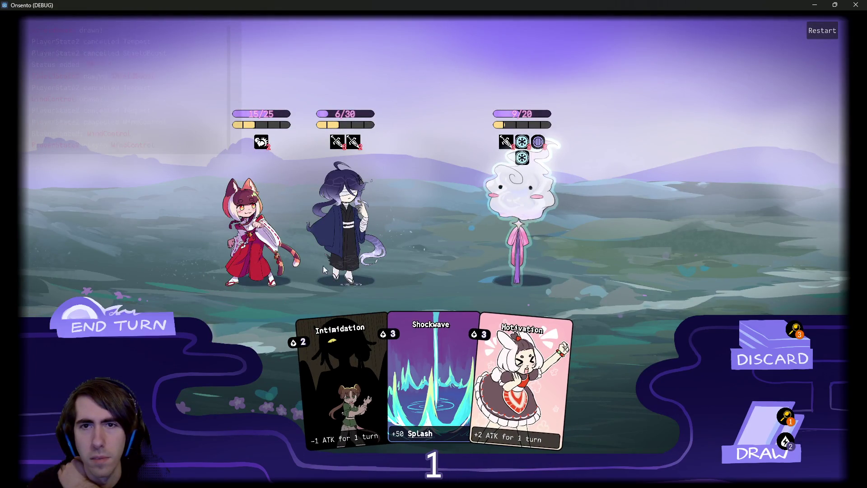
mouse_move(522, 143)
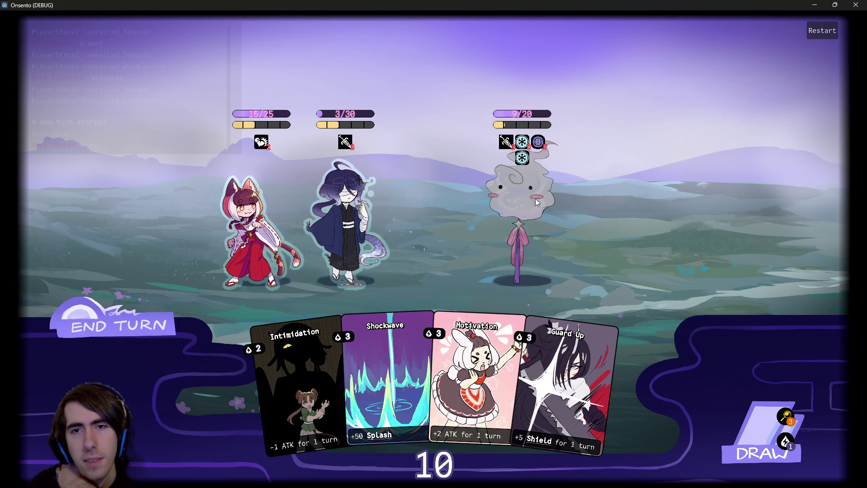
Stack two Guard Ups and Motivation on the ally, end turn, then restart the battle.
left_click(749, 407)
left_click(747, 421)
mouse_move(564, 416)
left_mouse_down()
mouse_move(402, 361)
mouse_move(345, 217)
left_mouse_up()
left_click_drag(622, 377, 391, 234)
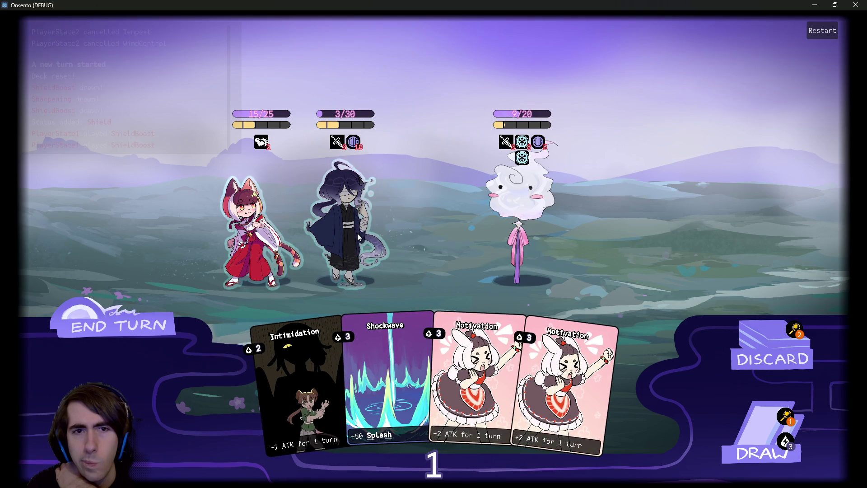
mouse_move(447, 388)
left_mouse_down()
mouse_move(321, 230)
mouse_move(334, 216)
left_mouse_up()
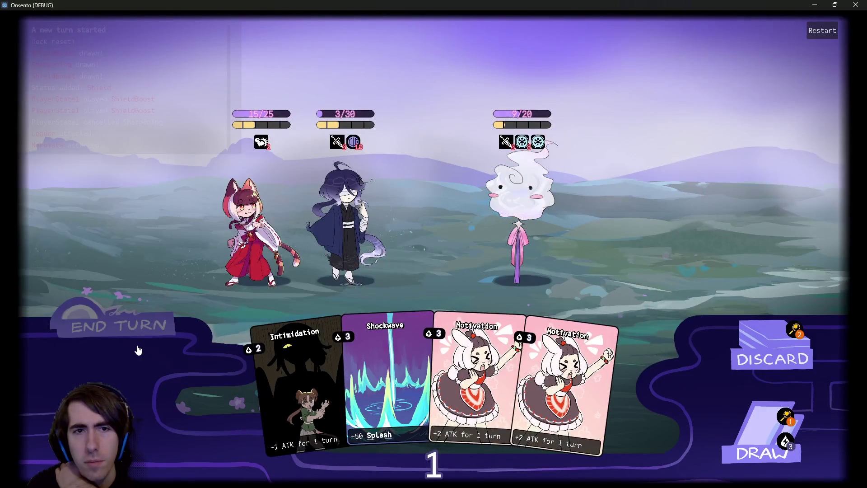
left_click(138, 350)
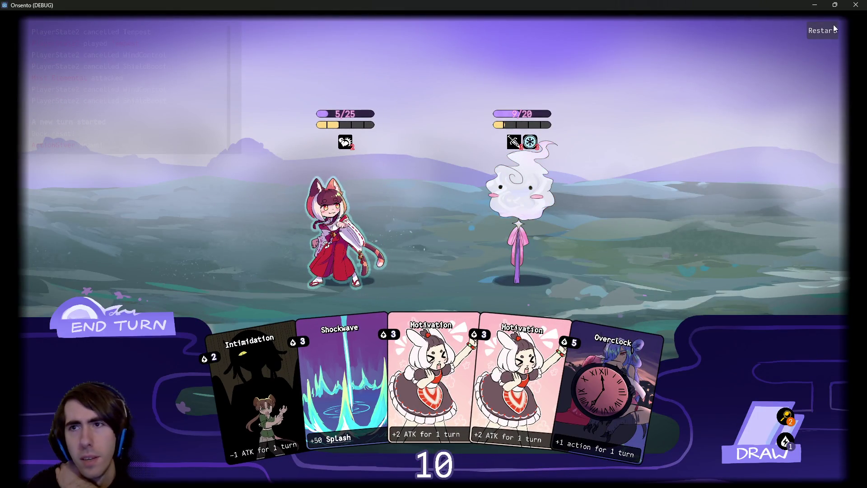
left_click(821, 31)
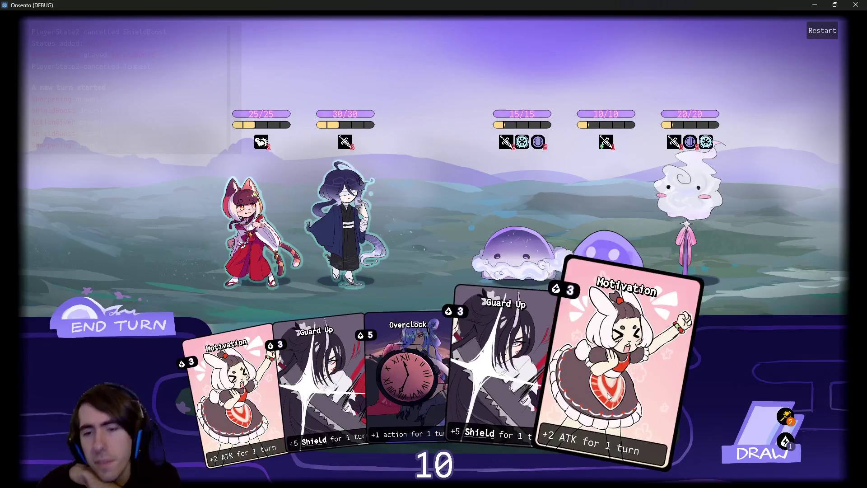
Retract a Motivation card, play Overclock on the blue-haired ally instead, and draw a card.
left_click_drag(624, 388, 348, 239)
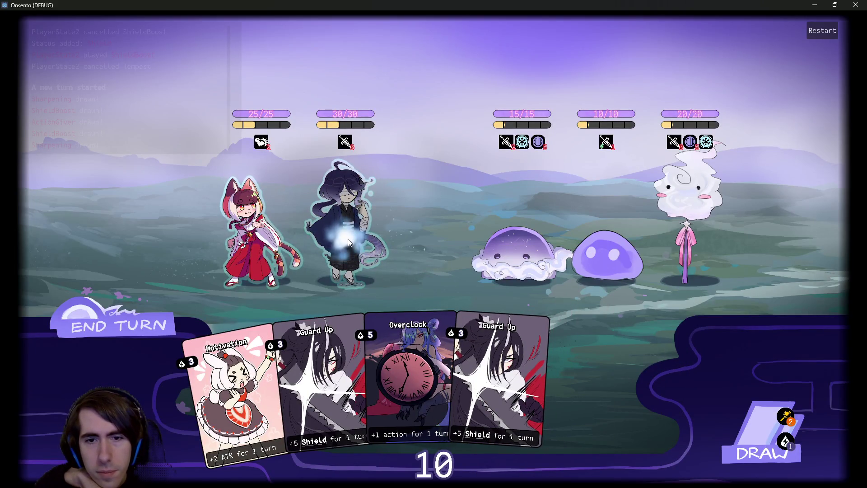
left_click_drag(348, 238, 625, 367)
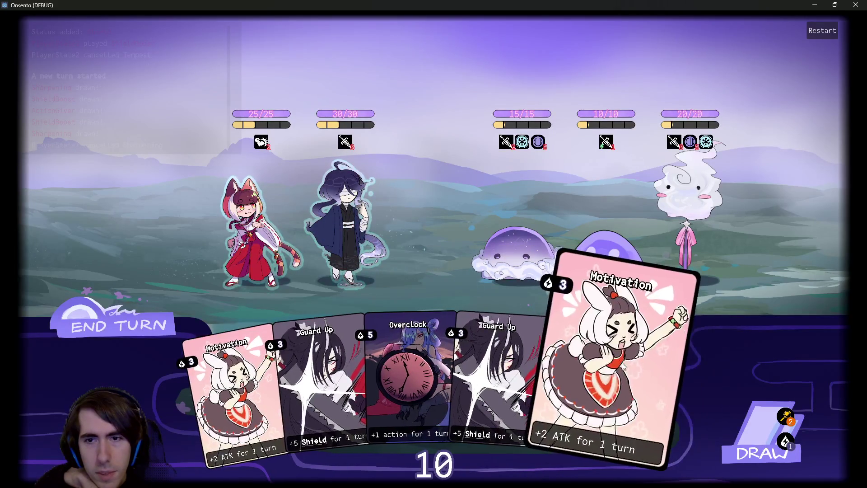
mouse_move(609, 143)
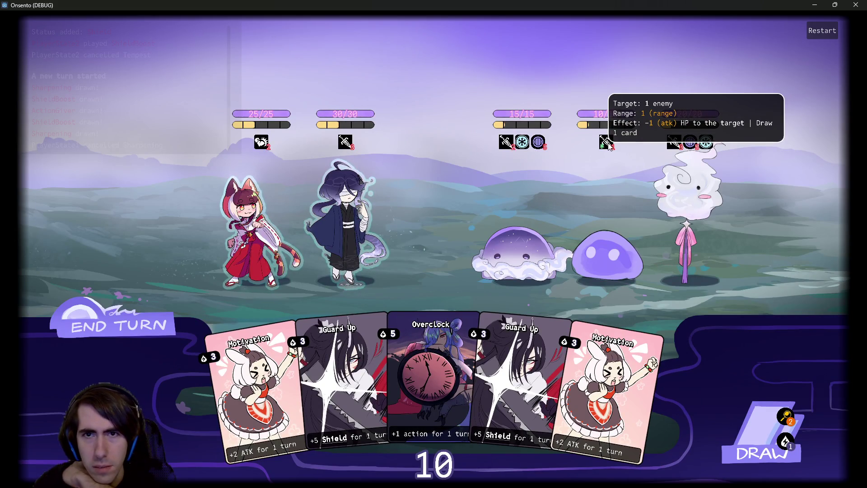
mouse_move(396, 360)
left_mouse_down()
mouse_move(384, 352)
mouse_move(346, 205)
left_mouse_up()
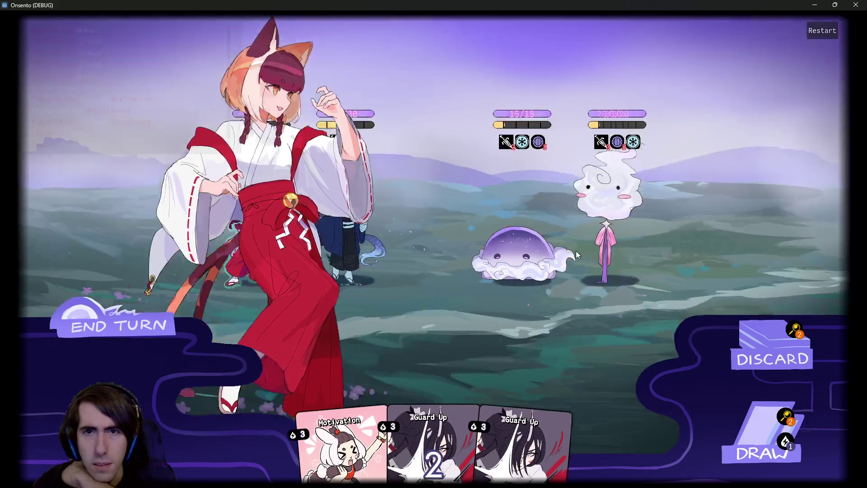
left_click(762, 428)
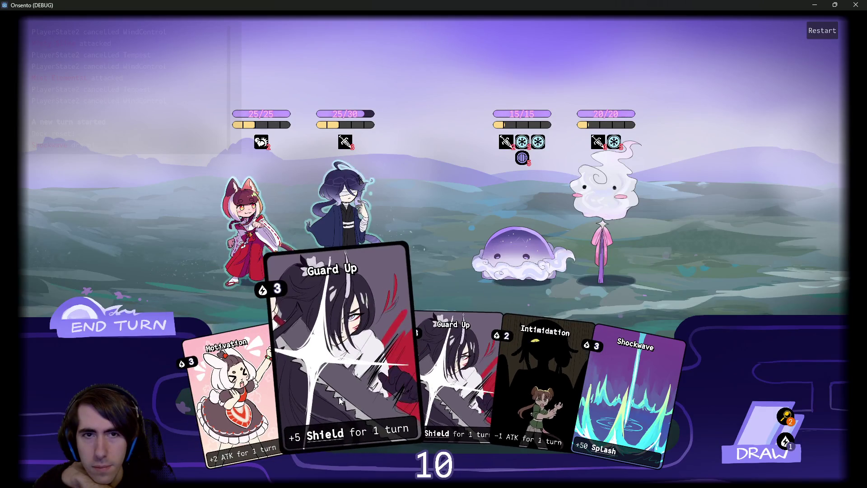
Shield the ally with two Guard Ups, Motivate her, attack the ghost, play Shockwave, end turn.
left_click_drag(339, 397, 326, 239)
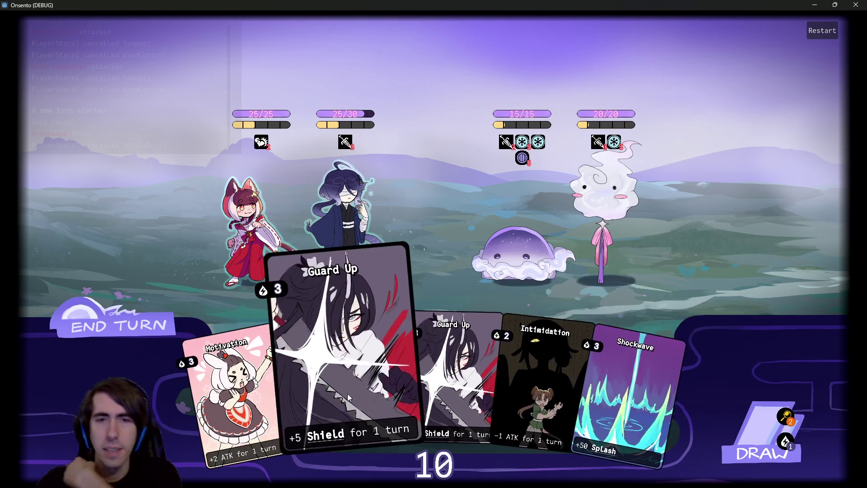
left_click(288, 394)
left_click(332, 246)
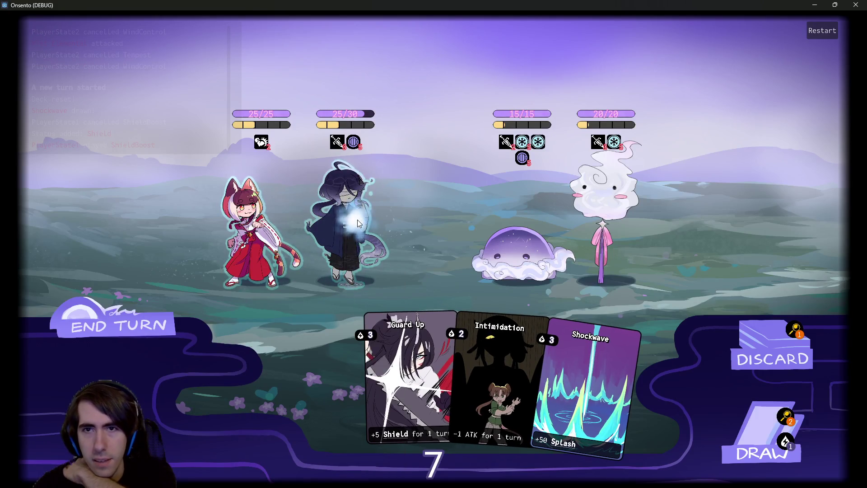
left_click(302, 388)
left_click(342, 224)
mouse_move(598, 141)
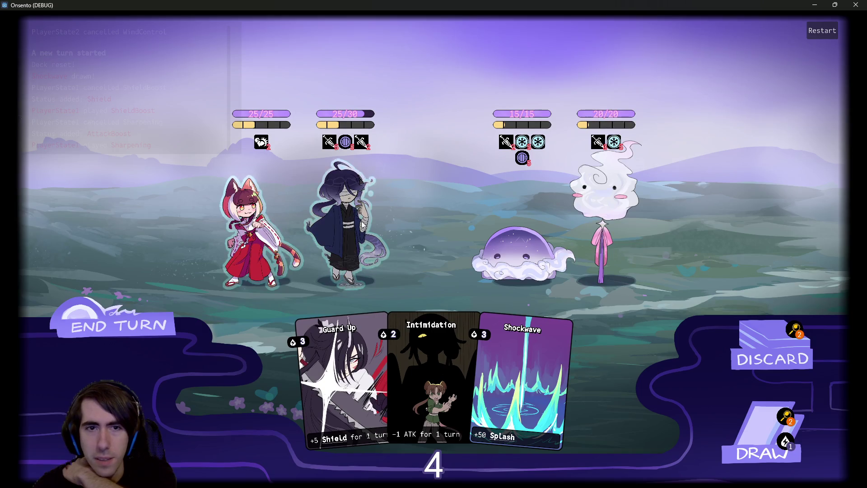
left_click(255, 246)
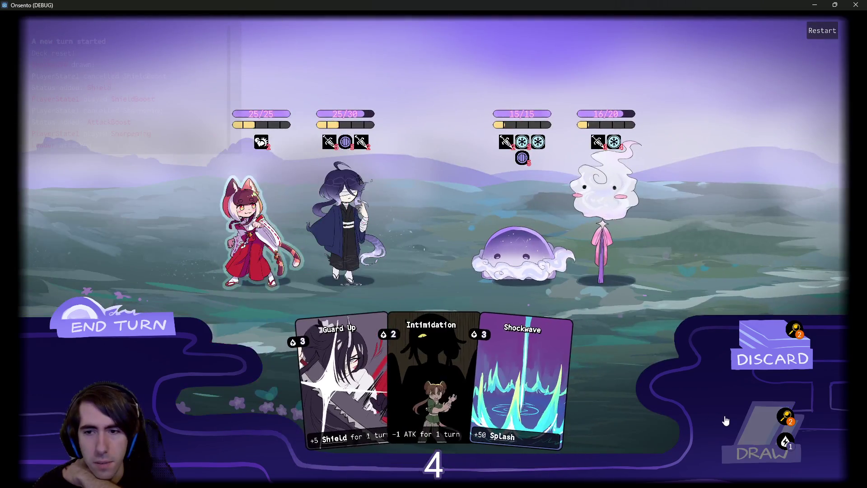
left_click(726, 420)
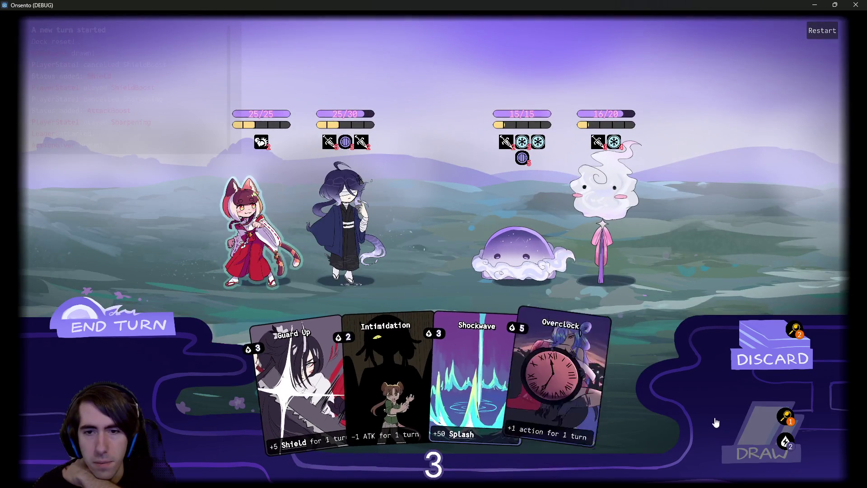
left_click(467, 408)
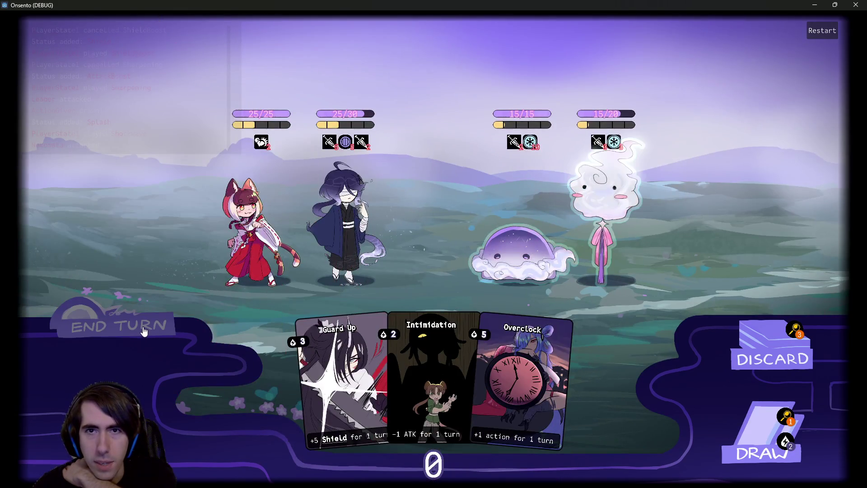
left_click(143, 330)
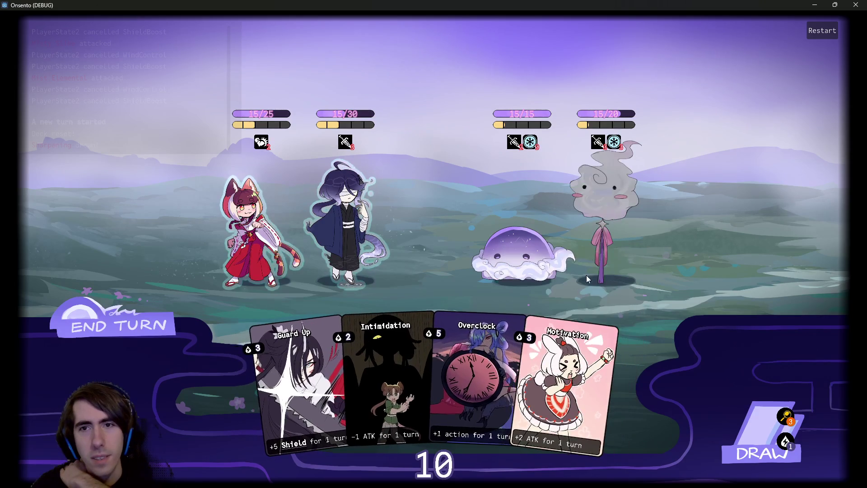
Play Motivation and Overclock on the ally, draw, and read the ghost's Wind Control status.
left_click_drag(566, 383, 345, 226)
mouse_move(528, 375)
left_mouse_down()
mouse_move(322, 212)
mouse_move(349, 217)
left_mouse_up()
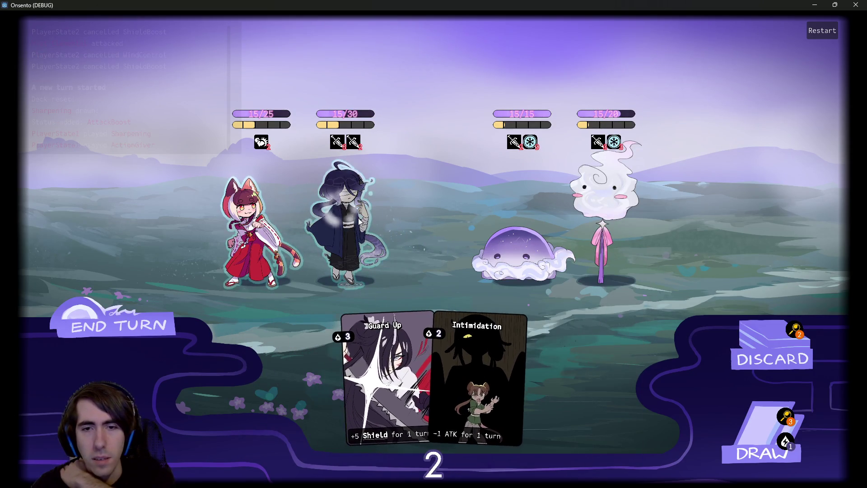
left_click(726, 411)
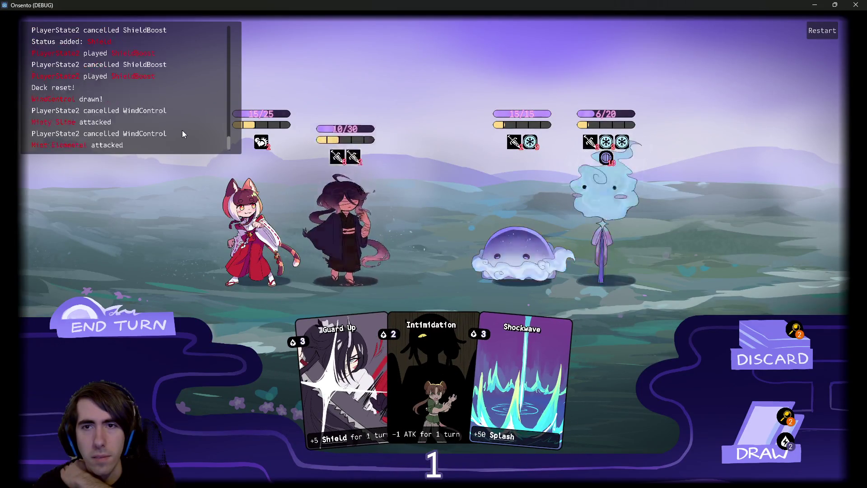
mouse_move(618, 148)
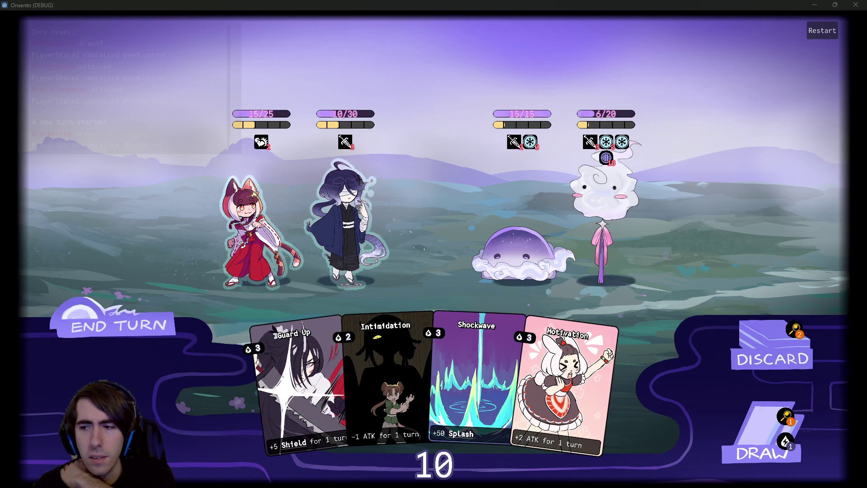
Highlight the Wind counter code, lines 106–109 of applyRawStatsChangeCommand.gd, then return to the game.
key("F8")
left_click(438, 205)
left_click(231, 88)
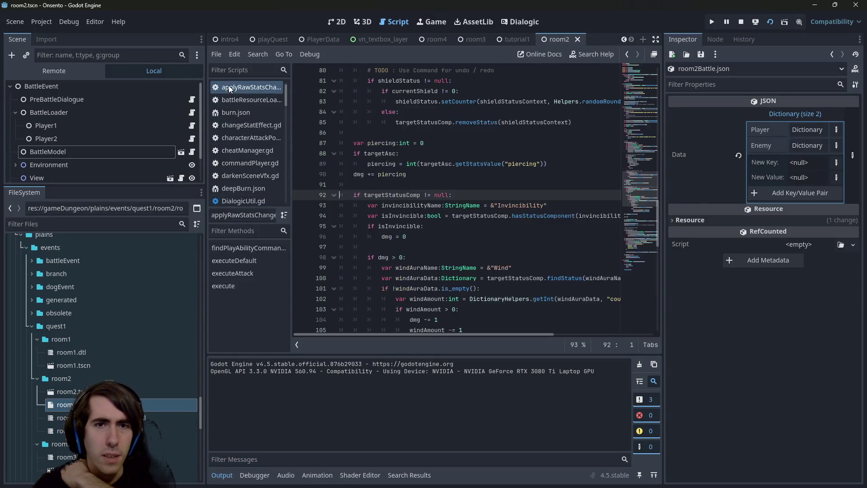
scroll(383, 233, "down", 3)
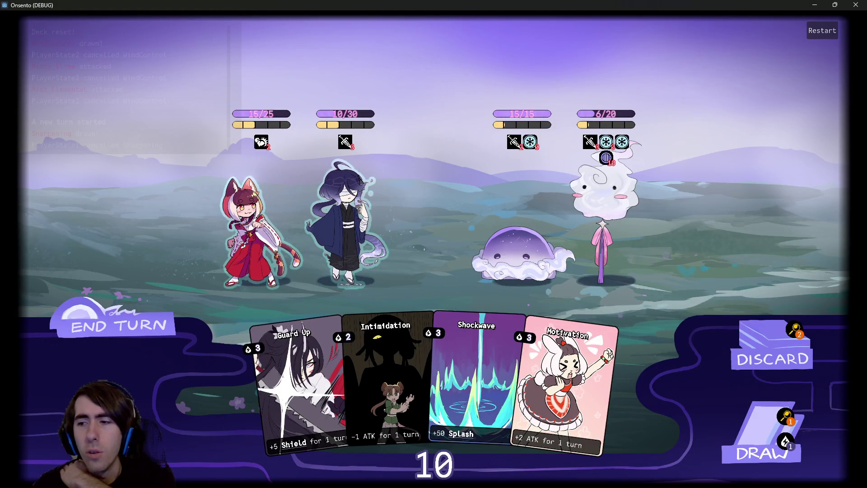
key("alt+F4")
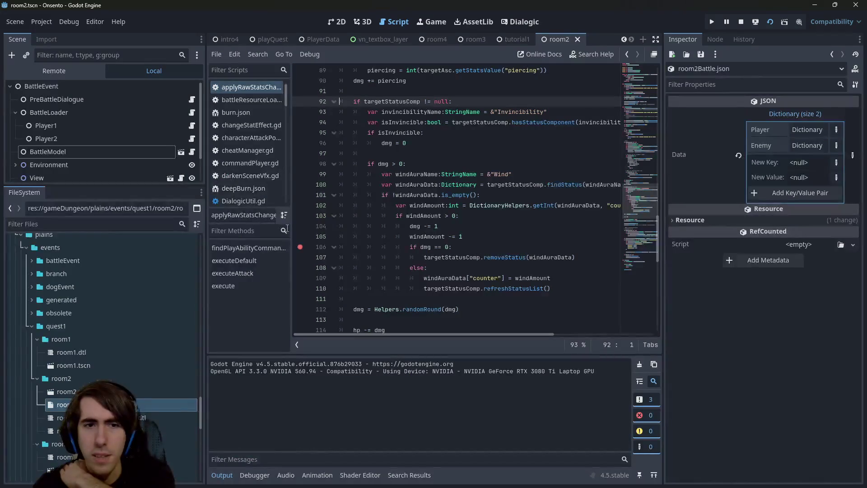
left_click_drag(304, 278, 304, 251)
key("alt+Tab")
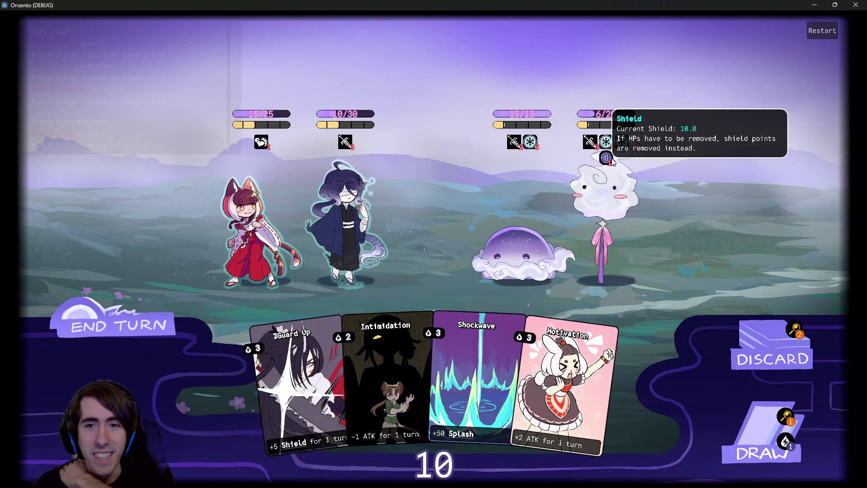
Draw cards, Guard Up and Motivate the blindfolded ally, hit the jelly with the cat-girl, end turn.
mouse_move(560, 373)
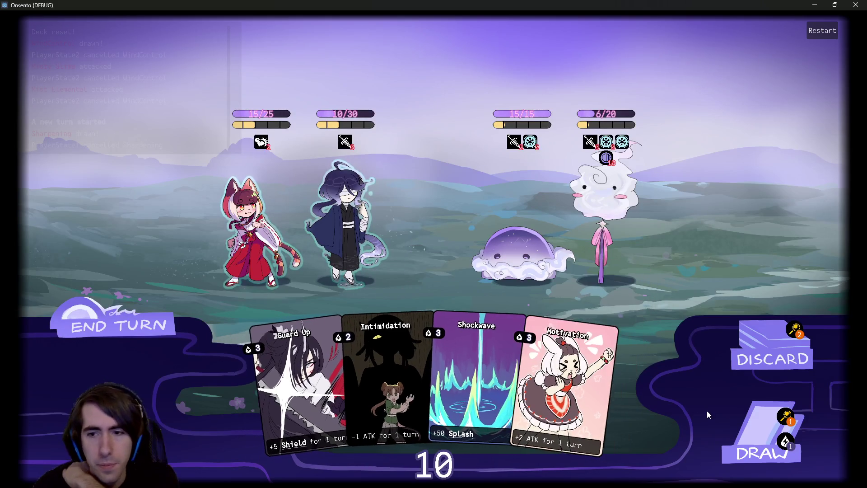
left_click(737, 429)
double_click(737, 429)
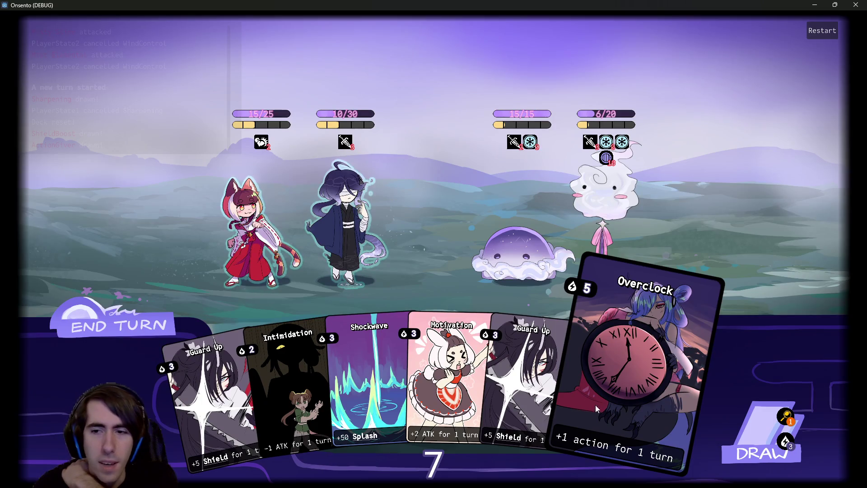
mouse_move(213, 397)
left_mouse_down()
mouse_move(356, 197)
mouse_move(237, 373)
mouse_move(351, 205)
left_mouse_up()
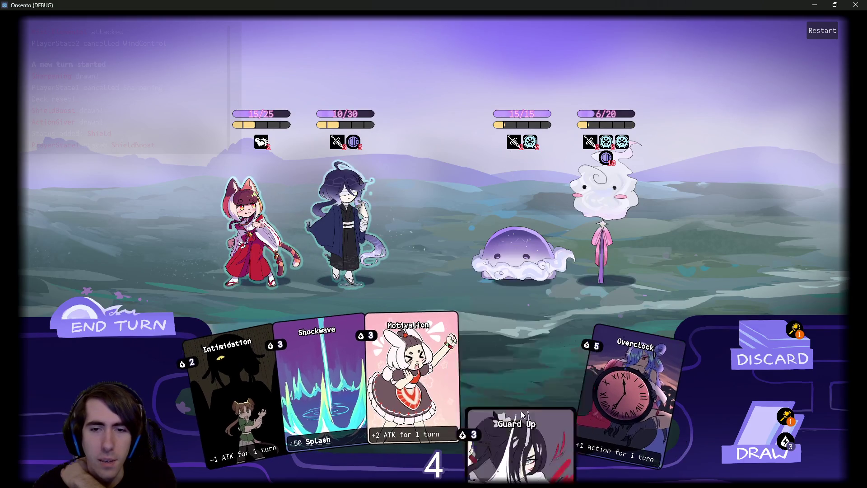
left_click_drag(410, 370, 350, 204)
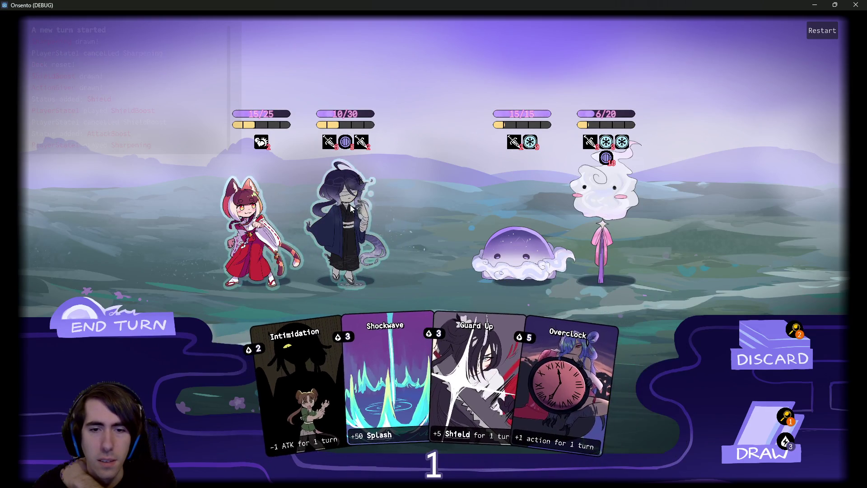
left_click_drag(337, 267, 519, 253)
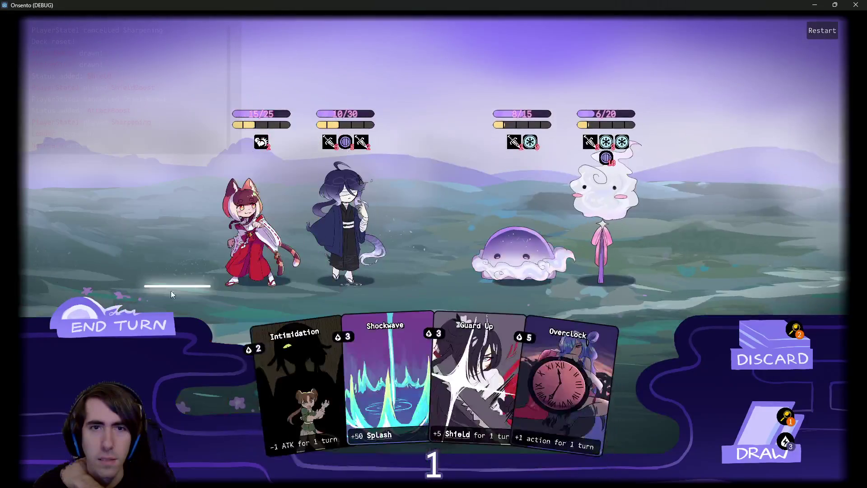
left_click(154, 319)
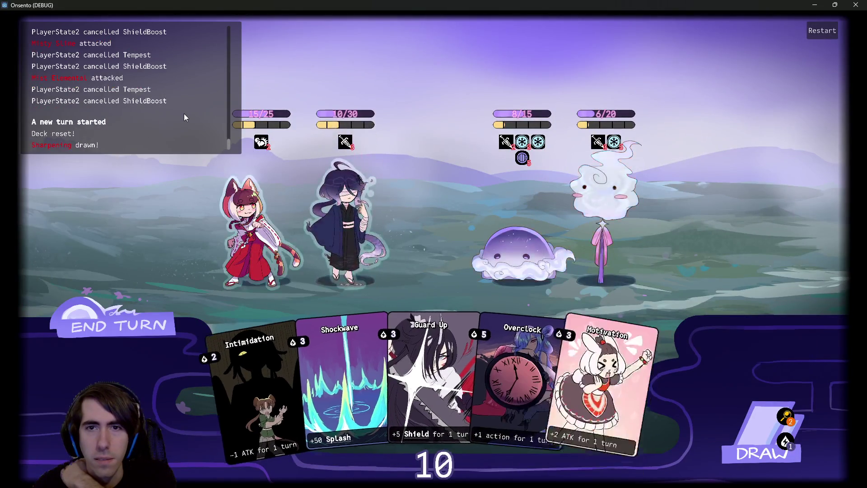
Play Motivation and Overclock on the swordsman to defeat the cloud enemy, then draw a card.
mouse_move(613, 118)
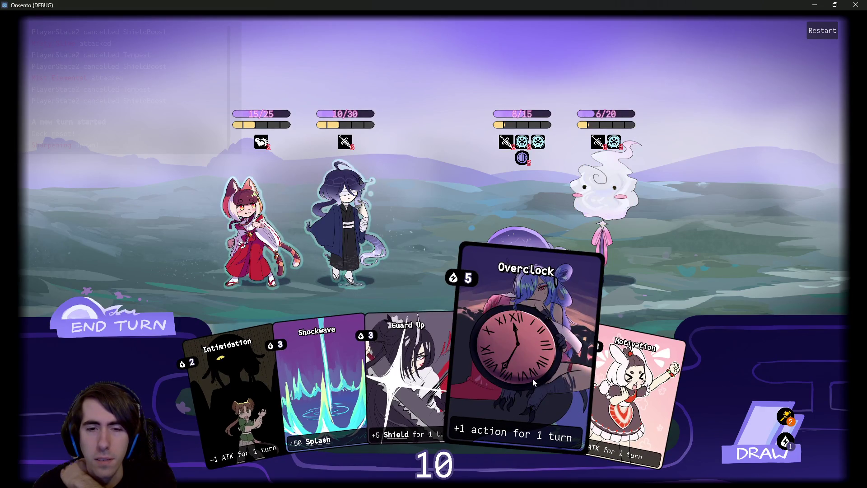
left_click_drag(630, 370, 350, 210)
left_click_drag(510, 379, 350, 210)
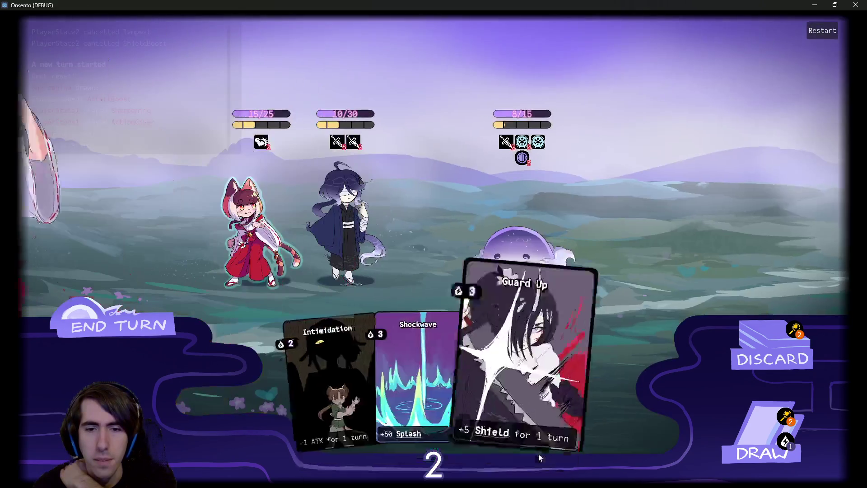
left_click(748, 465)
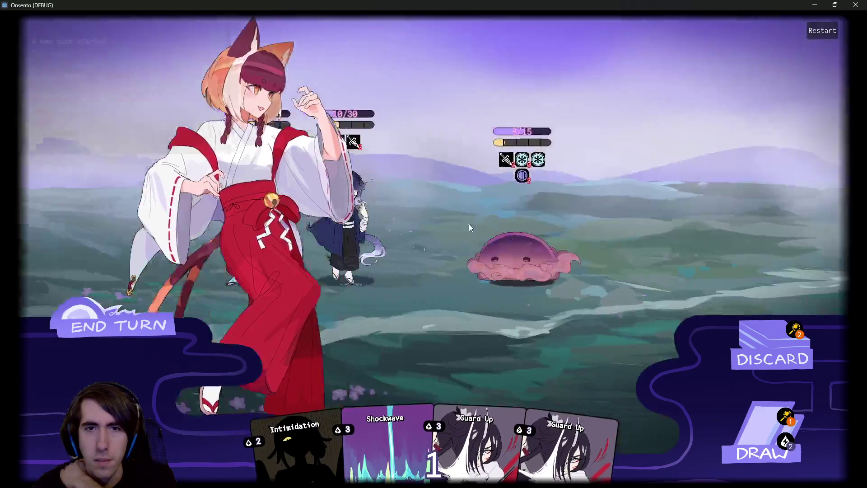
Buff the blindfolded character with two Motivations and an Overclock, drawing an extra card, then end turn.
left_click(152, 338)
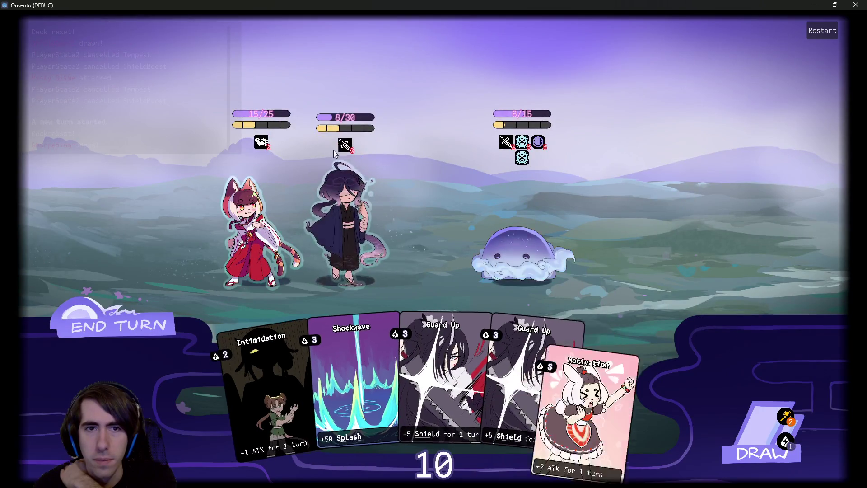
mouse_move(623, 361)
left_mouse_down()
mouse_move(528, 343)
mouse_move(362, 206)
left_mouse_up()
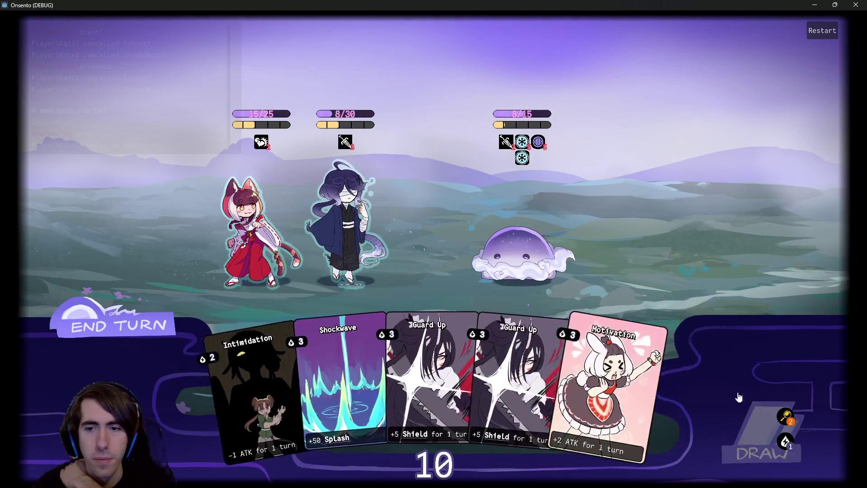
left_click(734, 409)
left_click_drag(622, 391, 334, 207)
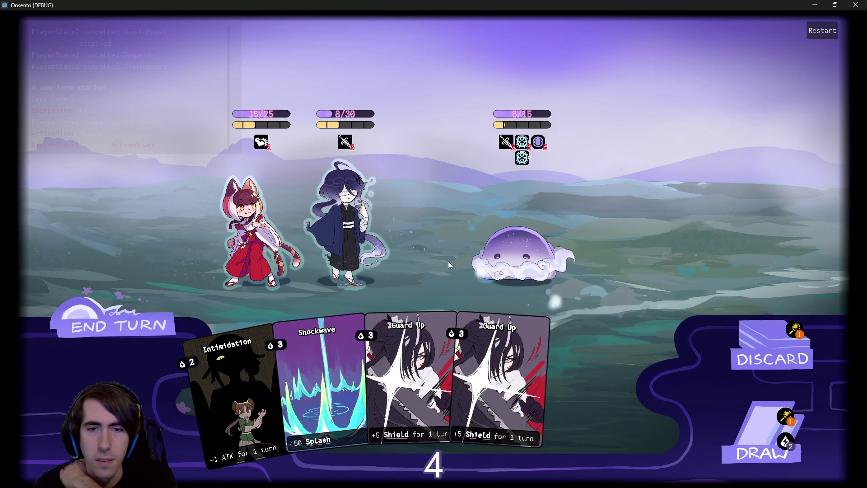
left_click_drag(479, 276, 342, 223)
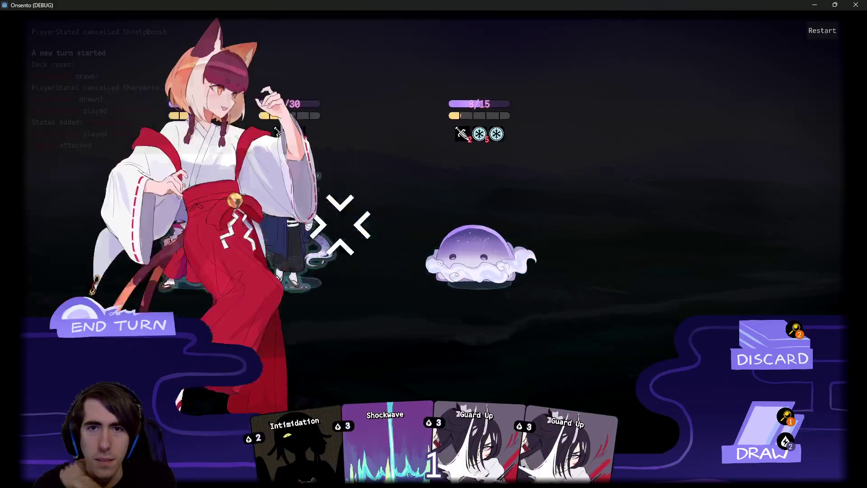
mouse_move(522, 143)
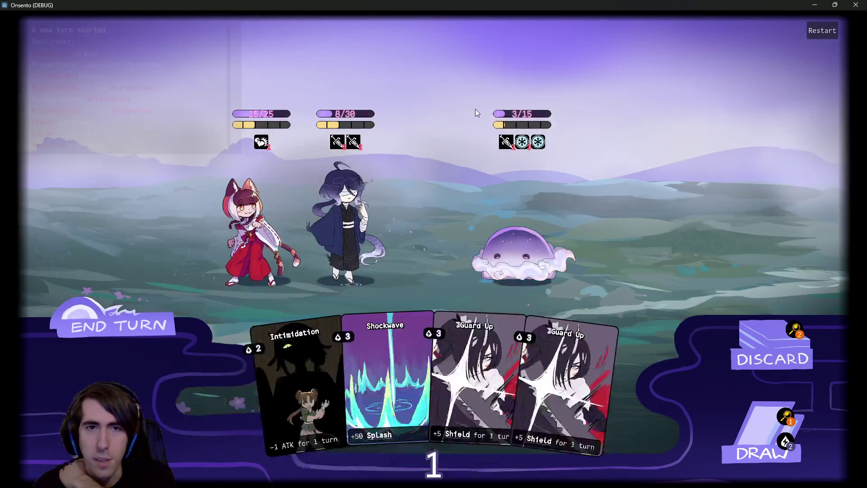
left_click(161, 320)
Stack two Guard Up shields, draw three fresh cards, attack the slime, and play two Motivations.
mouse_move(513, 145)
mouse_move(522, 159)
mouse_move(545, 146)
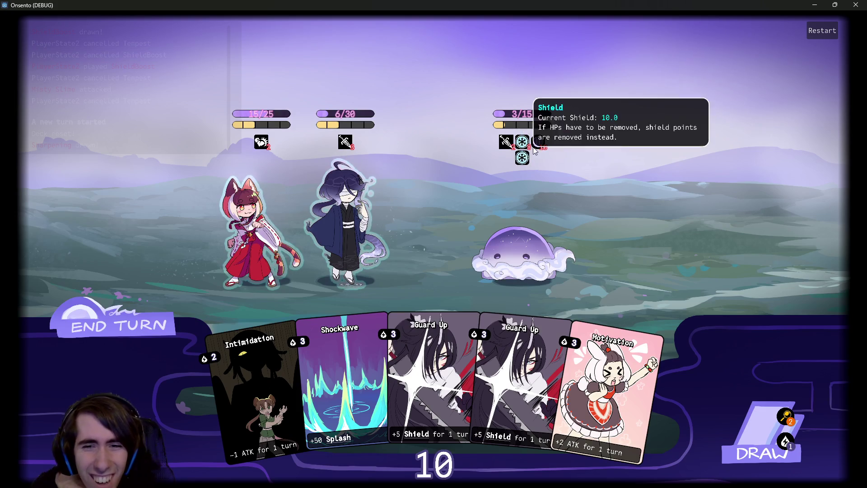
mouse_move(433, 375)
left_mouse_down()
mouse_move(407, 294)
mouse_move(350, 217)
left_mouse_up()
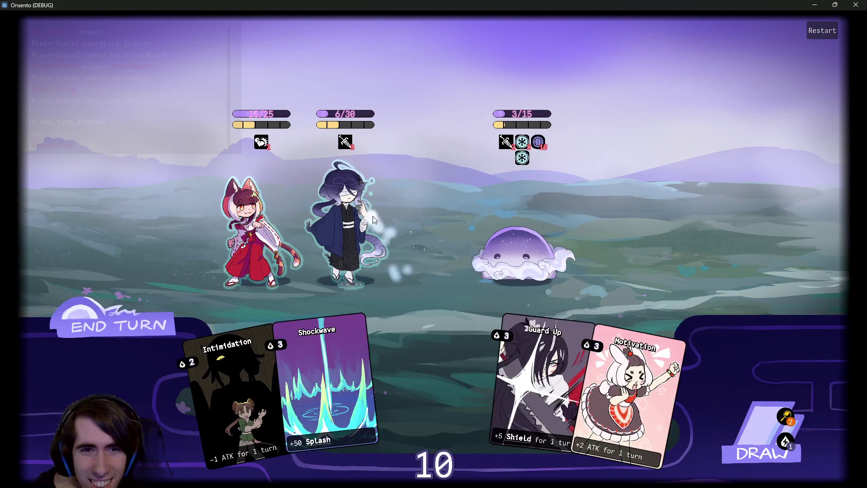
left_click_drag(479, 371, 349, 234)
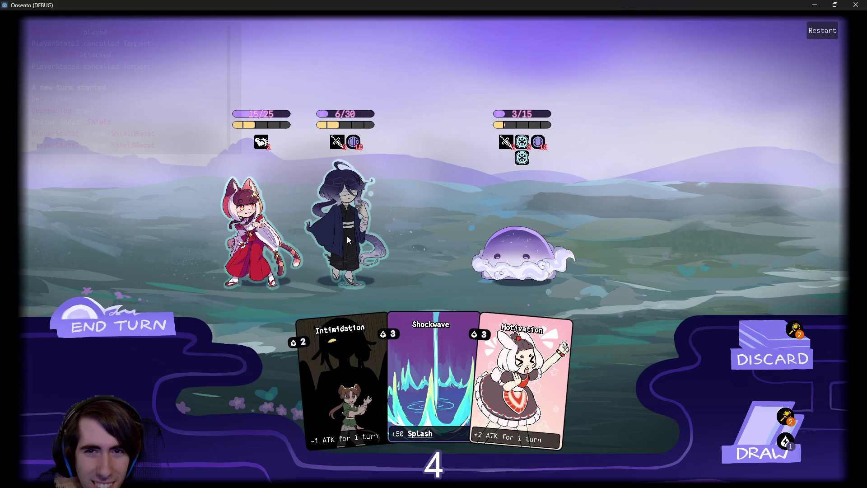
mouse_move(353, 389)
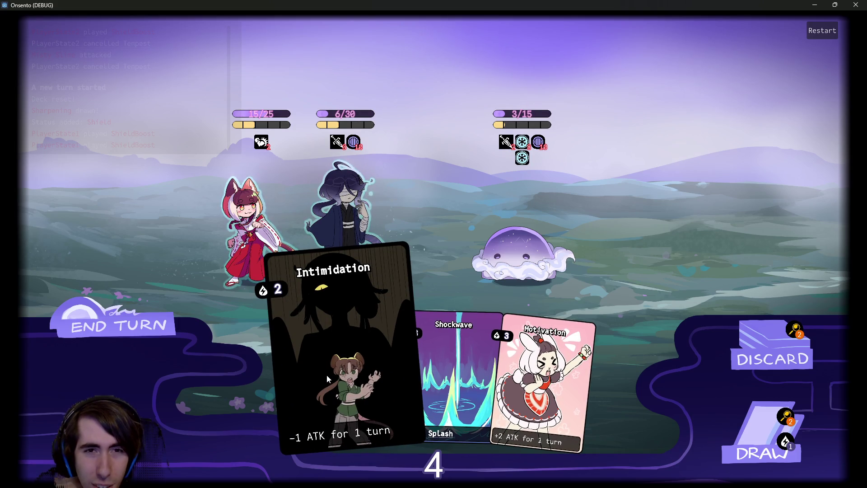
left_click(750, 427)
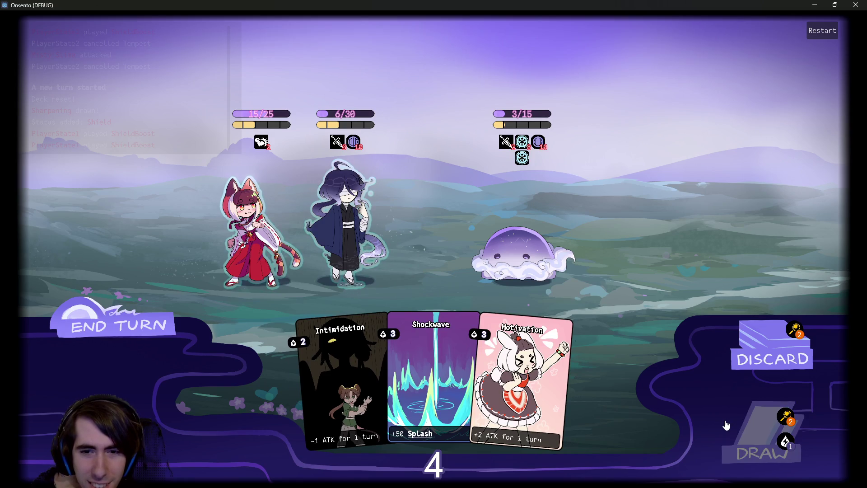
left_click(130, 335)
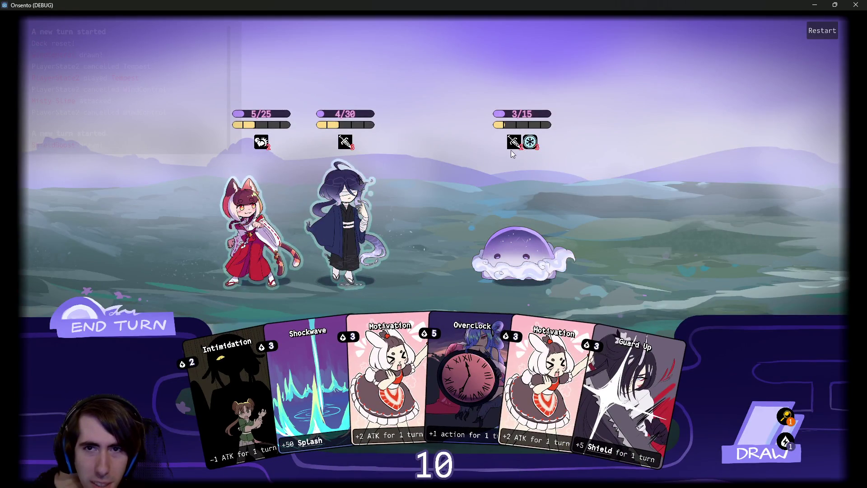
mouse_move(539, 384)
left_mouse_down()
mouse_move(488, 363)
mouse_move(352, 238)
left_mouse_up()
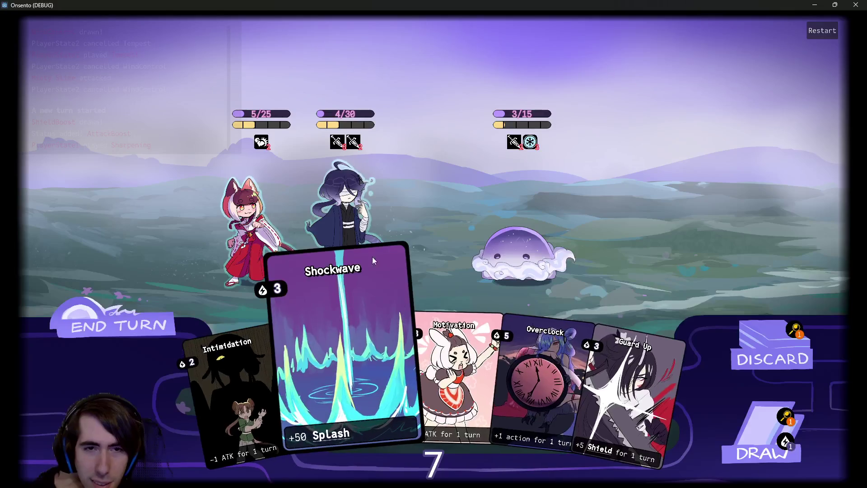
left_click_drag(454, 361, 339, 203)
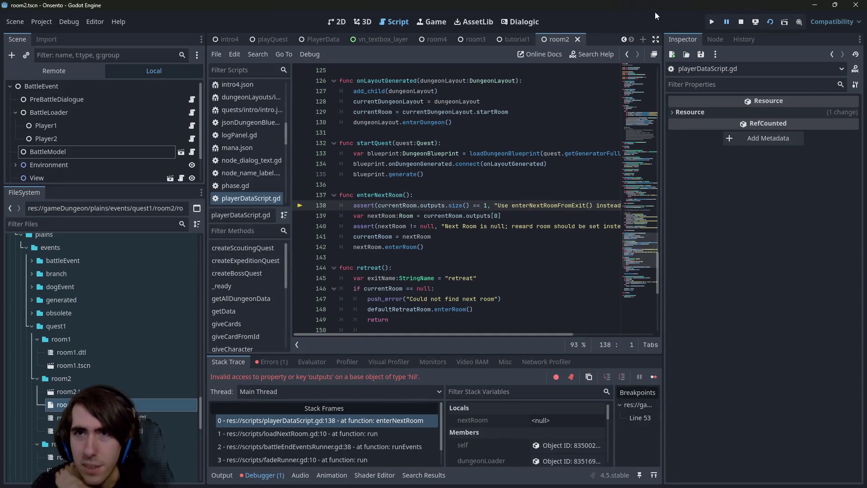
Stop the debug run and open room2Battle.json to view room 2's enemies and cards.
left_click(741, 23)
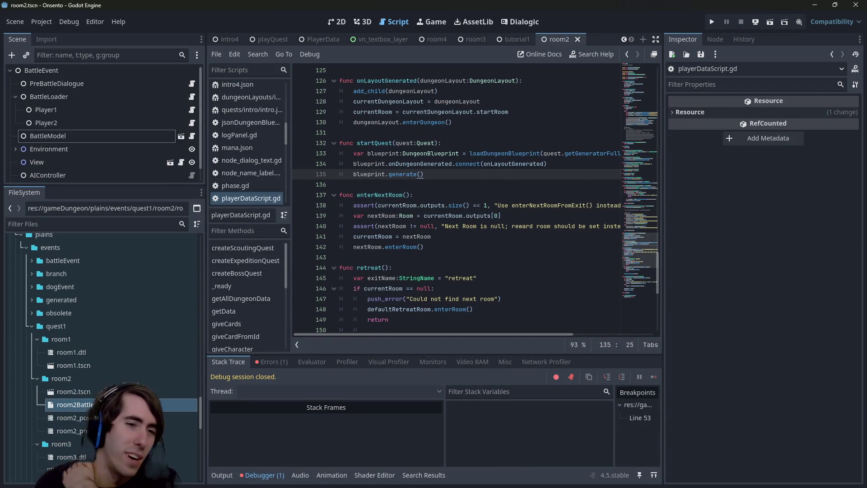
double_click(72, 404)
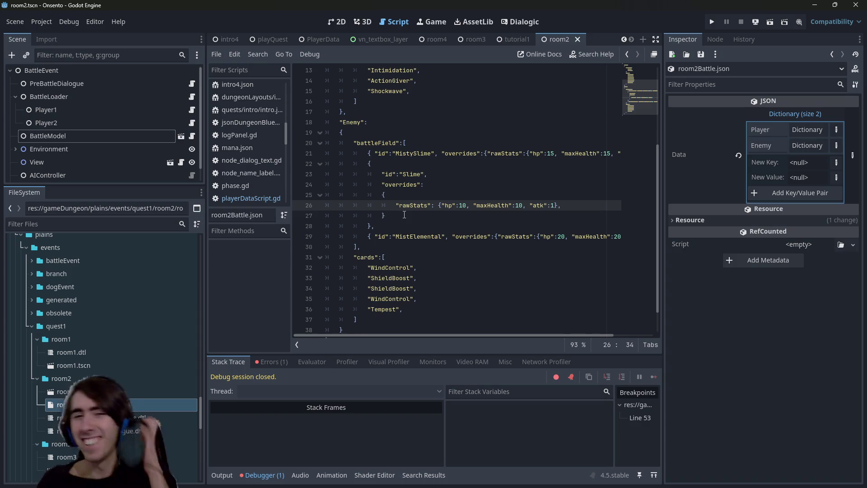
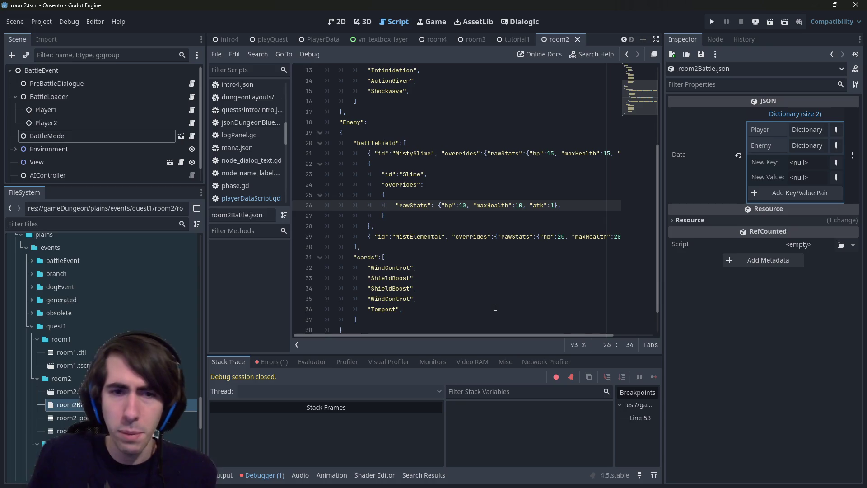
Delete the duplicate ShieldBoost entry from room2Battle.json and run the current scene.
mouse_move(447, 299)
left_mouse_down()
mouse_move(406, 288)
mouse_move(258, 293)
left_mouse_up()
left_click(389, 289)
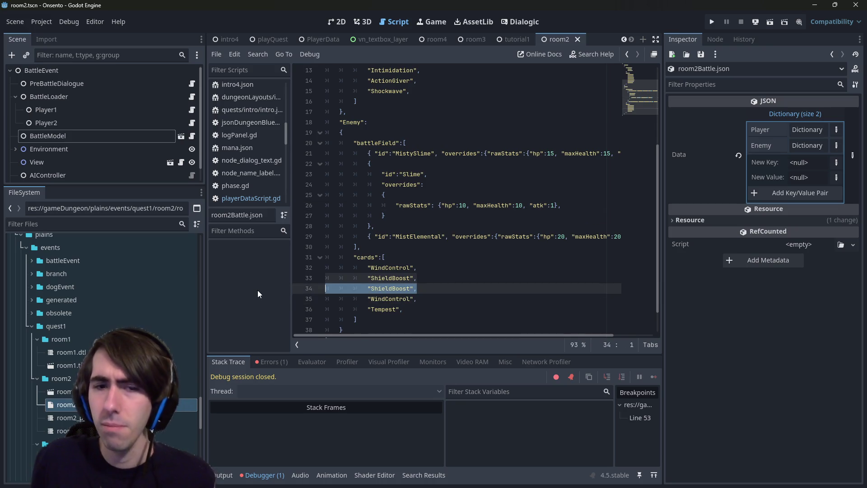
key("BackSpace")
key("BackSpace")
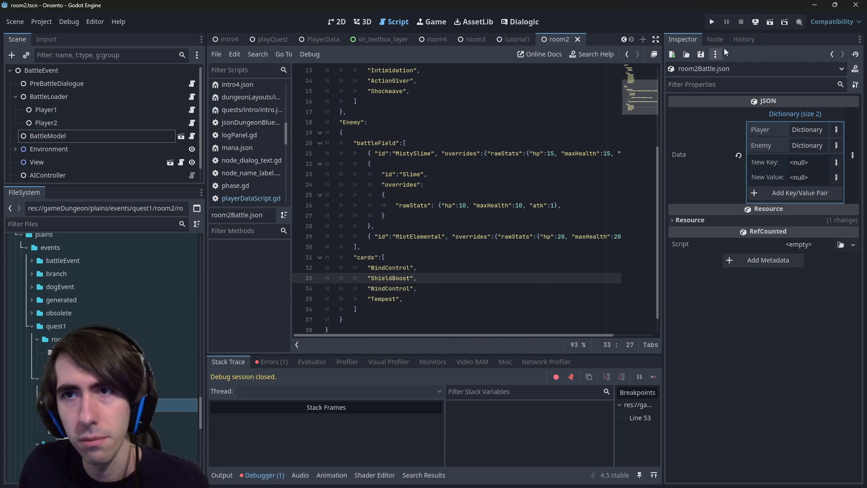
left_click(769, 20)
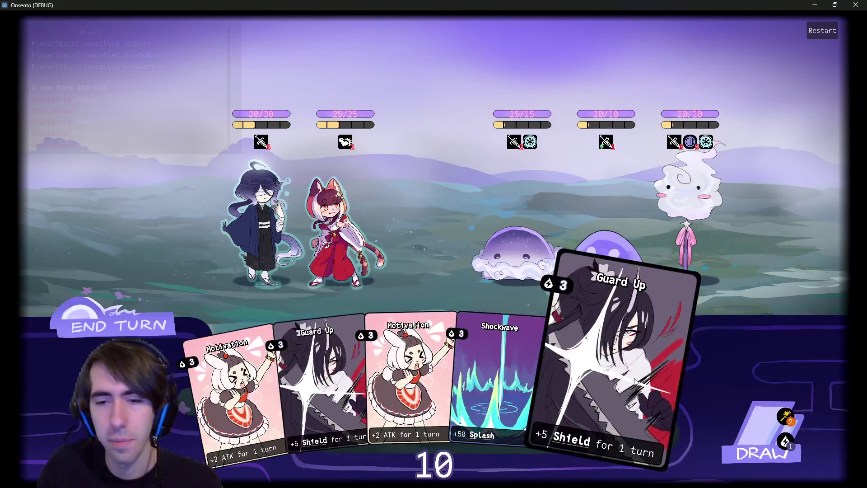
Restart the battle and deploy the cat-girl and the blindfolded character onto the field.
left_click_drag(607, 383, 345, 238)
right_click(345, 238)
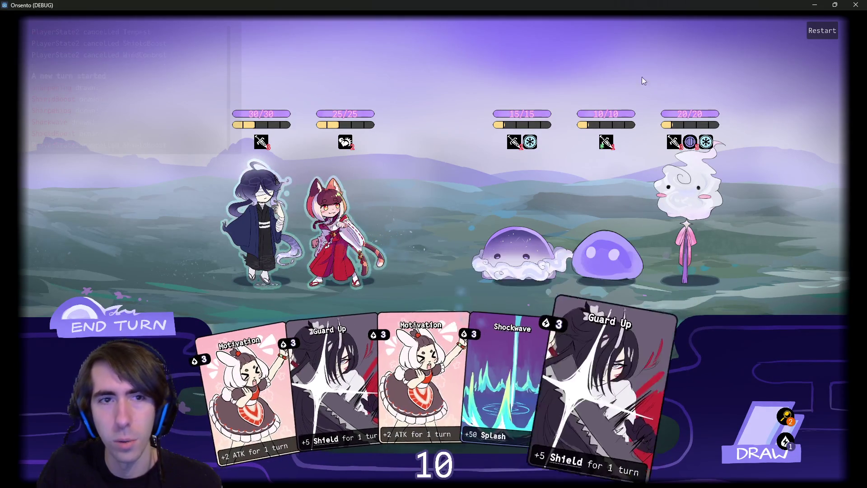
left_click(821, 30)
mouse_move(470, 384)
left_mouse_down()
mouse_move(468, 360)
mouse_move(405, 326)
left_mouse_up()
mouse_move(433, 384)
left_mouse_down()
mouse_move(257, 241)
mouse_move(261, 226)
left_mouse_up()
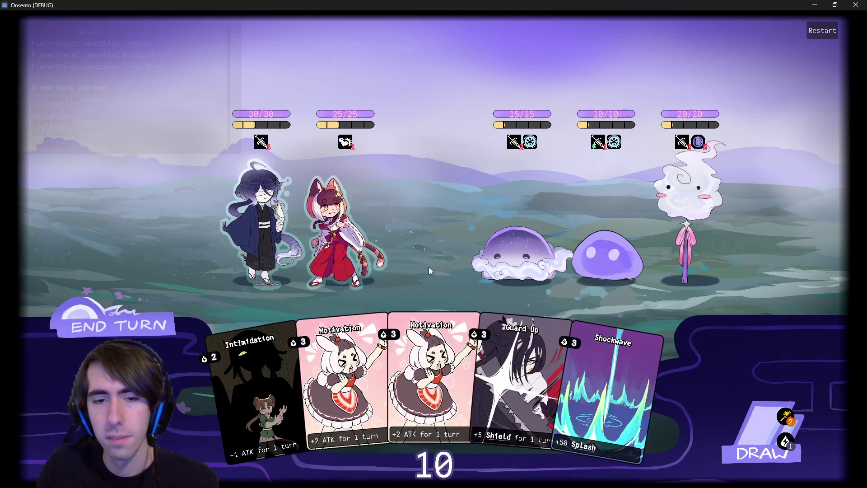
Buff the cat-girl with two Motivation cards and two Shockwave cards.
mouse_move(262, 116)
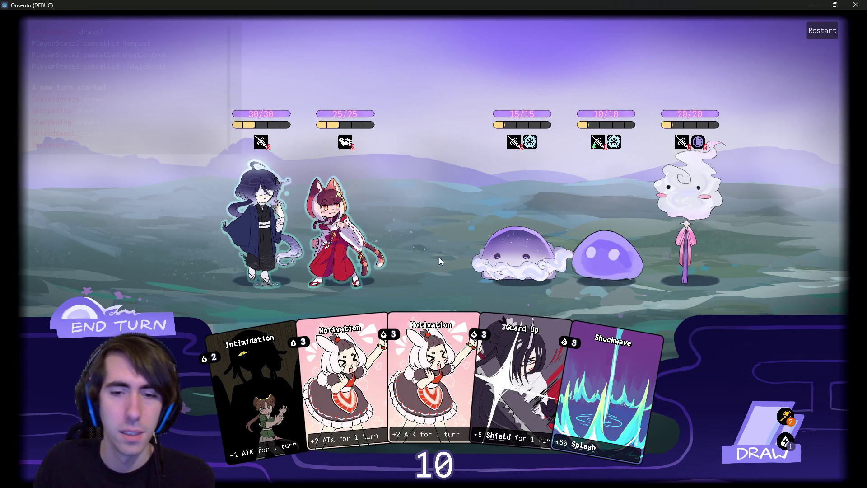
mouse_move(406, 342)
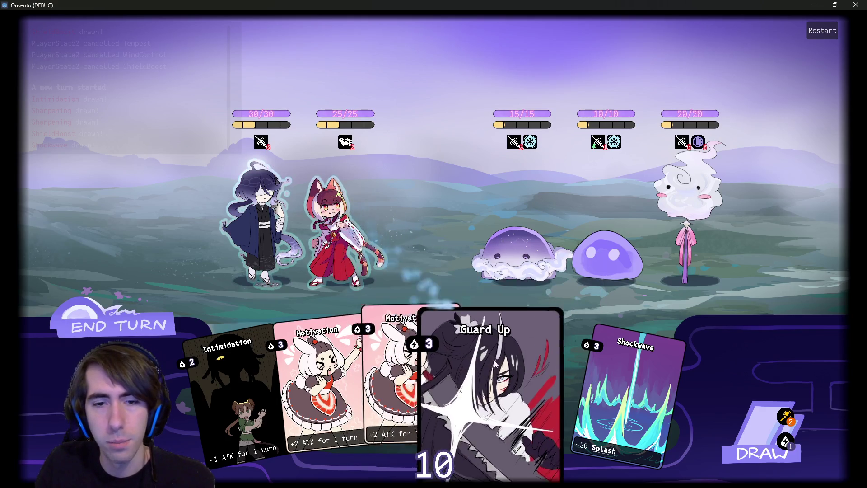
left_click_drag(407, 370, 352, 217)
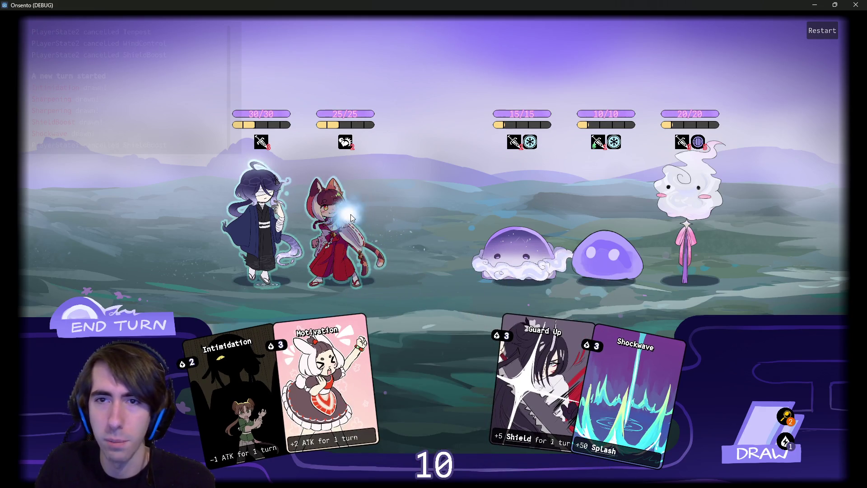
mouse_move(356, 352)
left_mouse_down()
mouse_move(377, 308)
mouse_move(380, 344)
left_mouse_up()
mouse_move(696, 151)
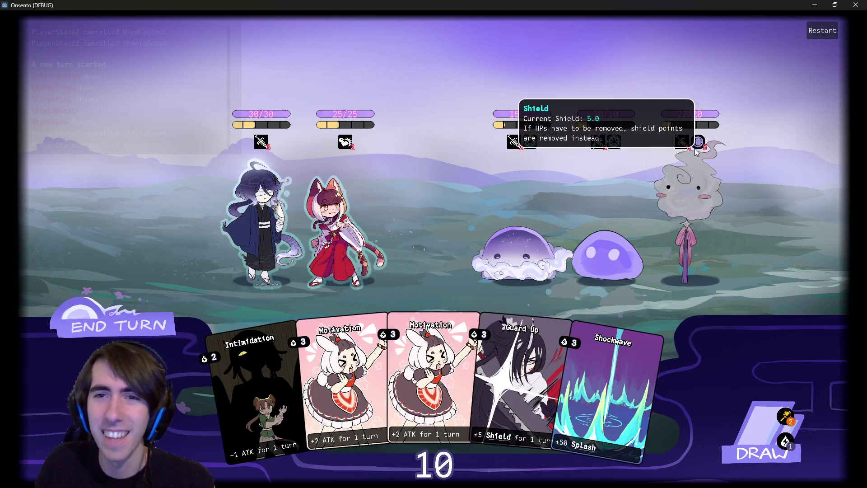
left_click_drag(431, 370, 359, 226)
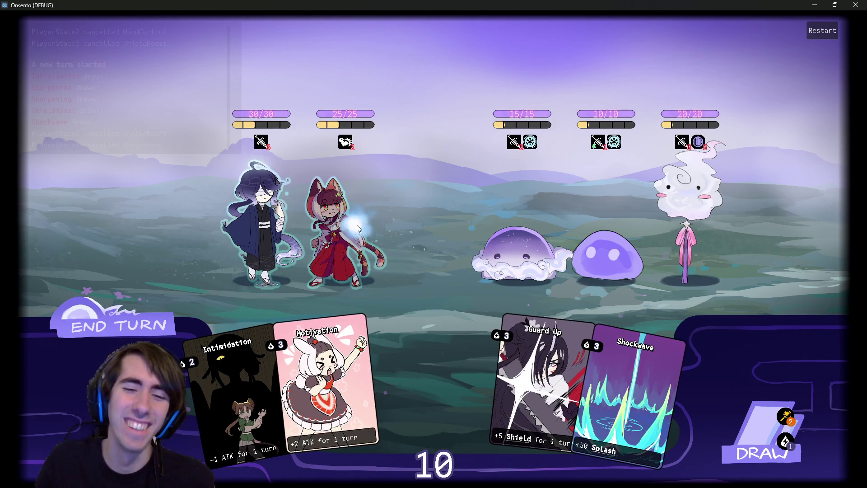
left_click_drag(381, 387, 357, 227)
left_click_drag(561, 377, 359, 238)
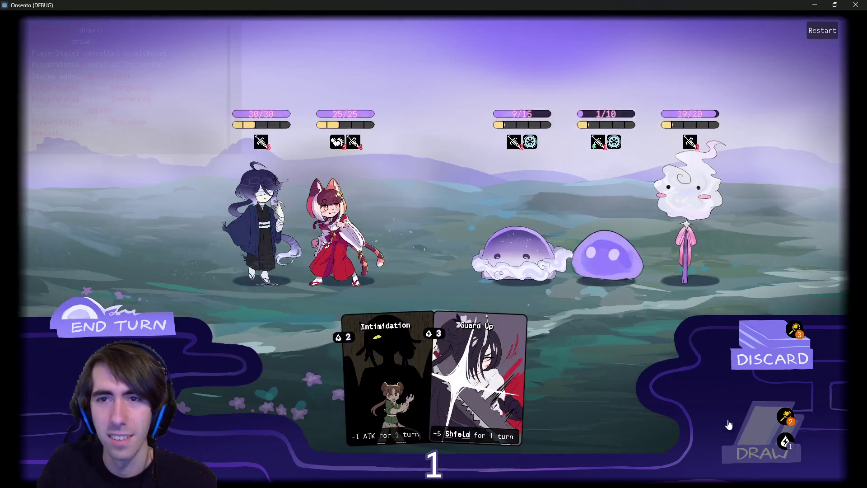
Draw cards, give the cat-girl Motivation and Overclock, then defeat the 1/15 slime.
left_click(759, 438)
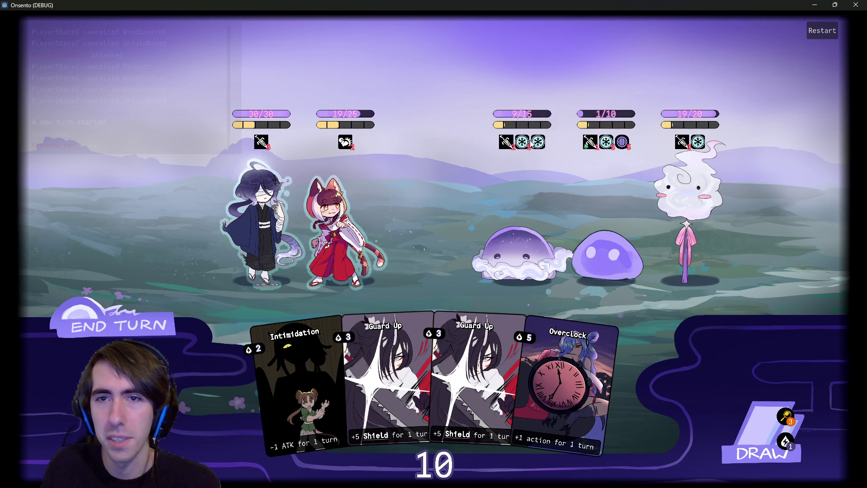
mouse_move(528, 114)
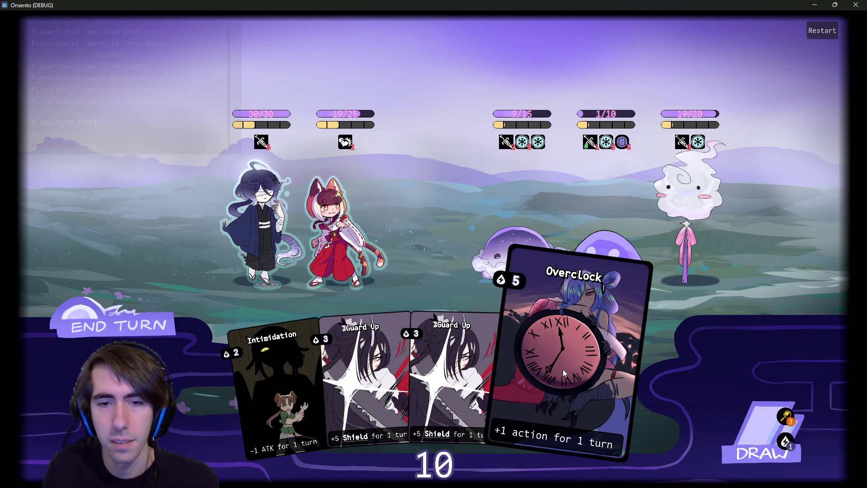
left_click(759, 434)
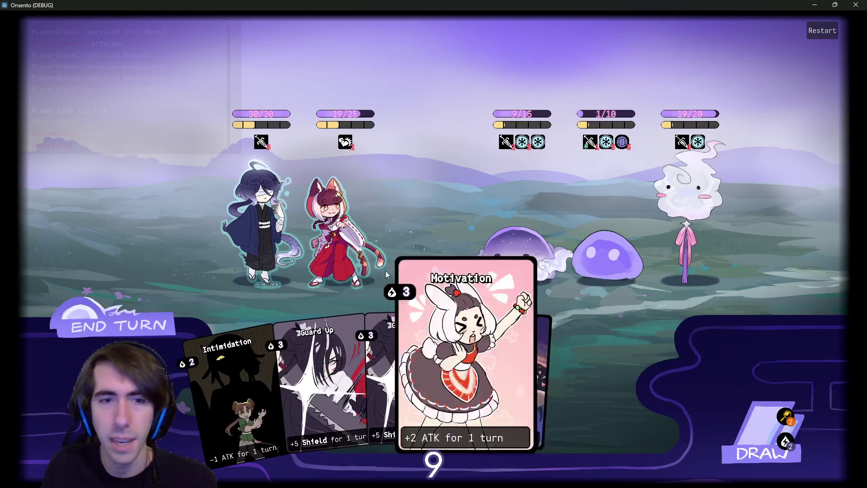
left_click_drag(404, 282, 304, 229)
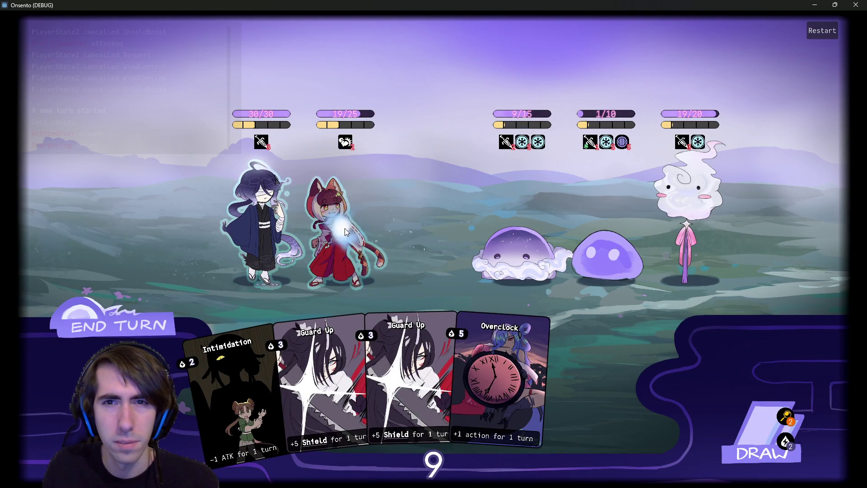
left_click_drag(581, 391, 376, 252)
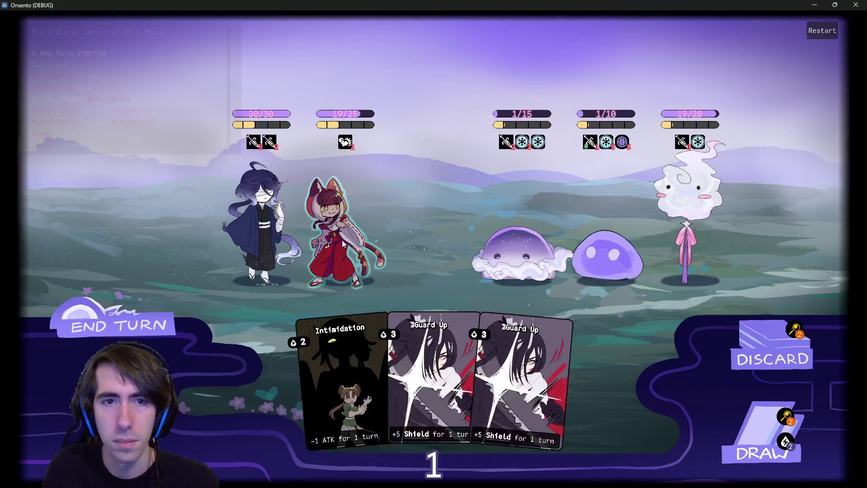
left_click(343, 244)
left_click(445, 242)
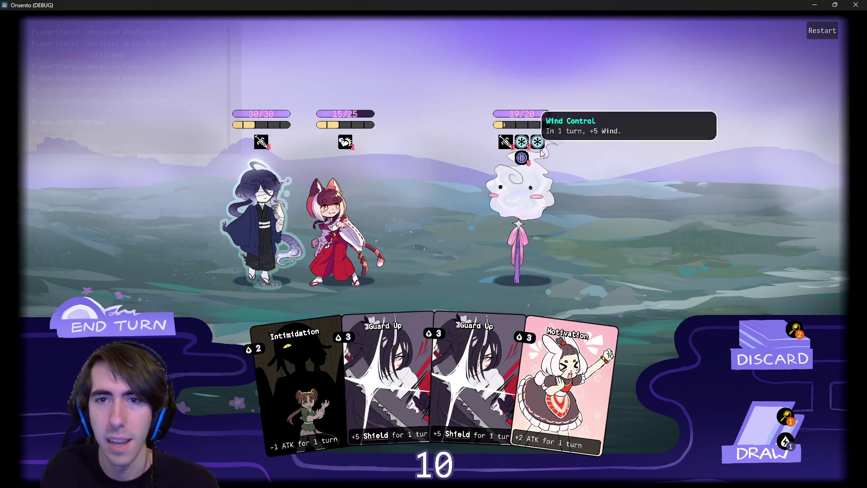
Shield both allies with Guard Up, draw two cards and end the turn.
left_click_drag(474, 375, 214, 215)
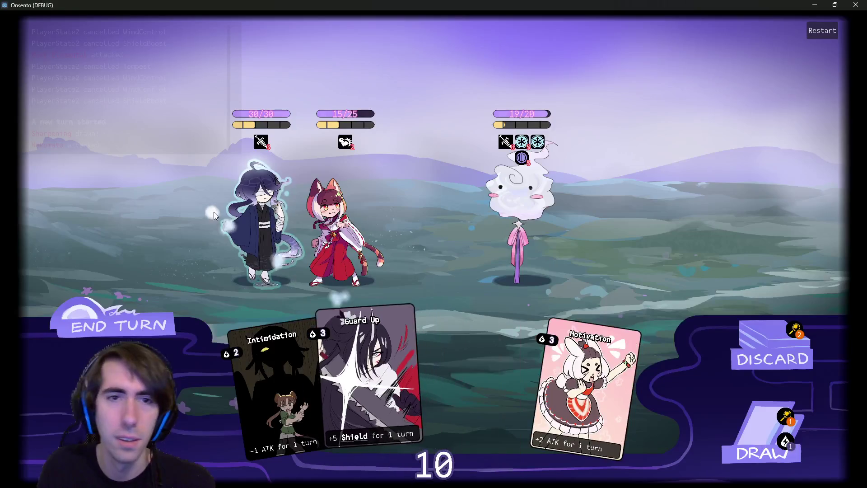
left_click(216, 212)
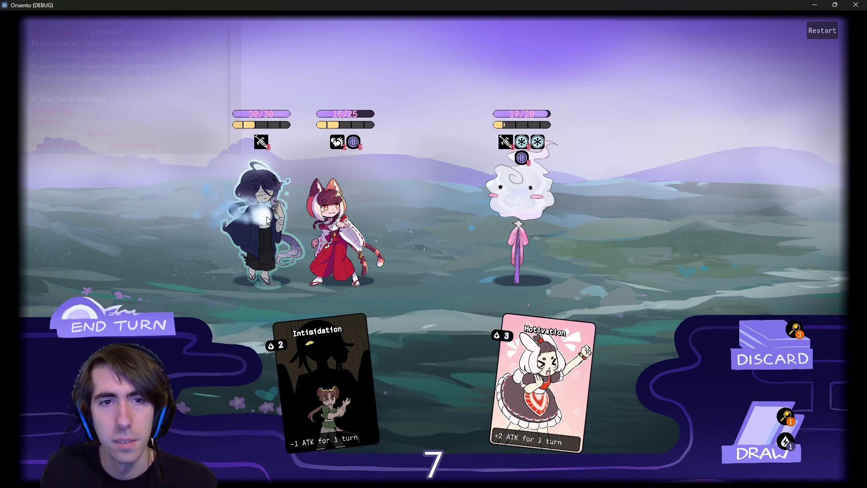
left_click(268, 220)
left_click(758, 416)
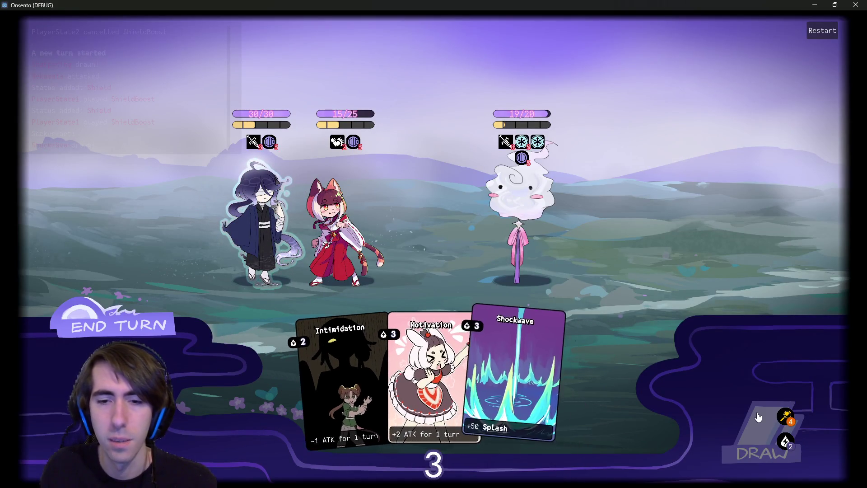
left_click(758, 416)
left_click(109, 318)
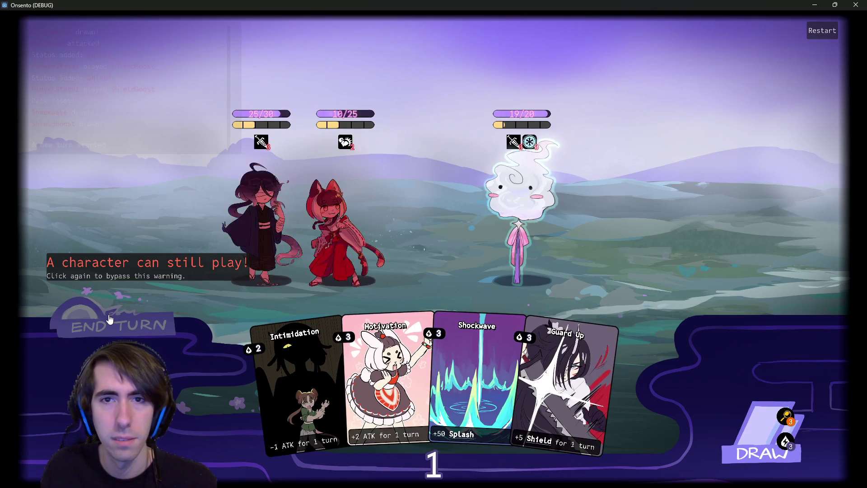
left_click(109, 319)
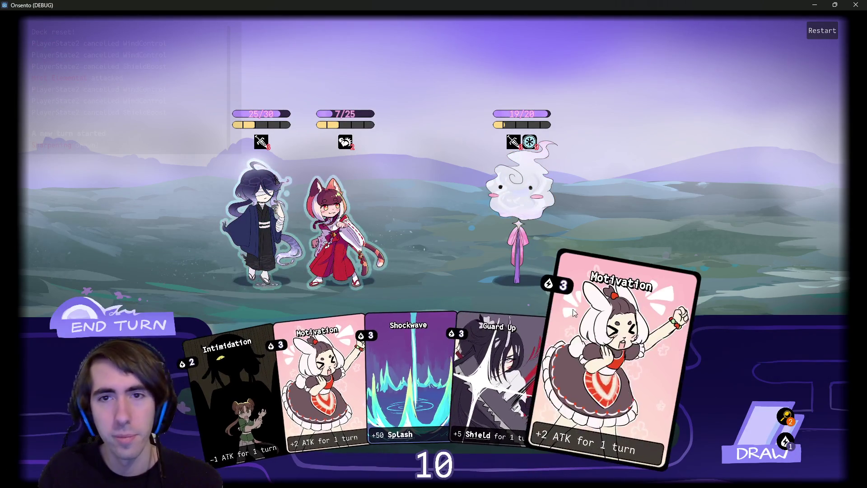
Draw a card, play it and the last Motivation on the allies, then end the turn.
mouse_move(533, 131)
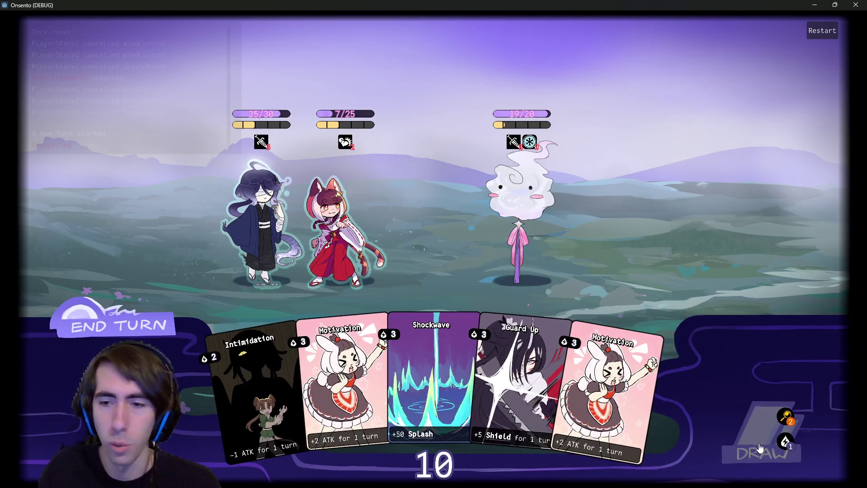
left_click(760, 447)
left_click_drag(651, 413, 335, 221)
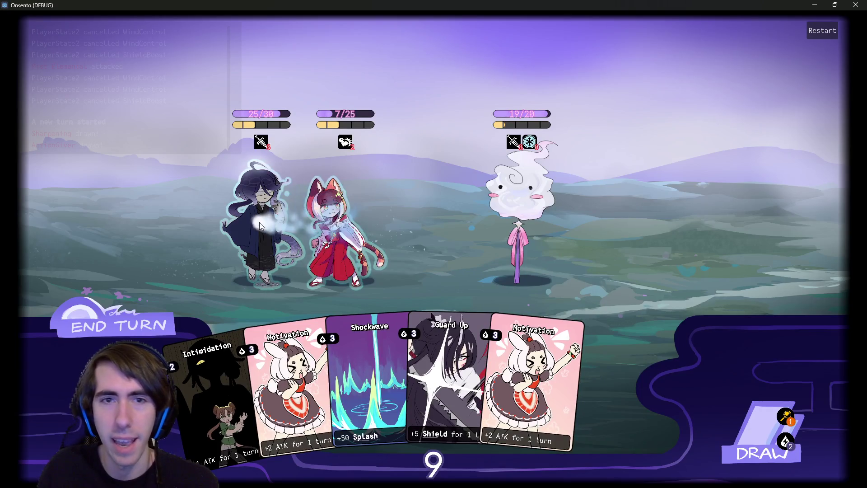
left_click_drag(623, 370, 261, 217)
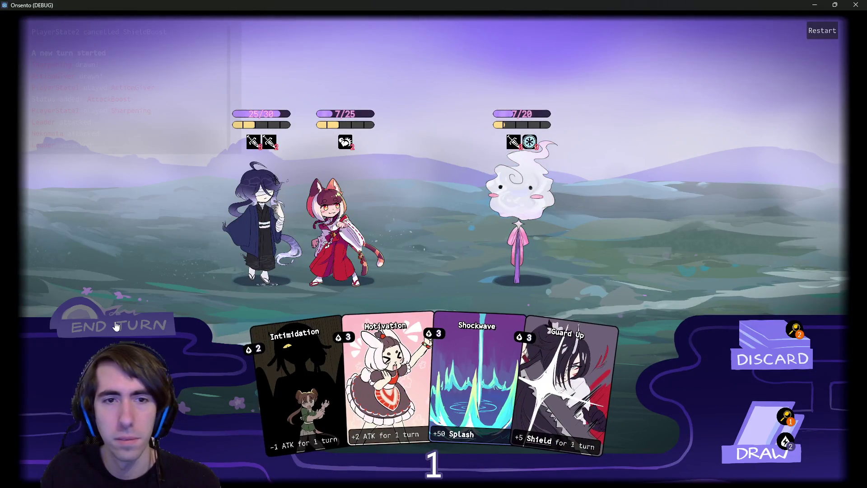
left_click(116, 326)
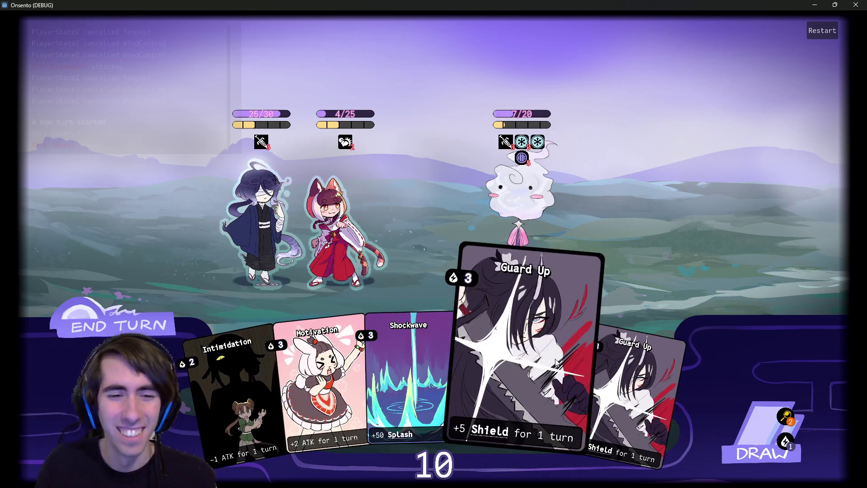
Give the swordsman Motivation and the cat-girl Guard Up, then draw and play Overclock on the left ally.
left_click_drag(326, 343, 261, 267)
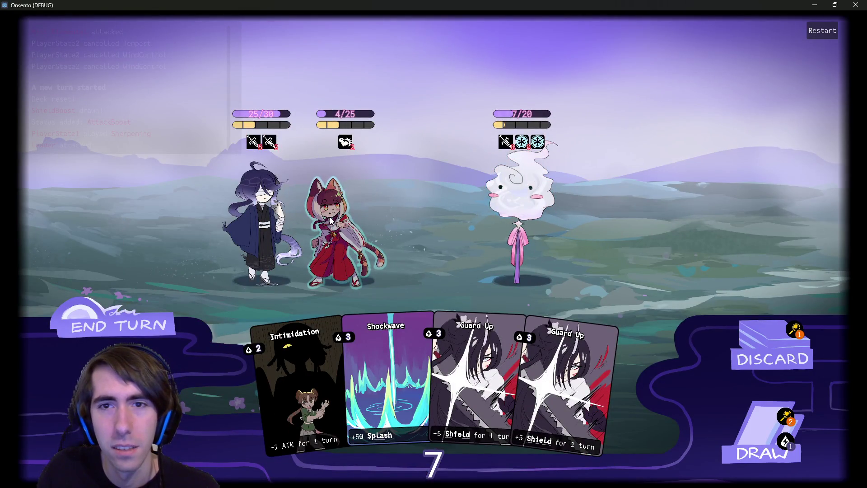
left_click_drag(564, 384, 381, 216)
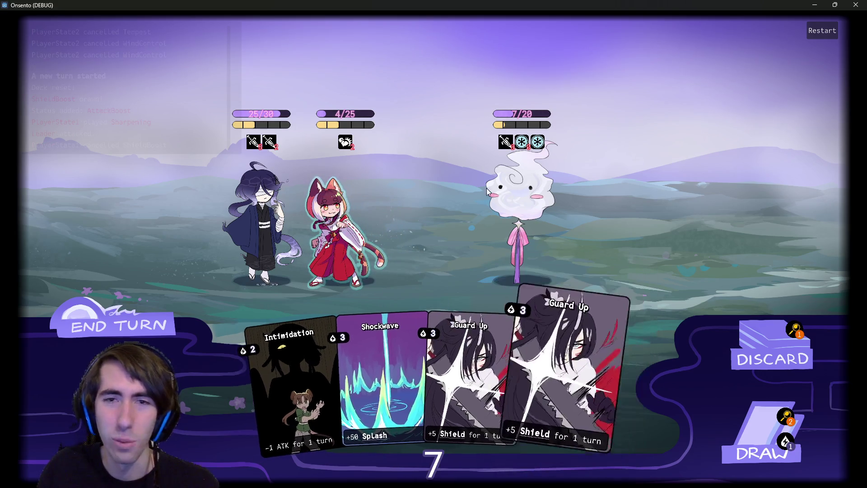
mouse_move(505, 141)
left_click(730, 432)
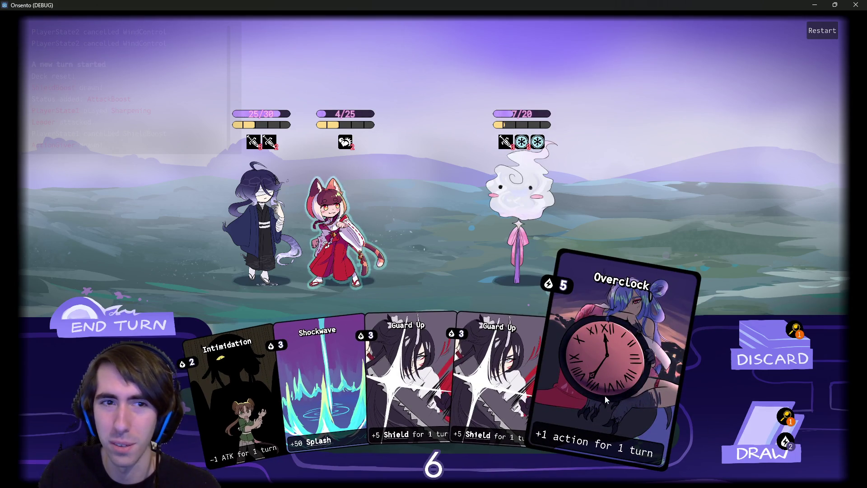
left_click_drag(605, 396, 256, 239)
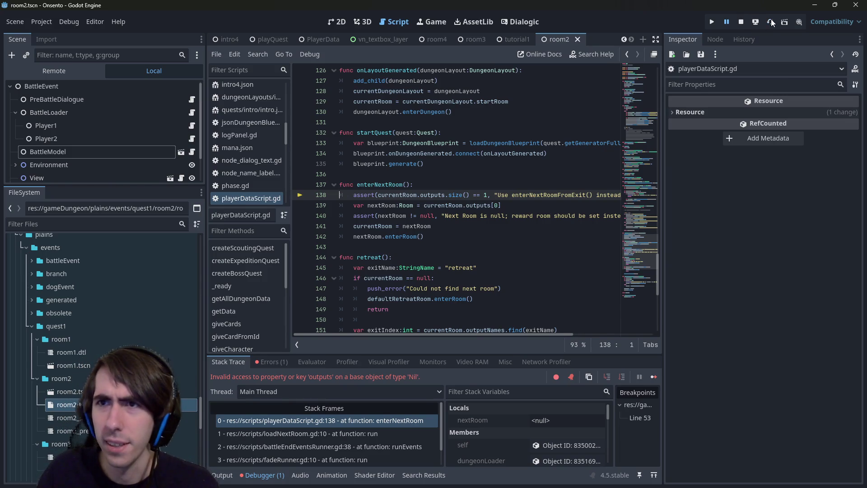
Relaunch the game from Godot's toolbar after the enterNextRoom error.
left_click(770, 22)
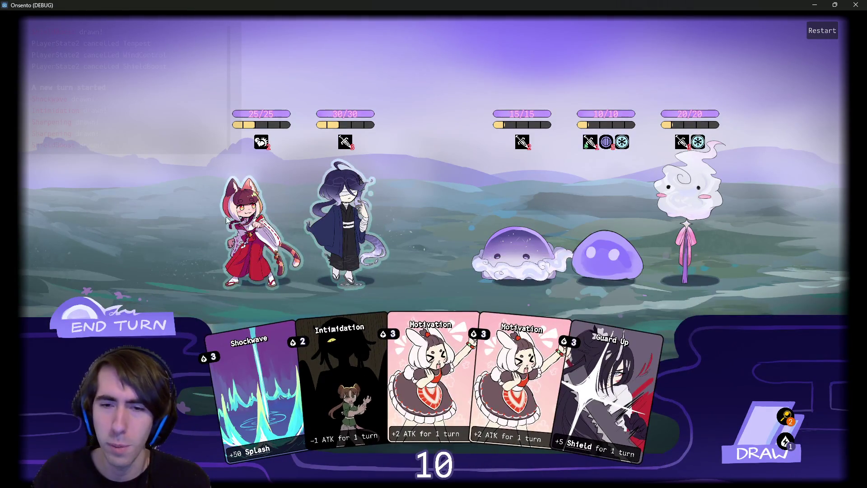
Shield the second ally with two Guard Up cards, drawing in between, then end the turn.
mouse_move(598, 389)
left_mouse_down()
mouse_move(421, 260)
mouse_move(335, 227)
left_mouse_up()
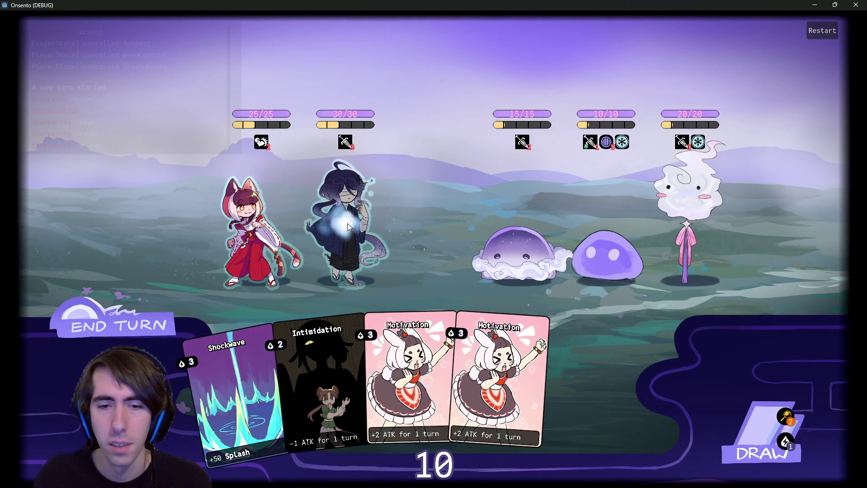
left_click(763, 444)
left_click_drag(631, 436, 345, 226)
left_click_drag(257, 235, 455, 246)
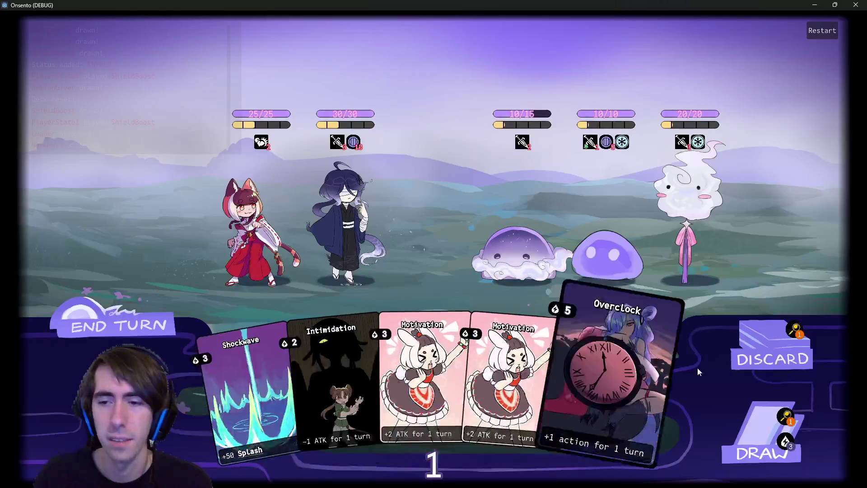
left_click(127, 323)
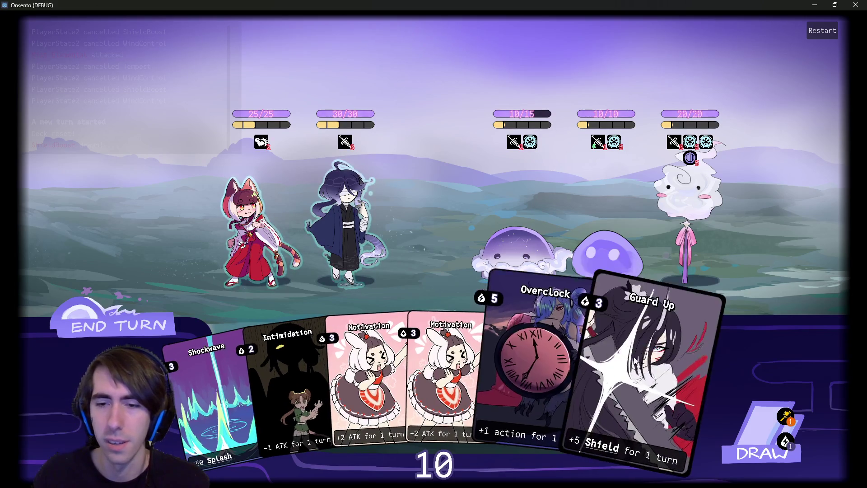
Give the second ally Guard Up and two Motivation cards.
left_click_drag(569, 325, 353, 207)
left_click_drag(519, 374, 347, 213)
mouse_move(465, 375)
left_mouse_down()
mouse_move(311, 223)
mouse_move(343, 226)
left_mouse_up()
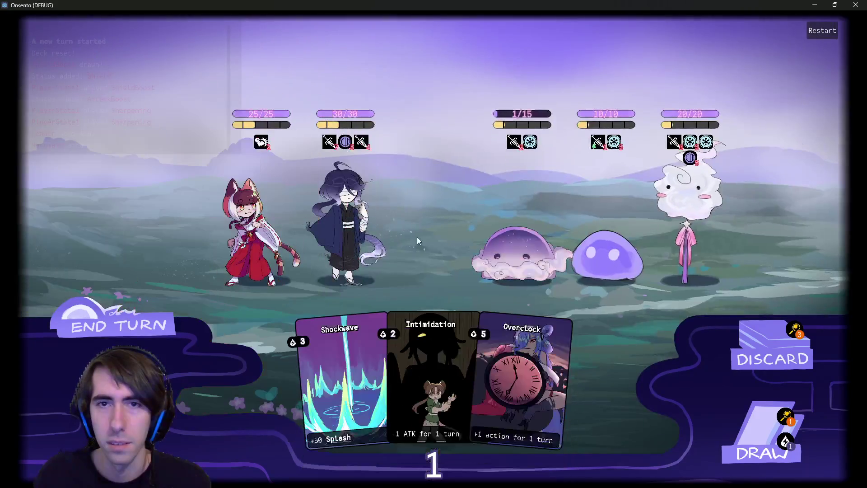
left_click(118, 325)
Check the remaining draw pile, draw the last Guard Up and end the turn.
left_click(763, 433)
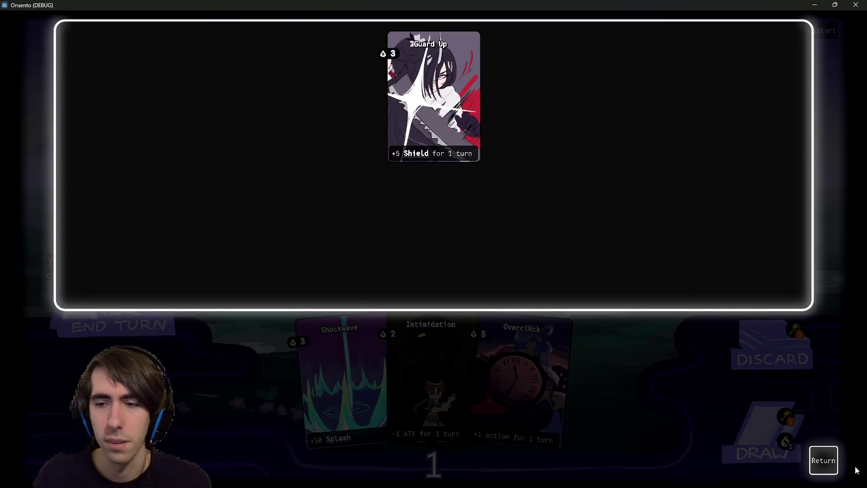
left_click(823, 460)
left_click(764, 447)
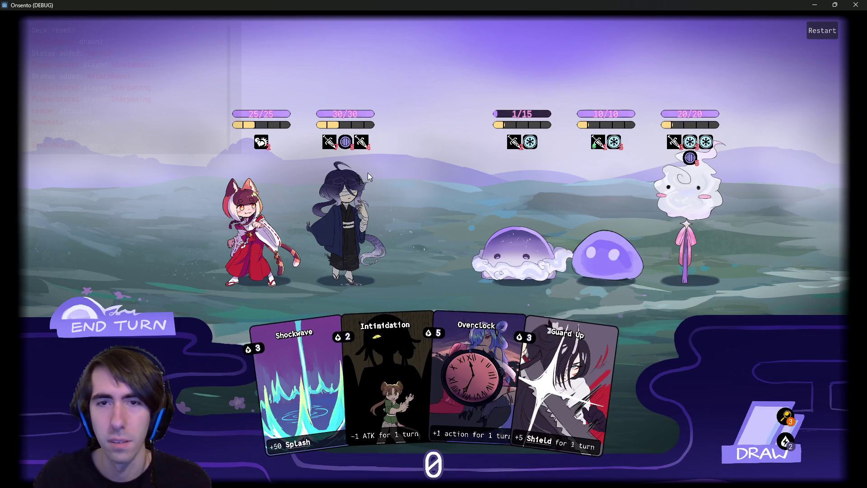
mouse_move(200, 131)
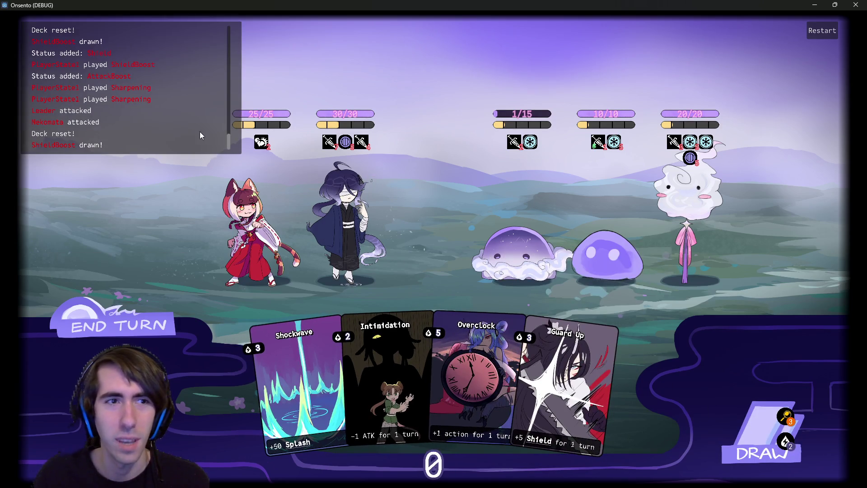
scroll(107, 145, "up", 1)
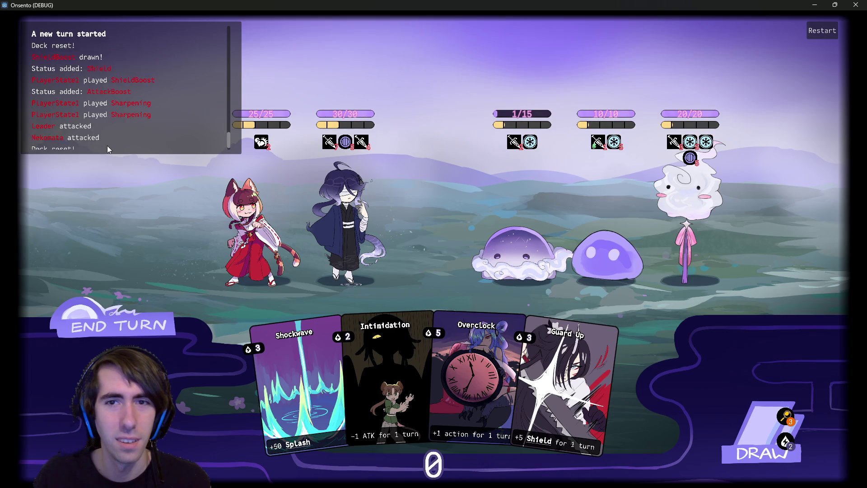
scroll(107, 145, "down", 1)
left_click(119, 326)
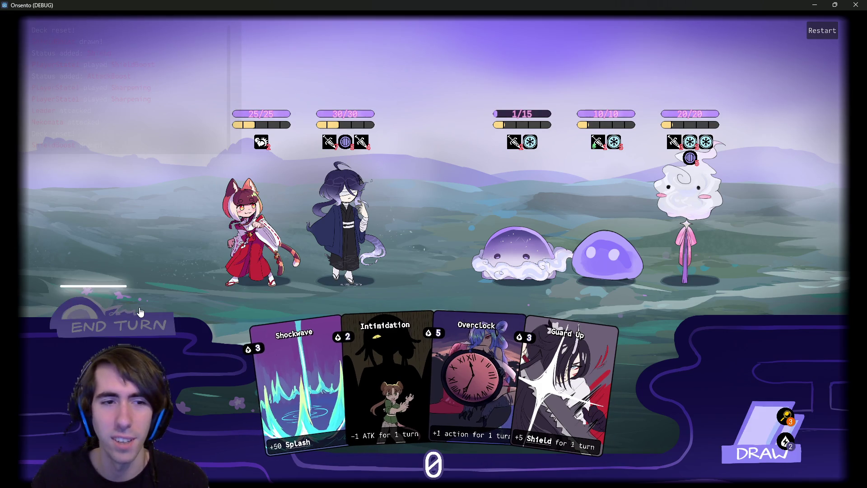
mouse_move(122, 117)
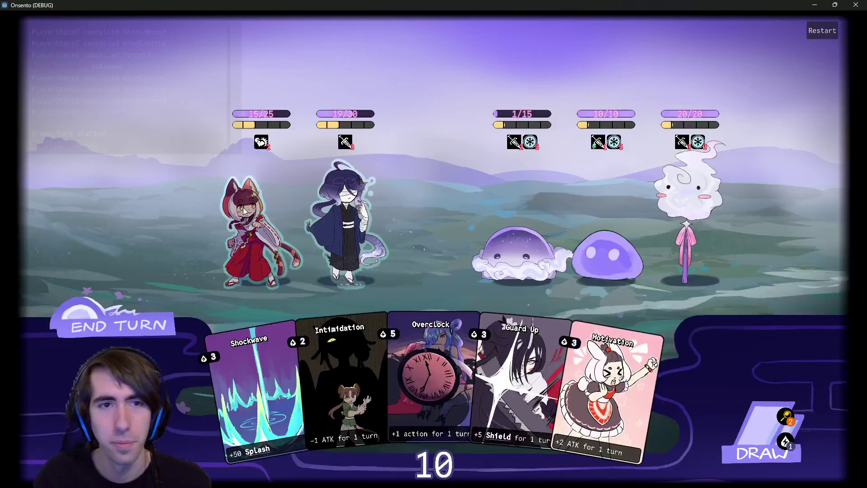
Attack the weakened slime, then give the blue-haired ally Guard Up and Motivation.
left_click(253, 226)
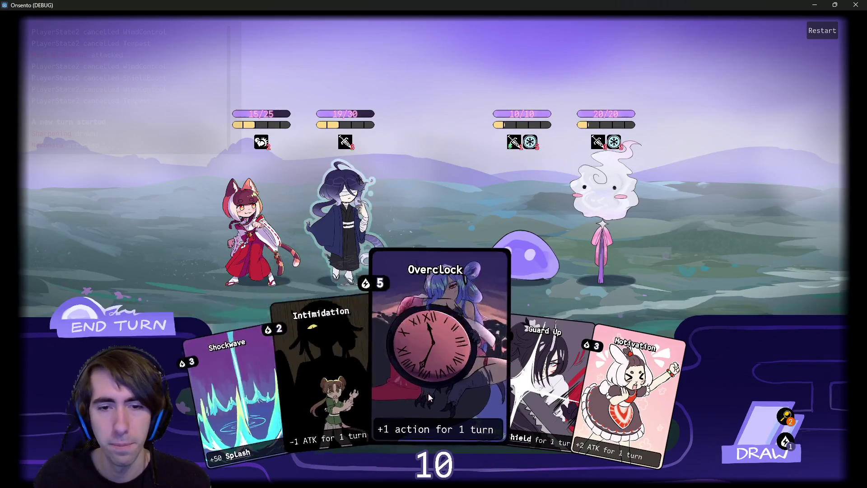
left_click_drag(514, 396, 355, 231)
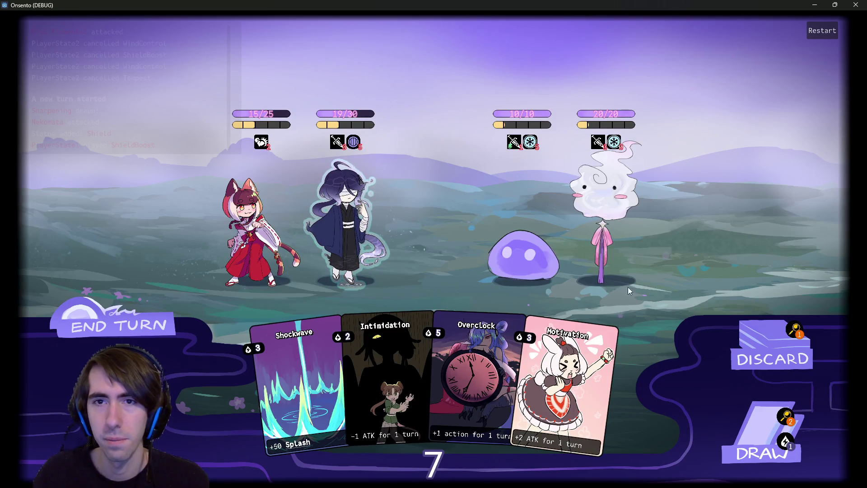
left_click(754, 437)
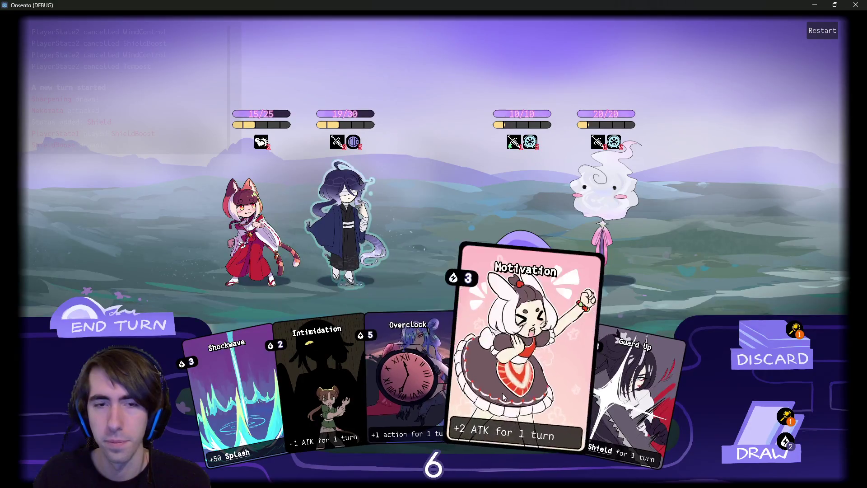
left_click_drag(497, 361, 356, 232)
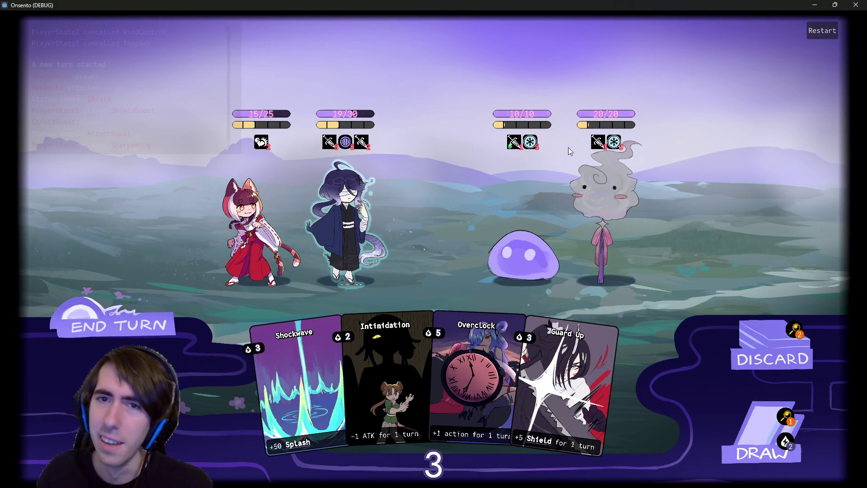
Play Shockwave on the enemies, give the blue-haired ally Overclock and Motivation, and end the turn.
mouse_move(531, 145)
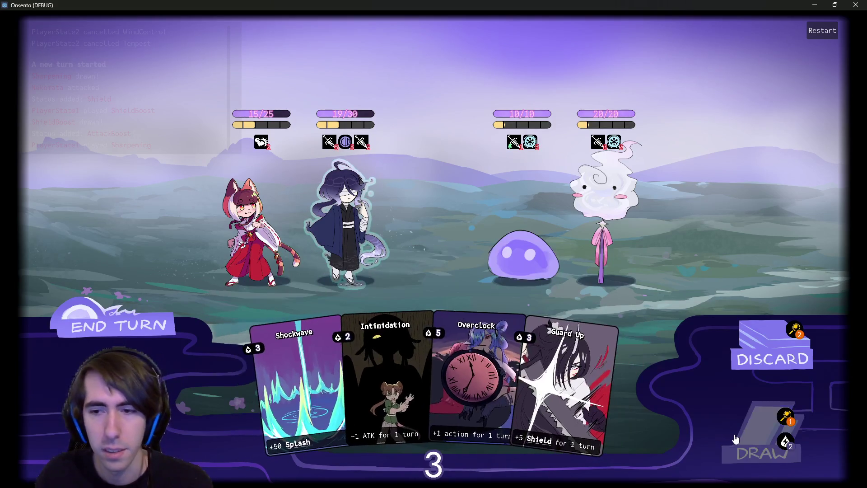
left_click(444, 375)
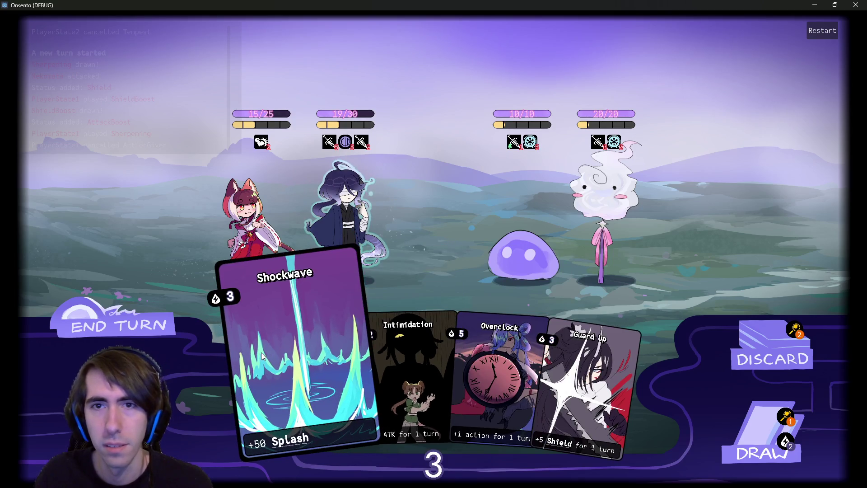
left_click(280, 388)
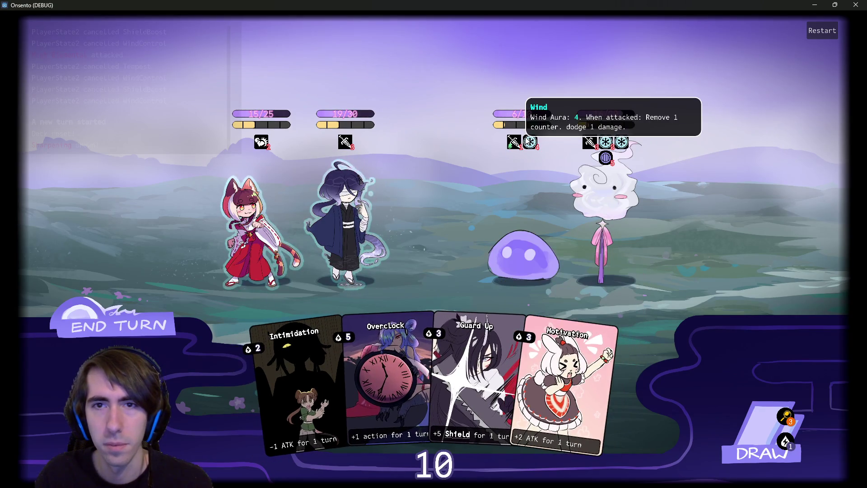
left_click(762, 449)
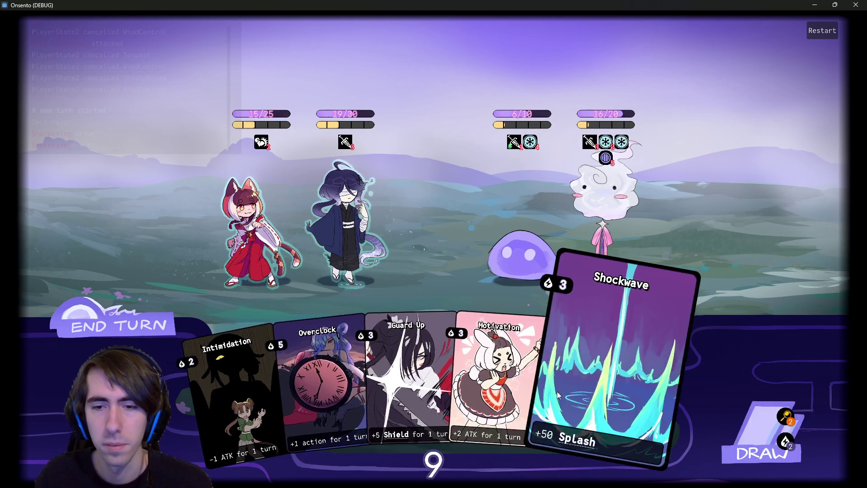
left_click_drag(310, 397, 338, 250)
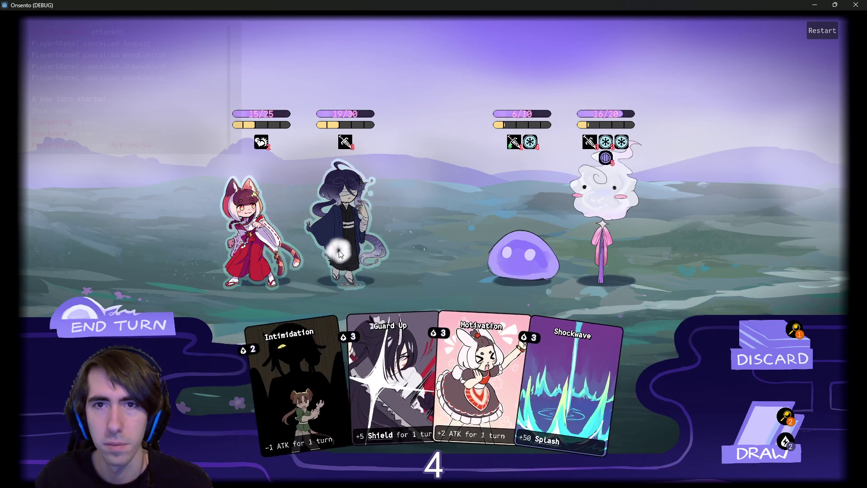
left_click_drag(474, 393, 351, 222)
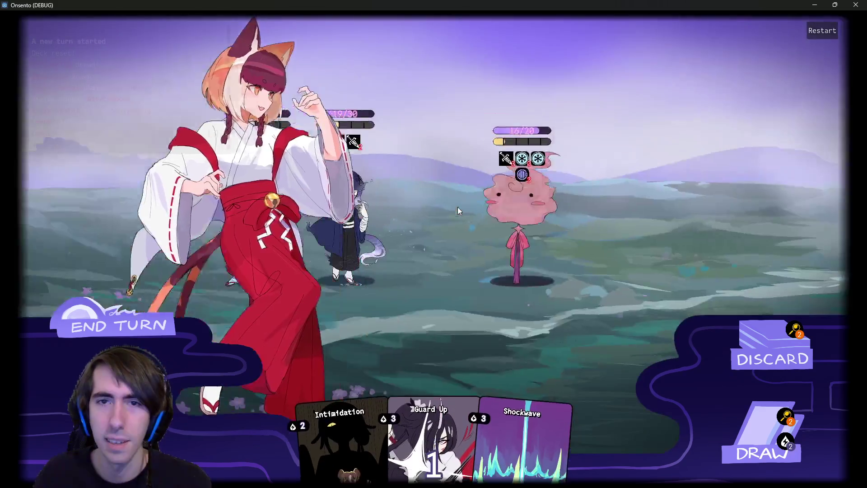
left_click(172, 316)
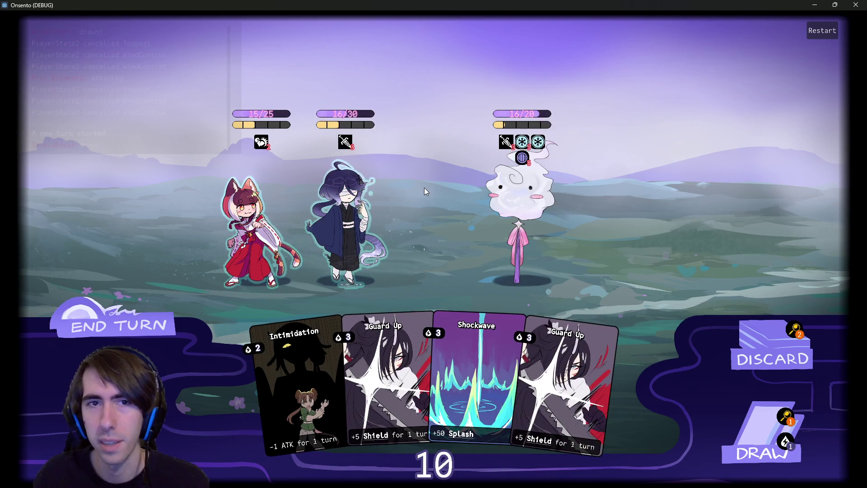
Give the blue-haired character Guard Up and Motivation, drawing two cards along the way.
left_click_drag(565, 382, 343, 232)
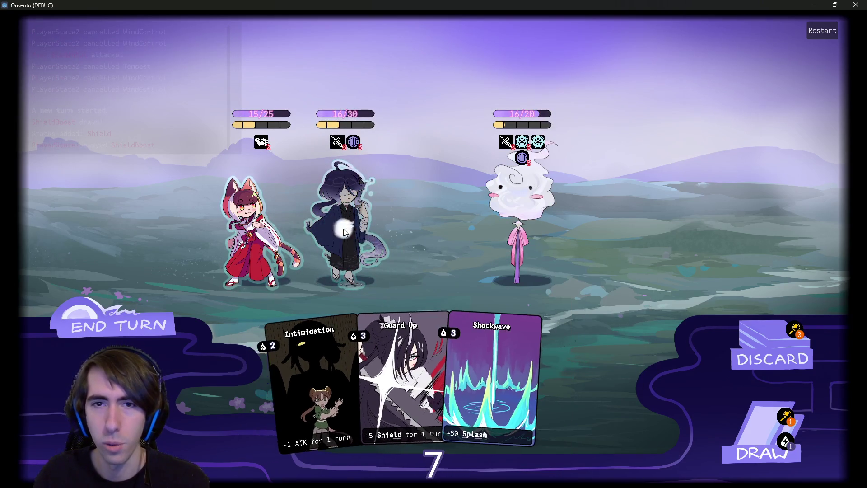
left_click(768, 431)
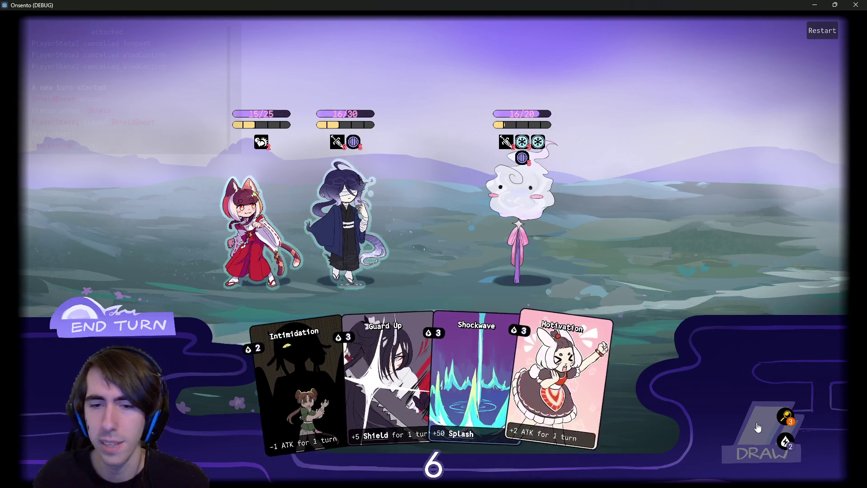
left_click_drag(563, 398, 345, 225)
left_click(767, 434)
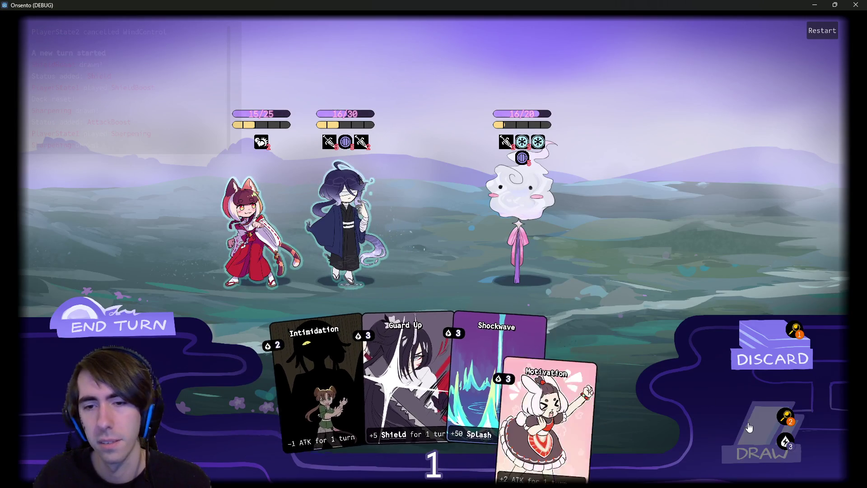
mouse_move(577, 395)
left_mouse_down()
mouse_move(455, 363)
mouse_move(247, 251)
left_mouse_up()
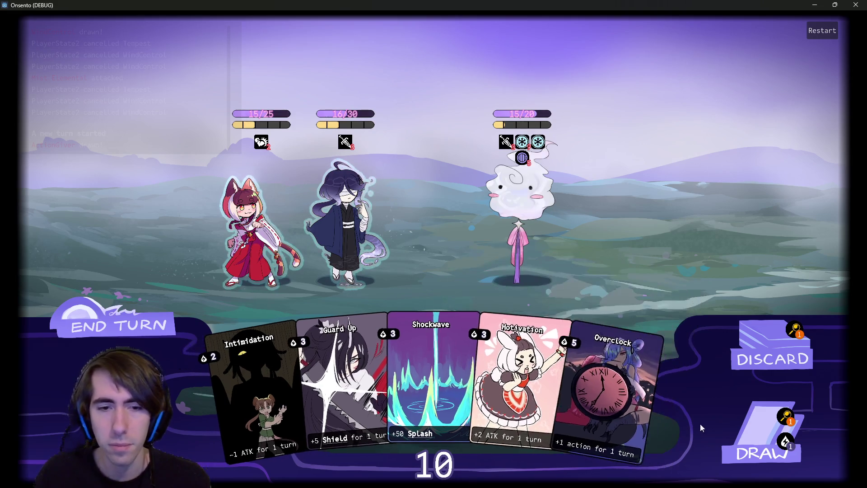
Play another Guard Up and Motivation on the blue-haired character, draw twice, attack with the cat-girl and end the turn.
left_click_drag(301, 372, 362, 245)
left_click_drag(478, 383, 364, 246)
left_click_drag(502, 340, 365, 247)
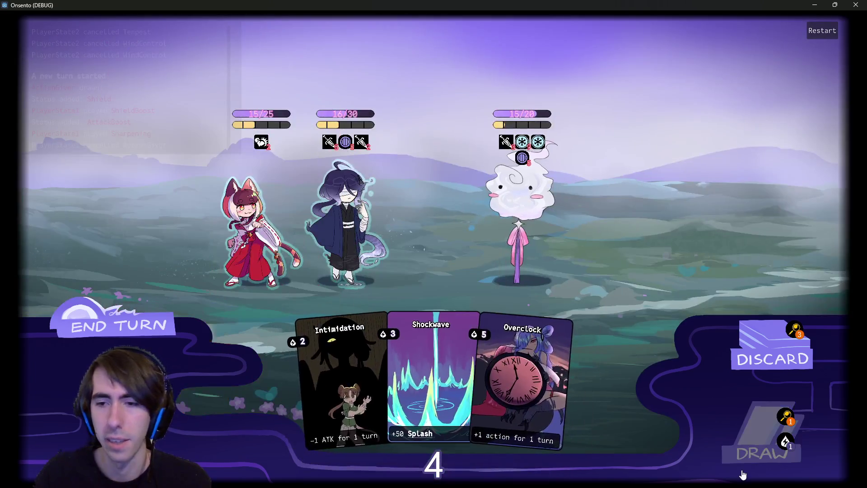
left_click(740, 449)
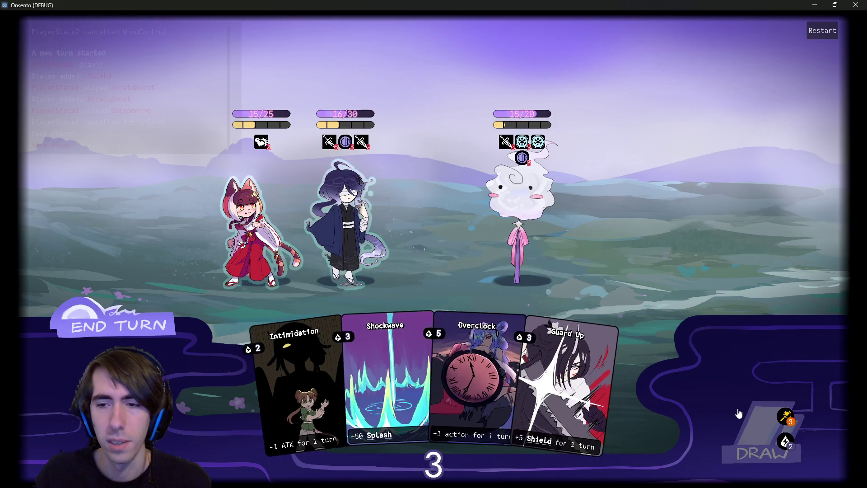
left_click(759, 449)
left_click(330, 227)
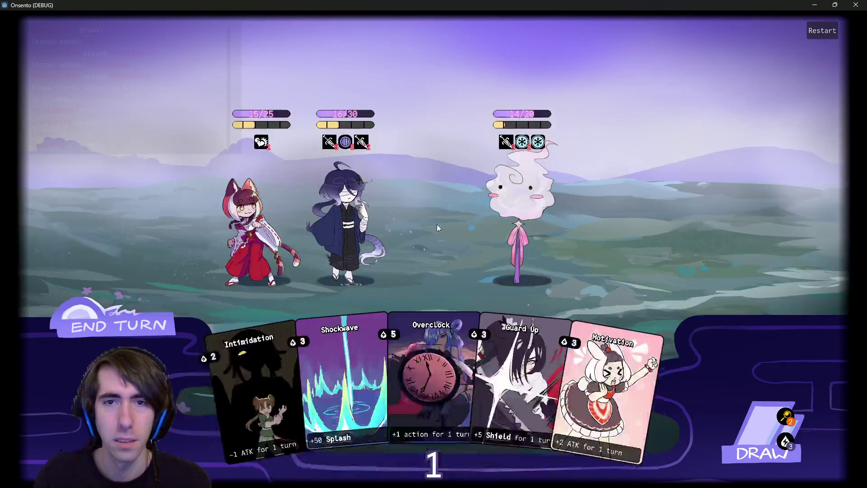
left_click(147, 331)
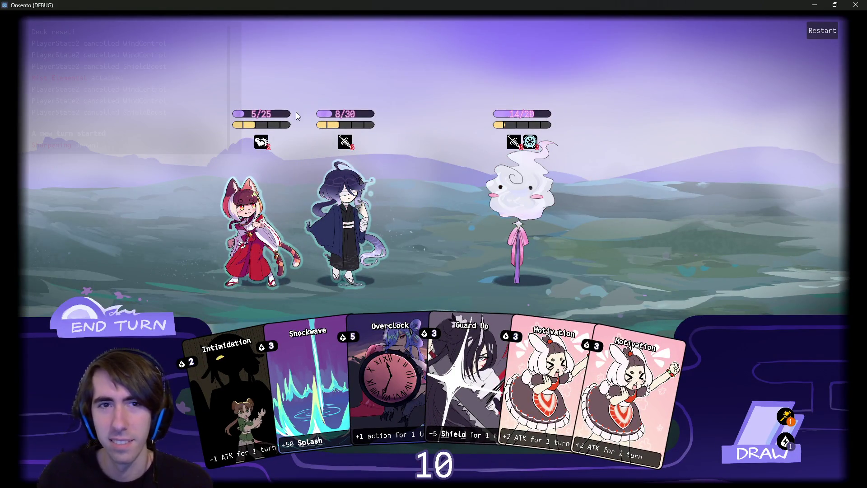
Play Guard Up, Motivation and Overclock on the middle character, draw a card and end the turn.
mouse_move(291, 116)
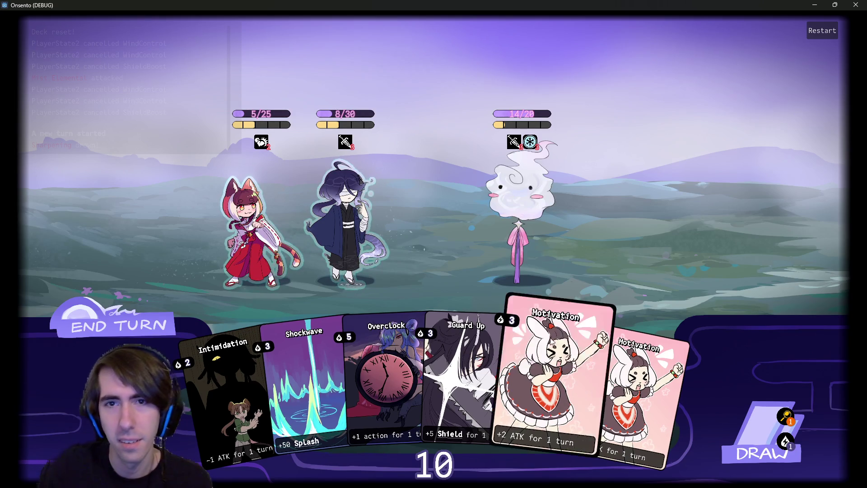
left_click(454, 357)
left_click(519, 381)
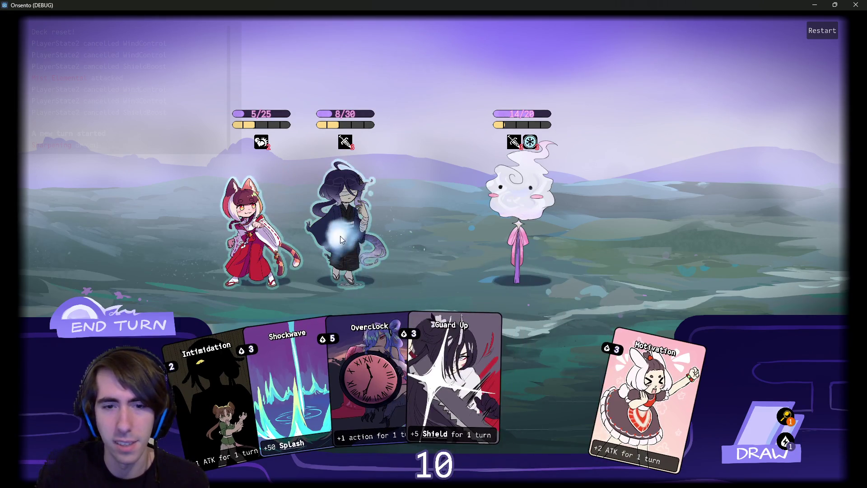
left_click(340, 235)
left_click(429, 359)
left_click(351, 223)
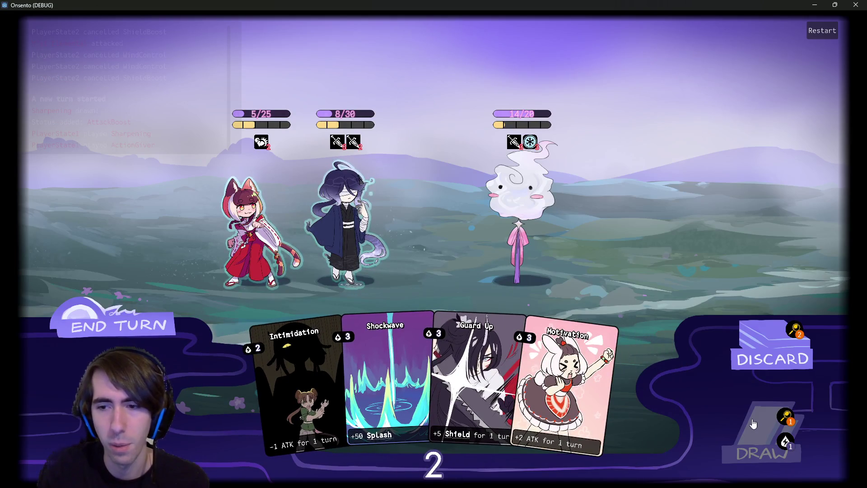
left_click(753, 423)
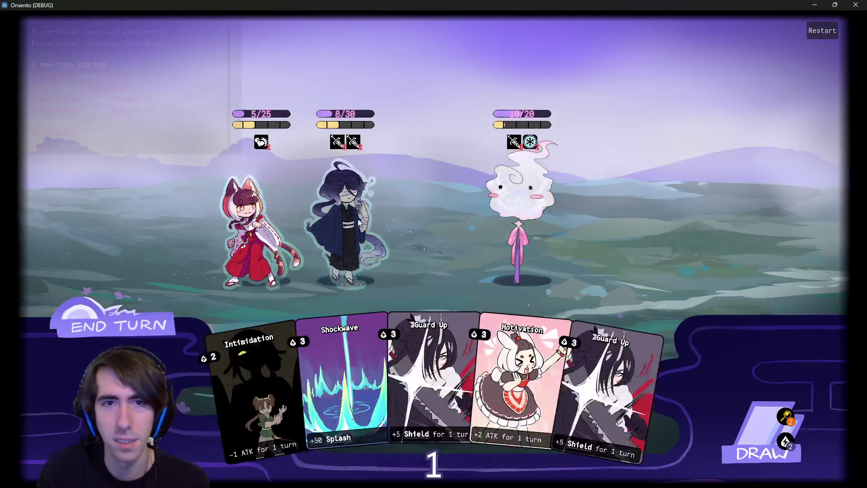
mouse_move(531, 142)
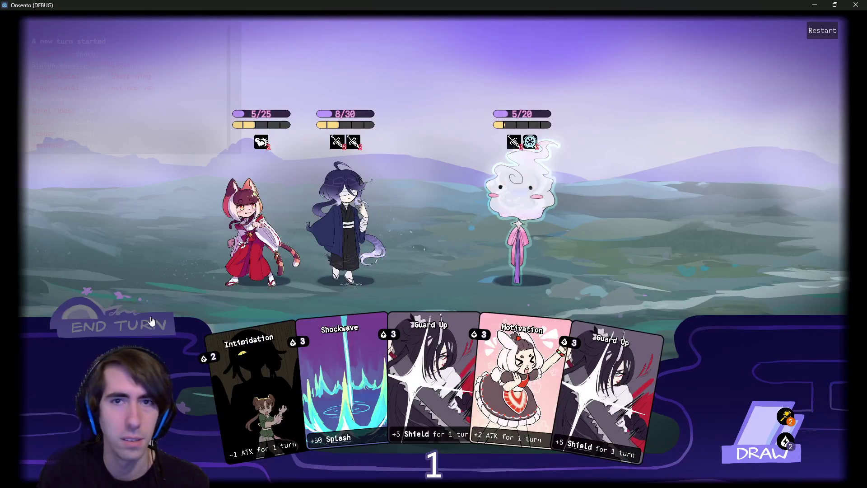
left_click(152, 322)
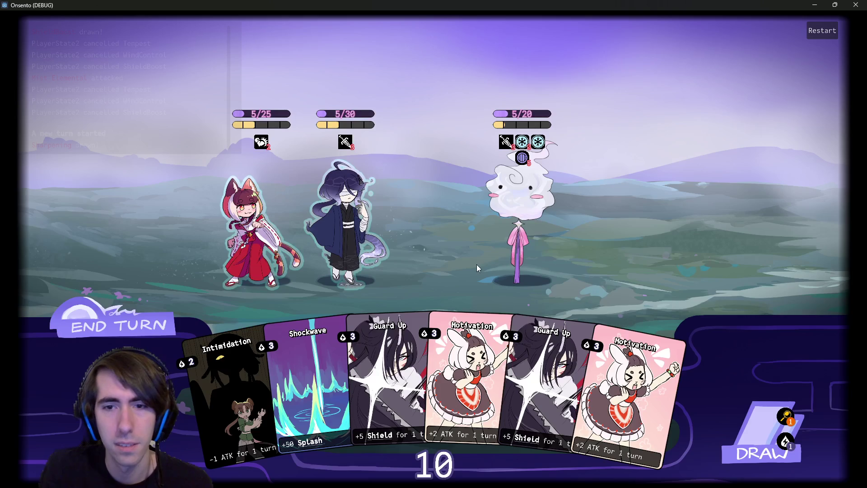
Play Motivation and Overclock on the middle ally, drawing a card in between.
left_click_drag(641, 361, 343, 178)
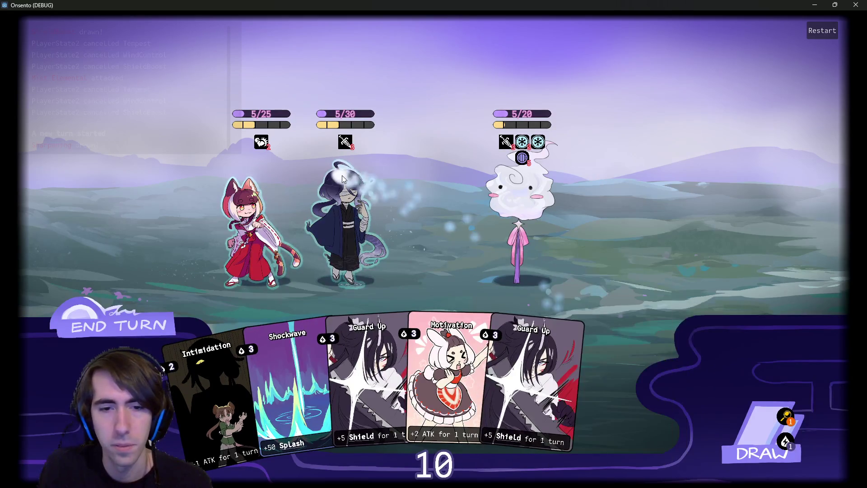
left_click(723, 413)
left_click_drag(649, 404, 345, 213)
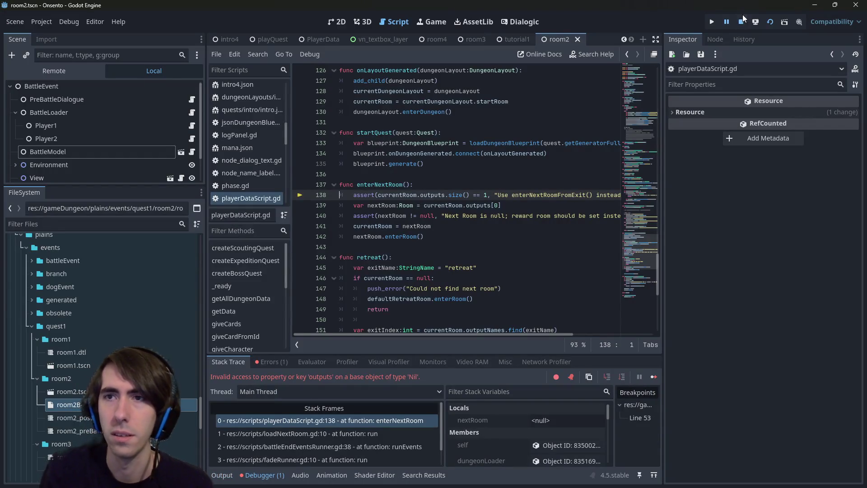
Stop the game and open room2Battle.json, scrolling through the enemy's card list.
left_click(741, 21)
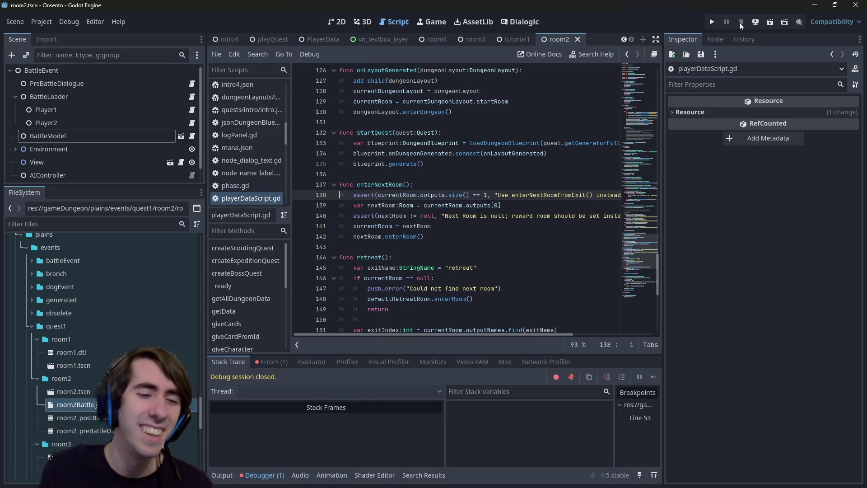
double_click(167, 405)
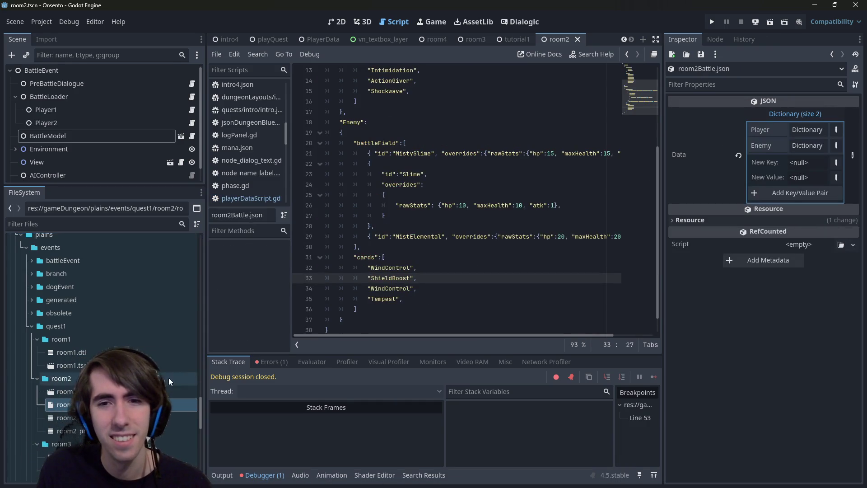
mouse_move(510, 335)
left_mouse_down()
mouse_move(568, 335)
mouse_move(408, 326)
left_mouse_up()
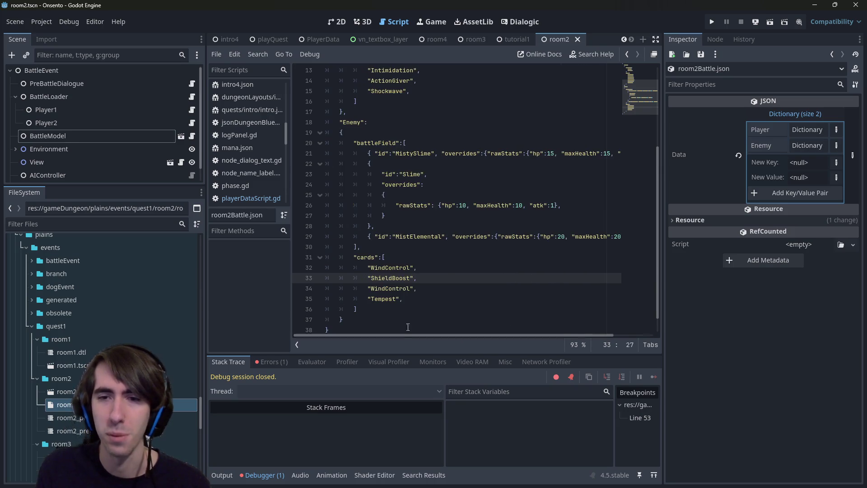
scroll(451, 262, "down", 1)
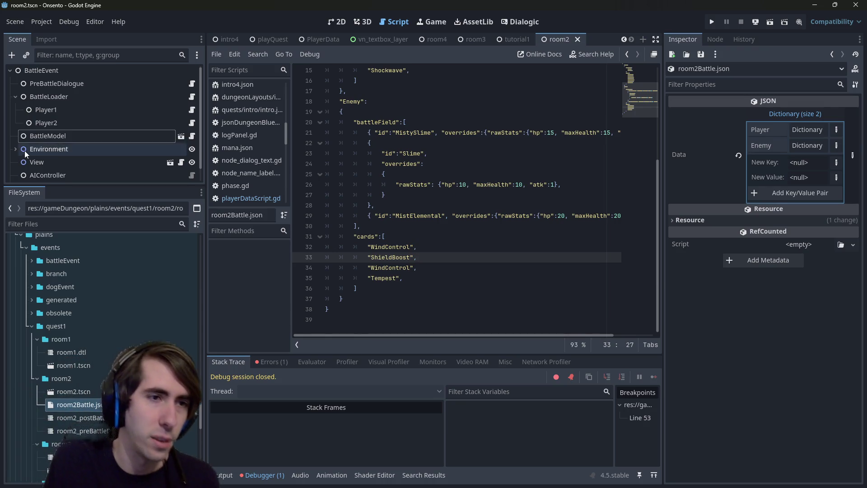
scroll(154, 158, "down", 1)
Open the AI controller script and inspect the onTryPlayCardFromHand call and queryTargets usage.
left_click(192, 162)
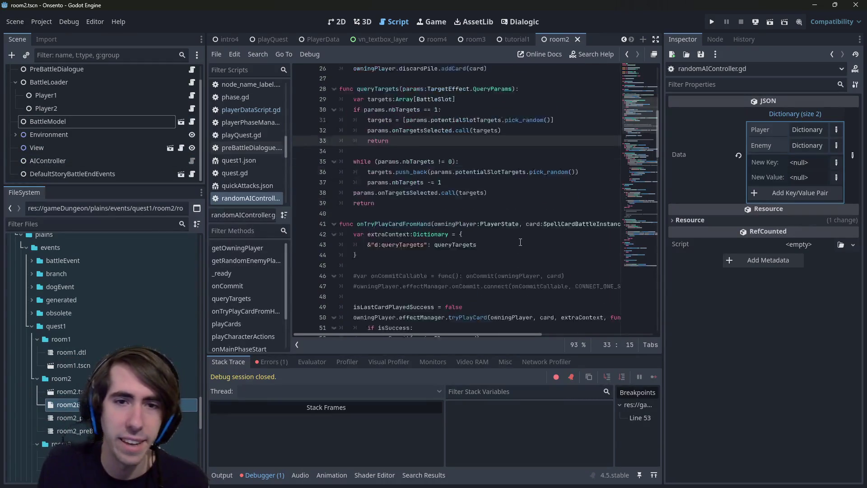
scroll(518, 239, "down", 6)
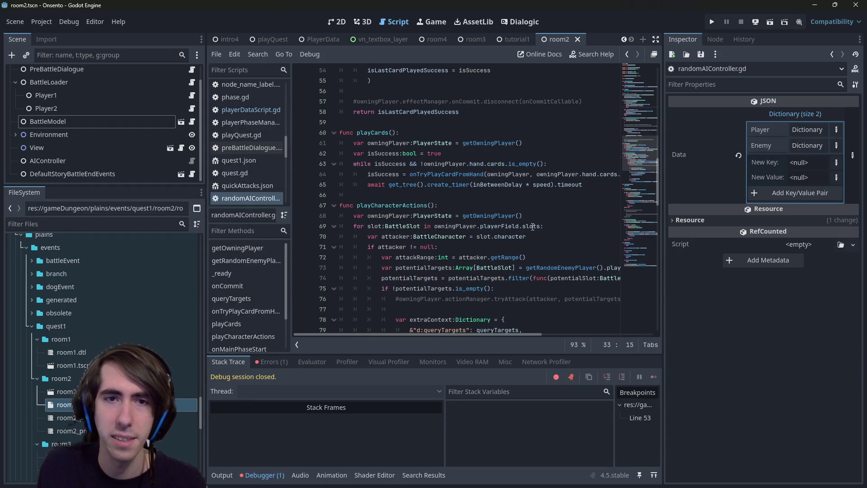
scroll(587, 221, "up", 5)
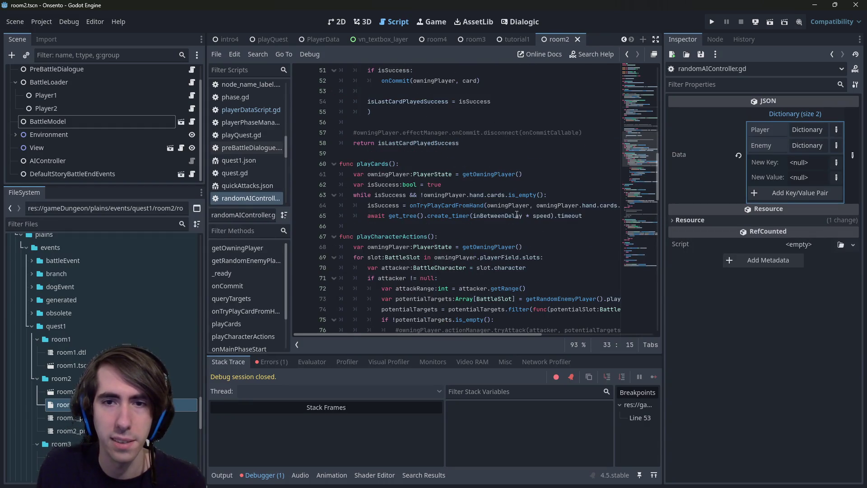
left_click_drag(660, 207, 741, 208)
scroll(587, 226, "up", 3)
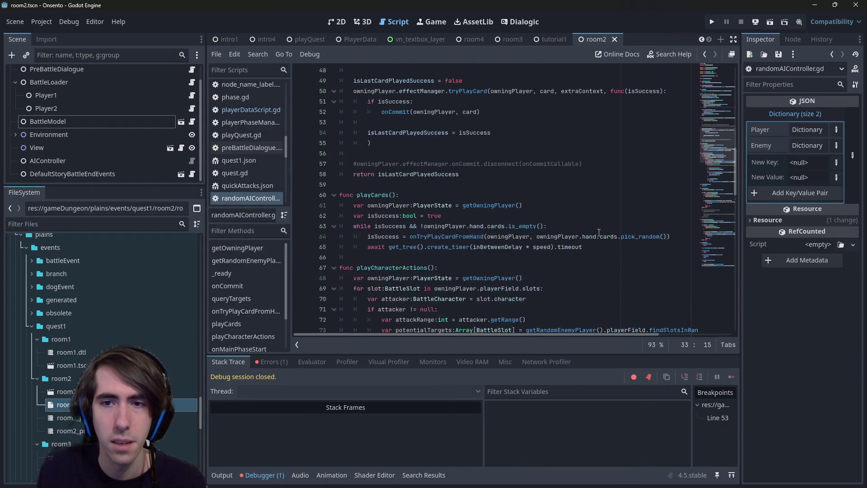
double_click(608, 236)
double_click(473, 236)
scroll(473, 236, "up", 2)
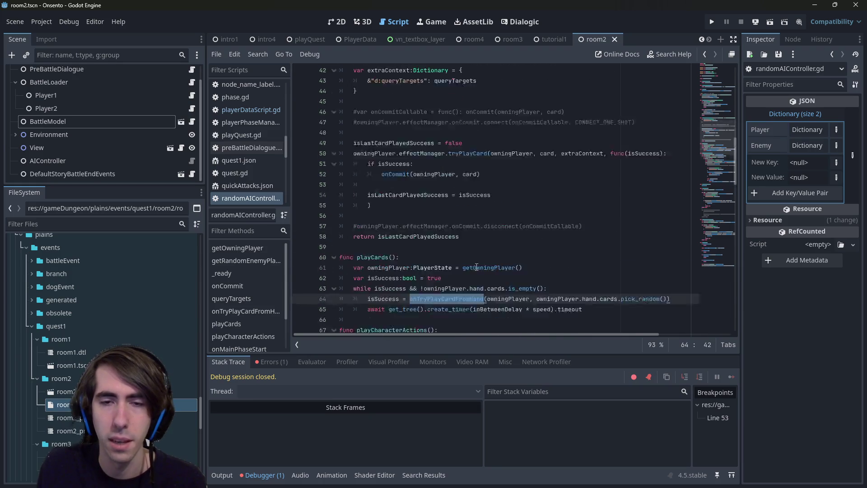
scroll(471, 298, "up", 8)
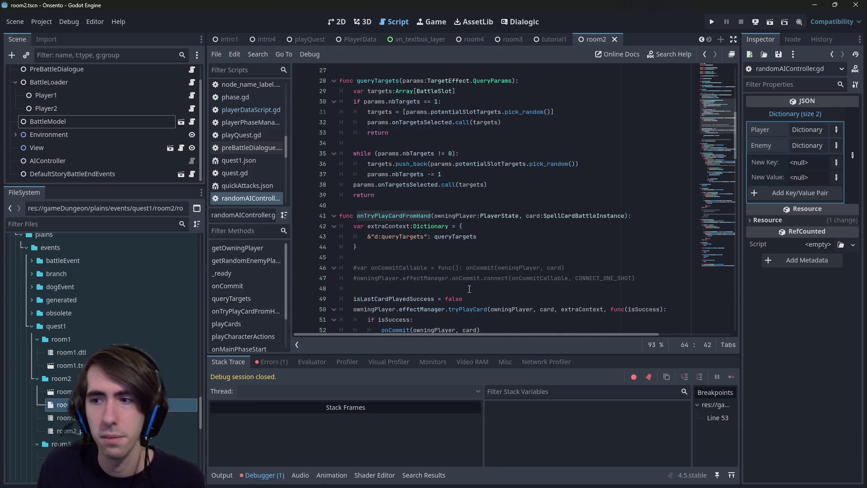
scroll(462, 281, "down", 3)
left_click(481, 237)
scroll(480, 231, "down", 2)
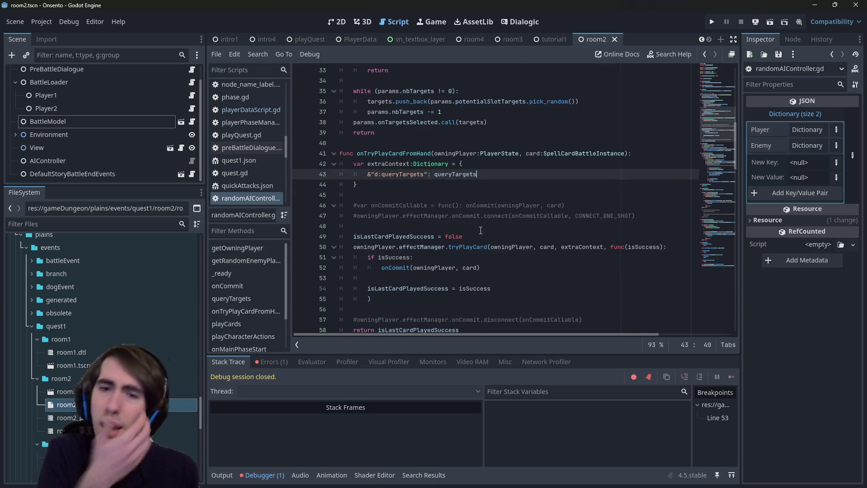
scroll(476, 236, "down", 1)
Examine the queryTargets definition, its params argument and its use in extraContext.
left_click(472, 236, "ctrl")
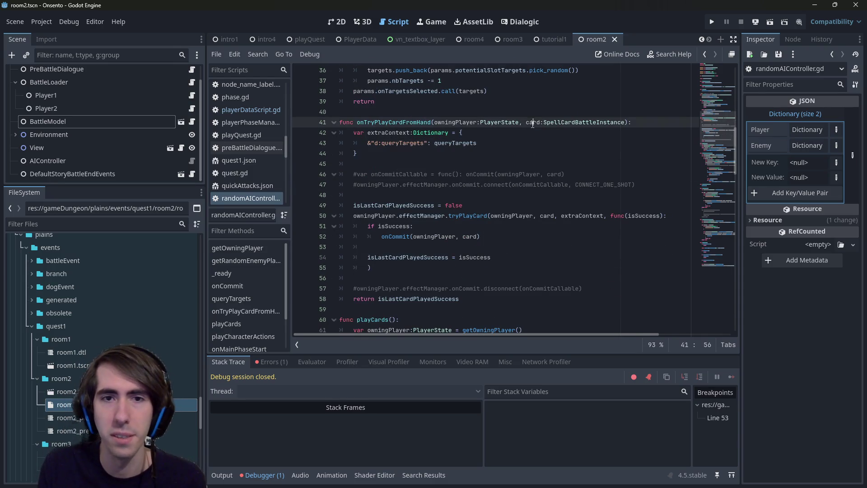
scroll(503, 214, "down", 2)
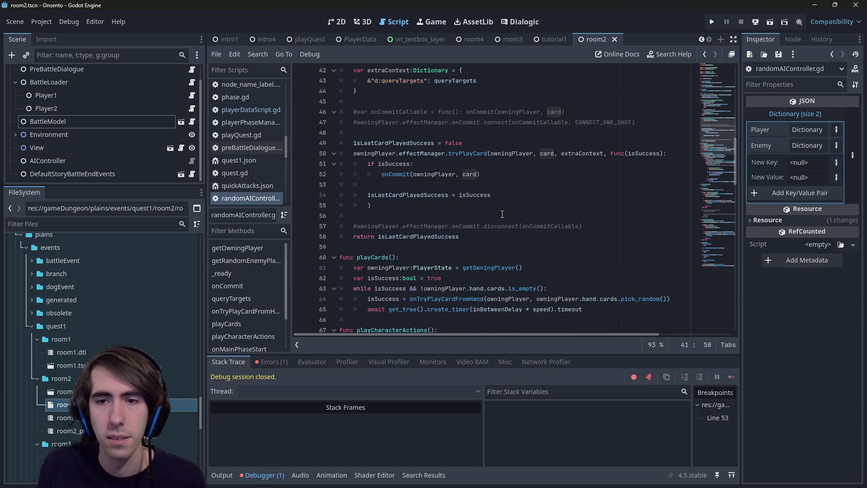
scroll(502, 214, "up", 7)
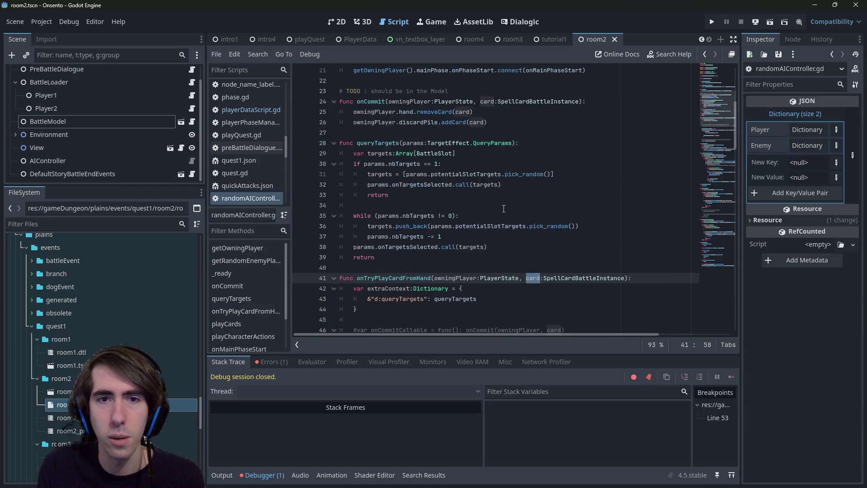
double_click(399, 142)
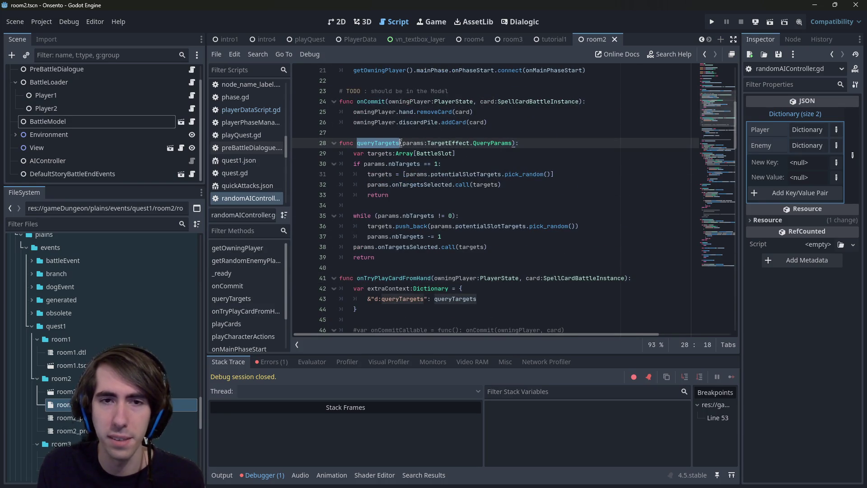
scroll(466, 222, "down", 5)
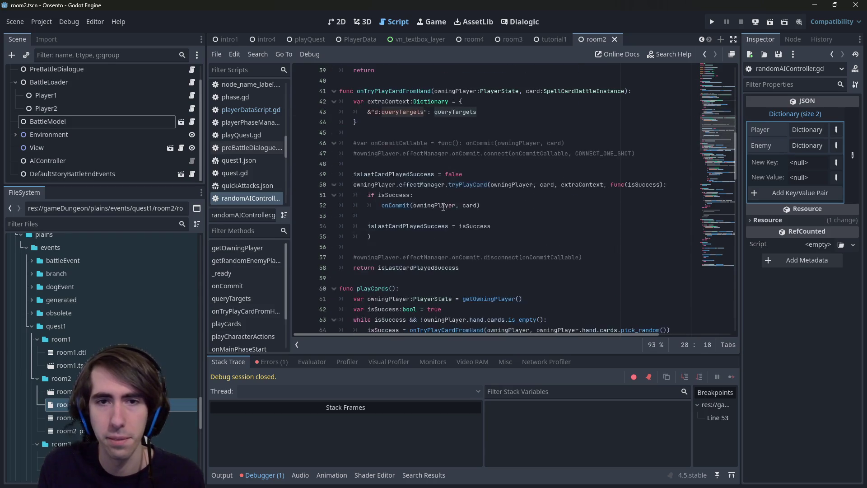
scroll(437, 172, "up", 1)
double_click(436, 174)
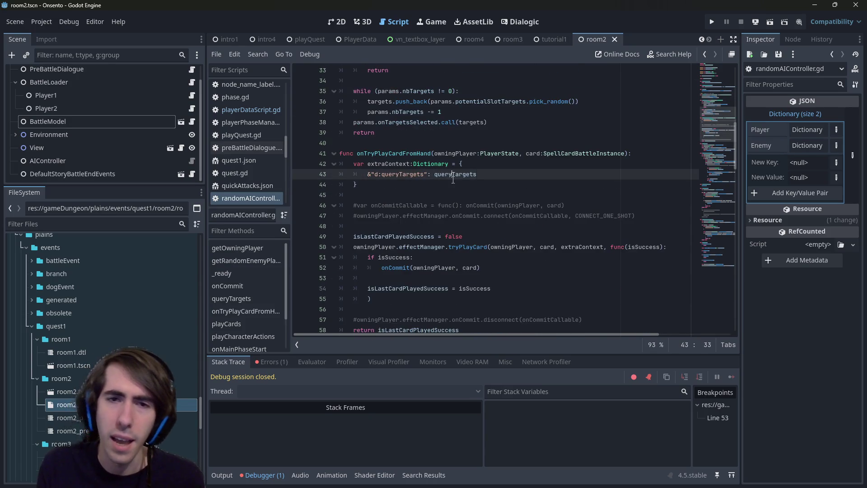
scroll(436, 181, "up", 2)
scroll(435, 187, "up", 1)
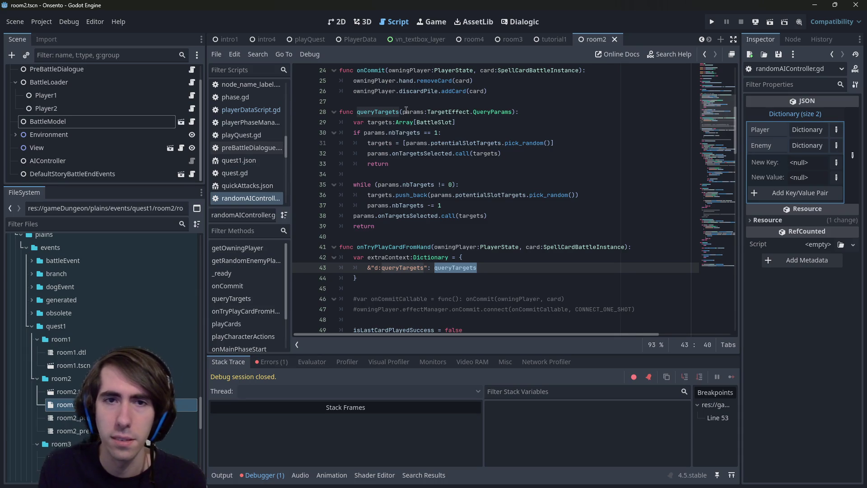
double_click(423, 113)
left_click(512, 113, "shift")
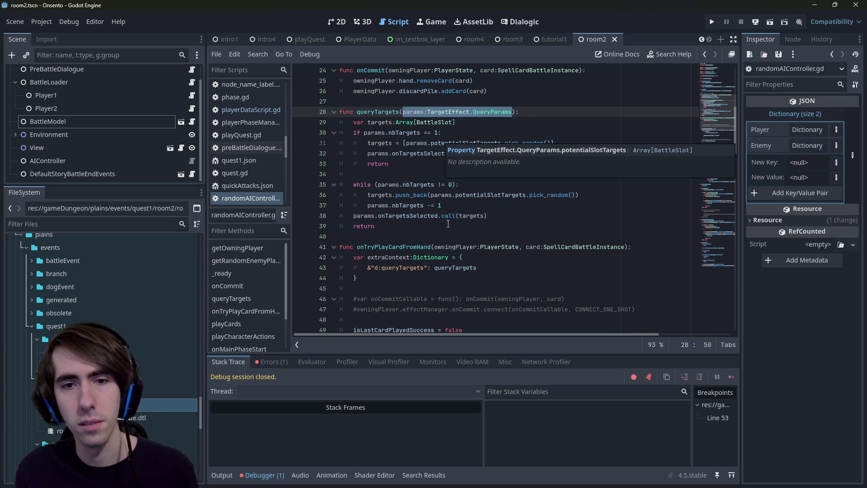
double_click(381, 113)
Search for every queryTargets occurrence, then select the function body on lines 28–39.
key("ctrl+f")
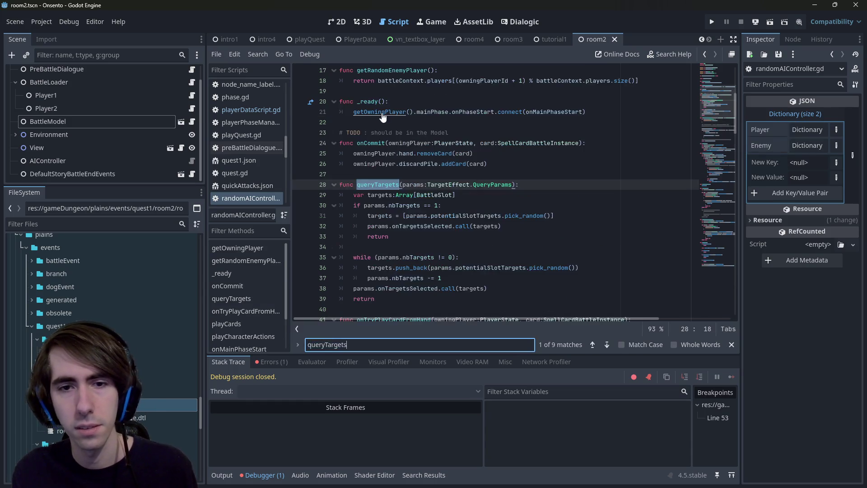
key("Return")
key("Return")
key("Return")
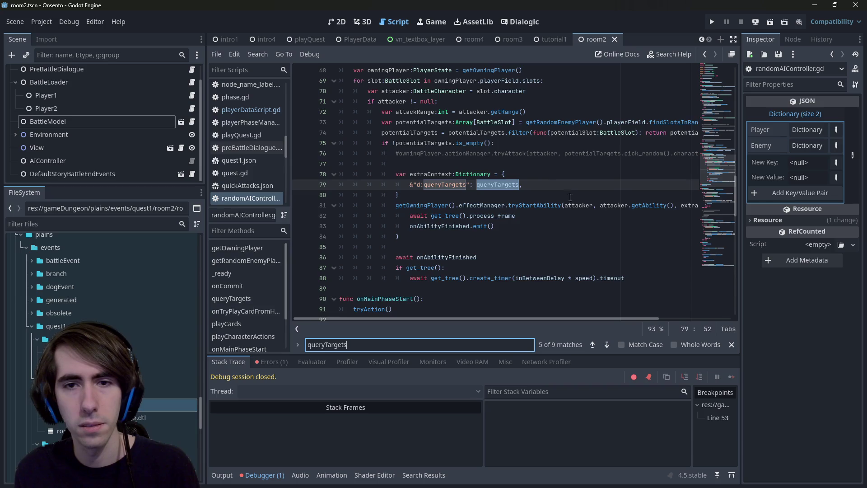
key("Return")
key("Return")
key("Return")
key("Return")
key("Return")
key("Return")
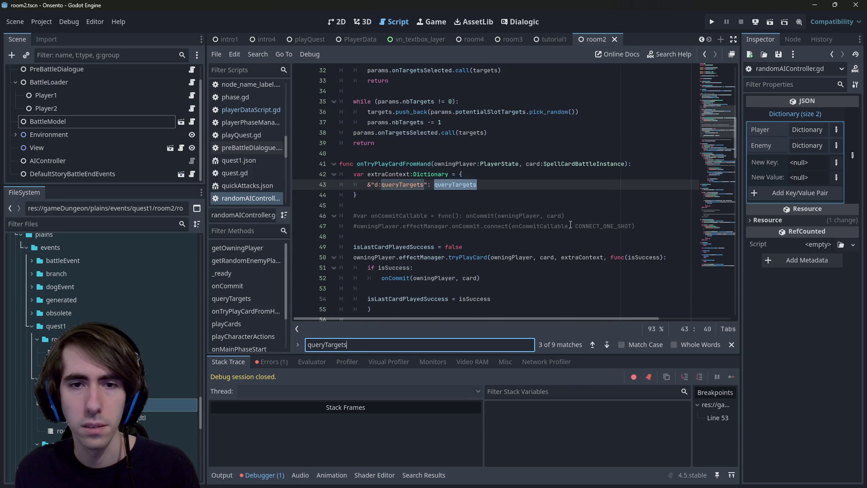
key("Return")
key("Return")
key("Return")
key("Return")
key("Return")
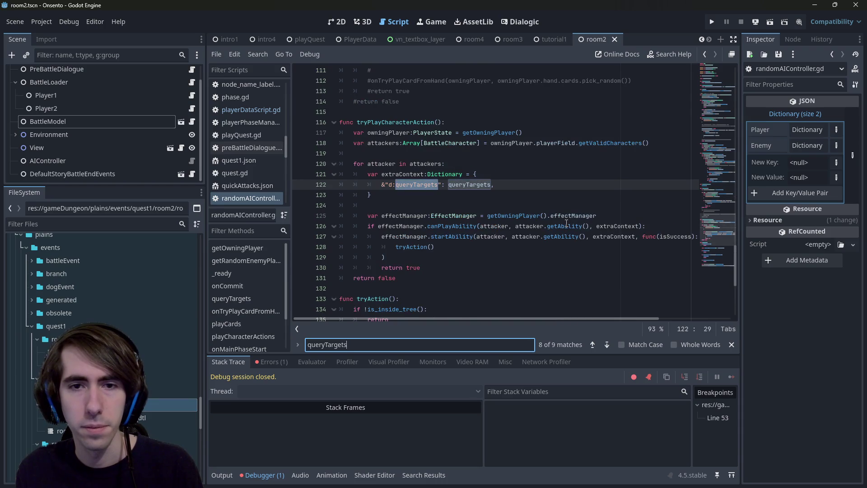
key("Return")
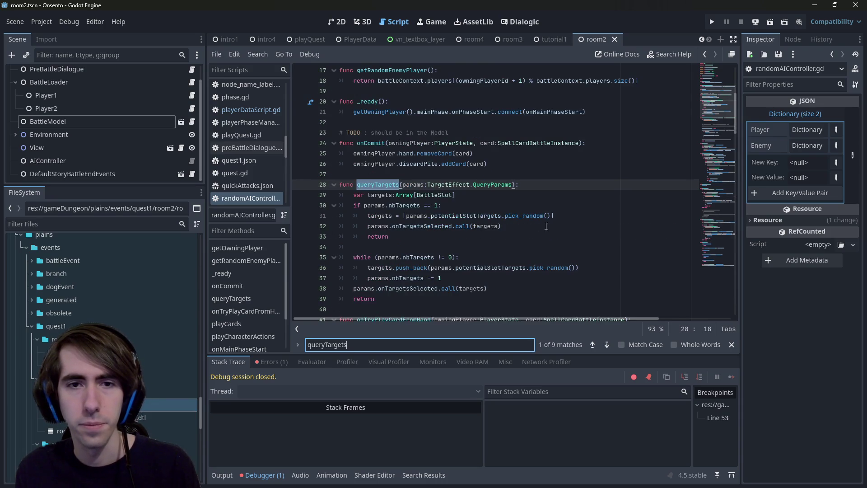
left_click(402, 186)
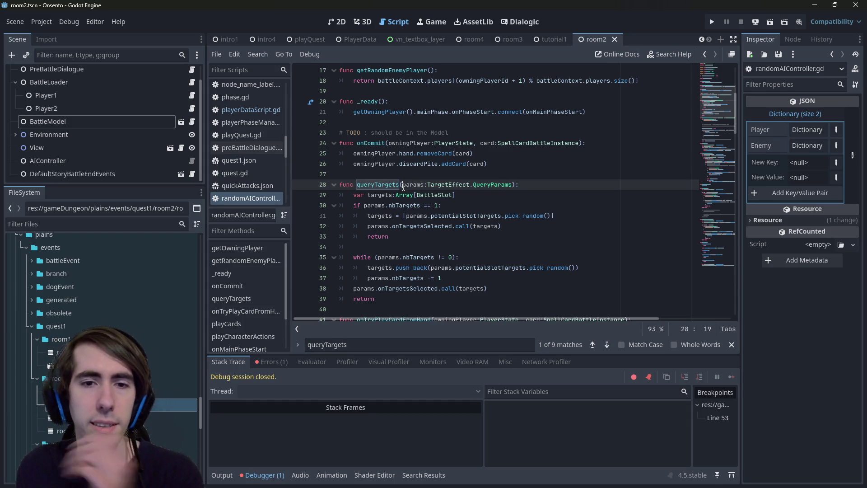
scroll(403, 186, "down", 1)
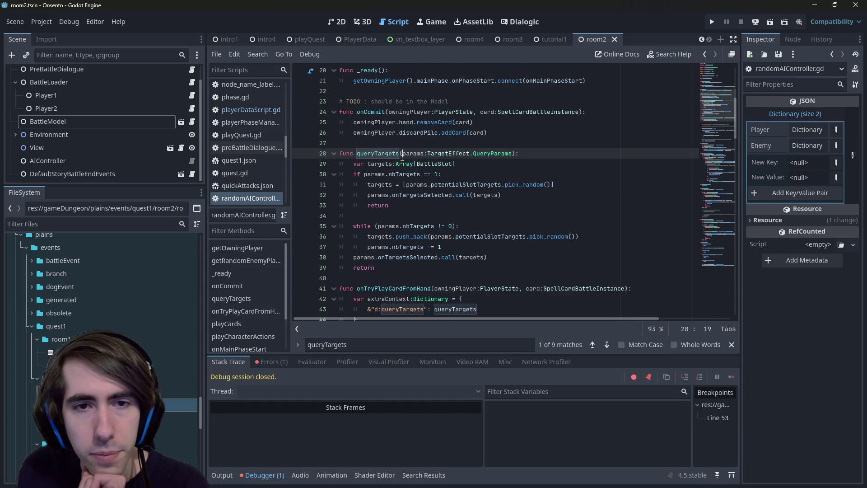
mouse_move(401, 271)
left_mouse_down()
mouse_move(361, 153)
mouse_move(340, 153)
left_mouse_up()
key("ctrl+c")
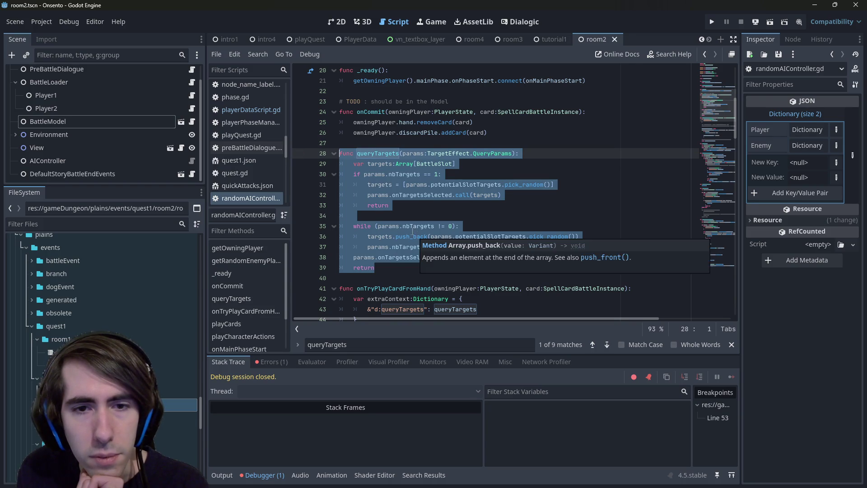
scroll(392, 216, "down", 2)
Paste a copy of queryTargets below it and rename the copy queryCardTargets.
left_click(392, 216)
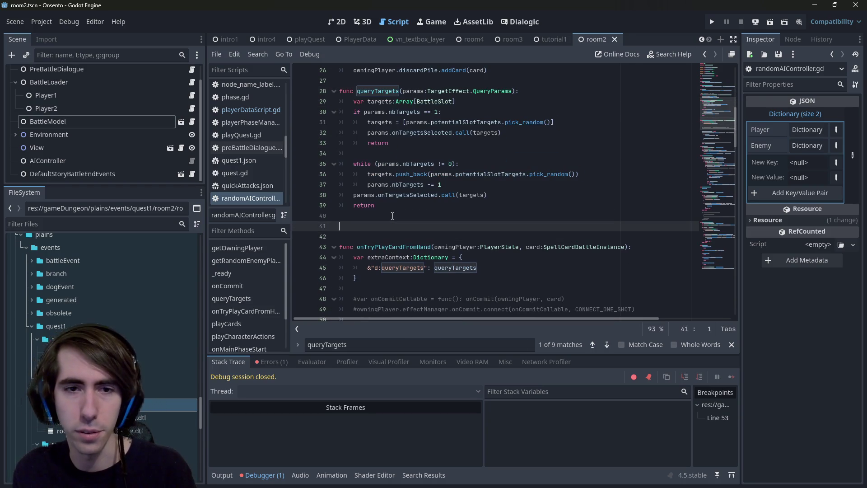
key("ctrl+v")
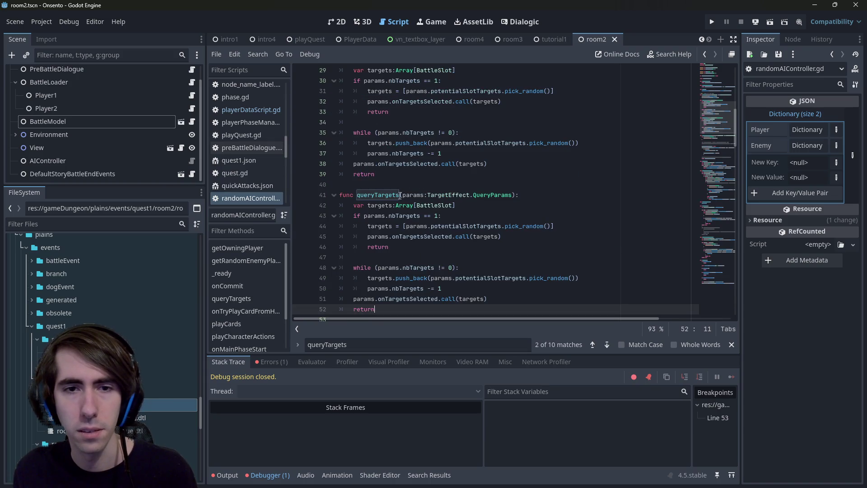
left_click(395, 197)
key("Left")
key("Left")
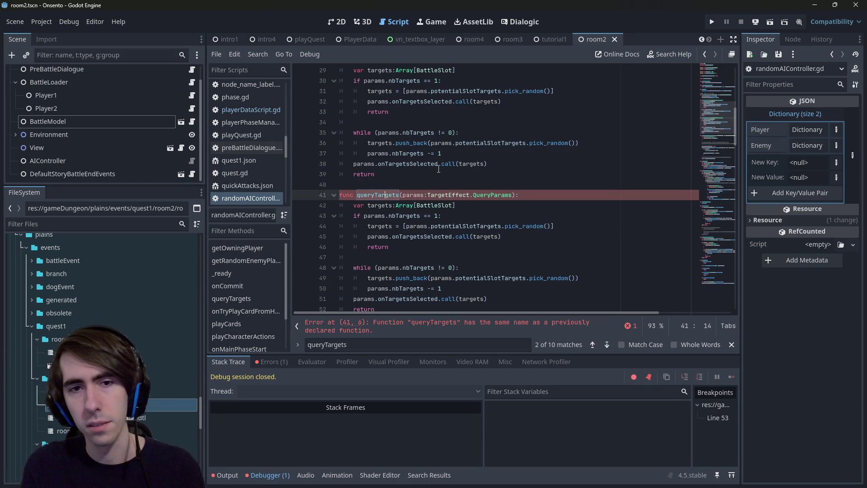
type("Card")
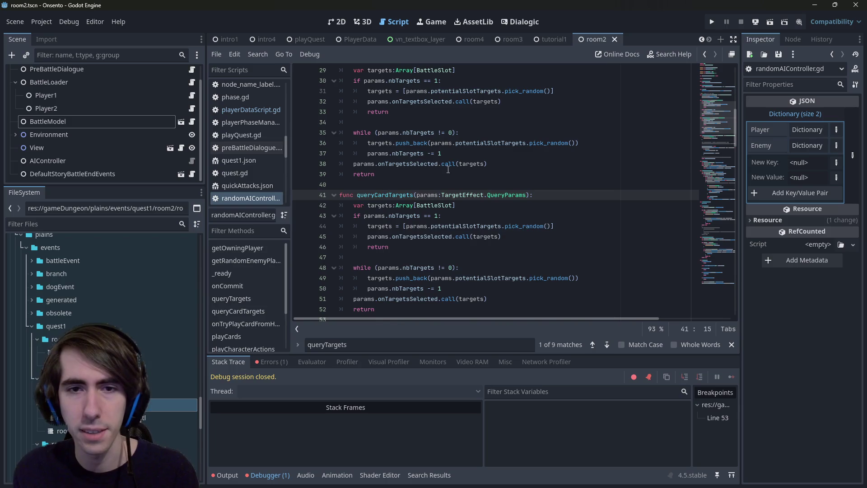
Add the card:SpellCardBattleInstance parameter after params in queryCardTargets.
left_click(525, 194)
scroll(505, 172, "down", 2)
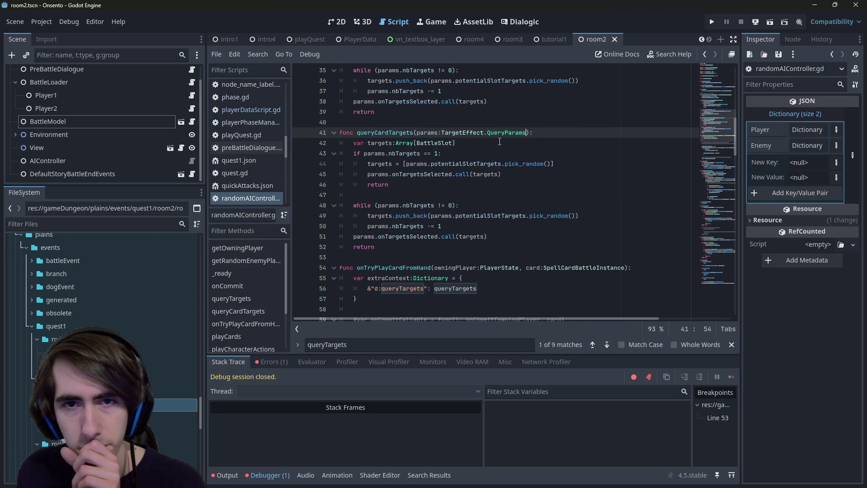
scroll(480, 148, "down", 1)
left_click_drag(526, 237, 625, 237)
key("ctrl+c")
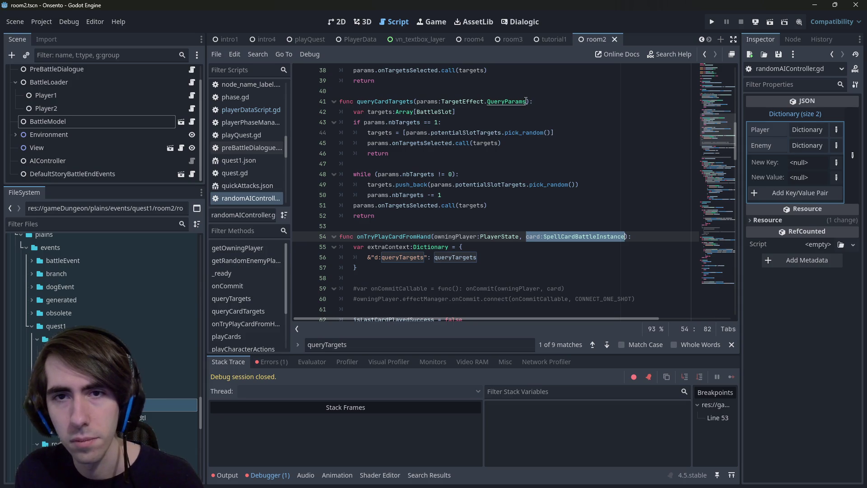
left_click(526, 101)
type(",")
key("ctrl+v")
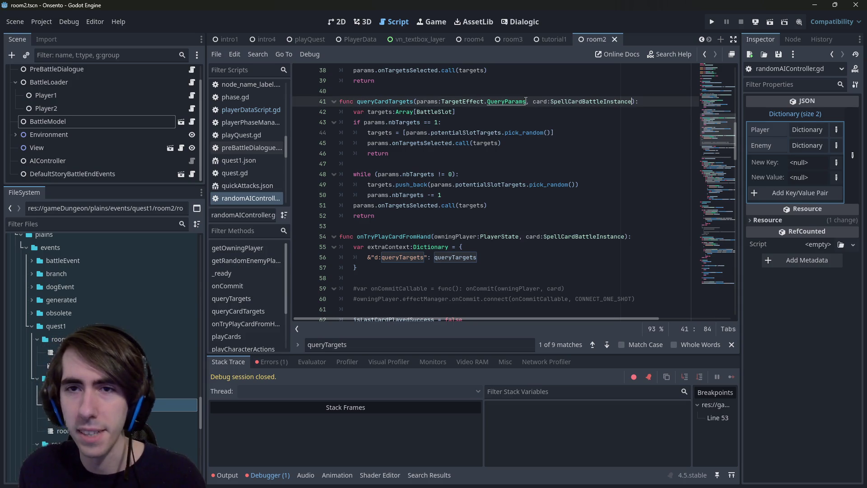
Replace extraContext's queryTargets value with a func(): lambda calling queryCardTargets.
double_click(390, 101)
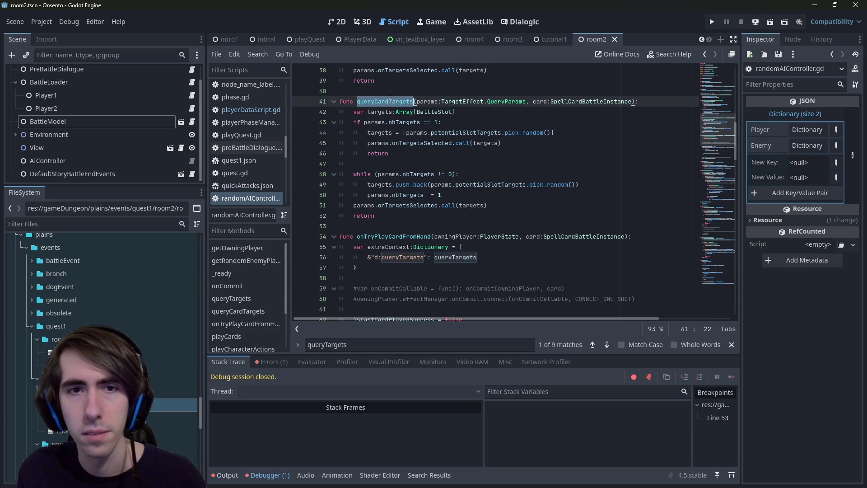
double_click(471, 259)
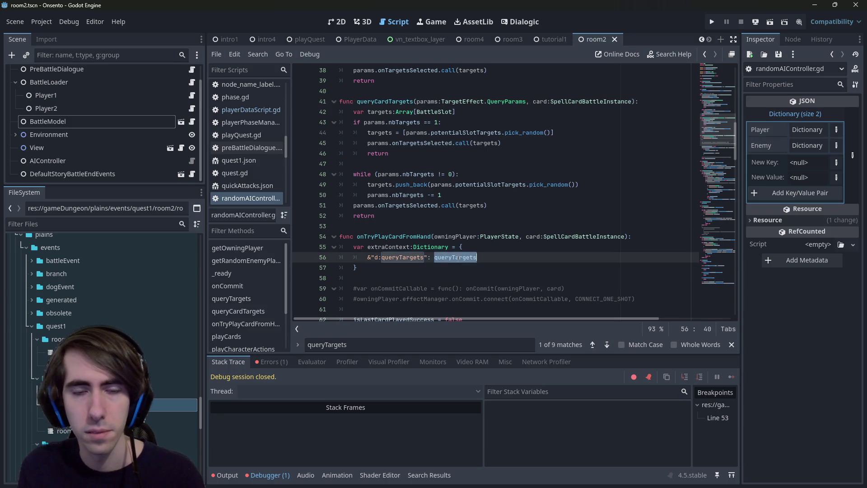
type("func")
key("ctrl+space")
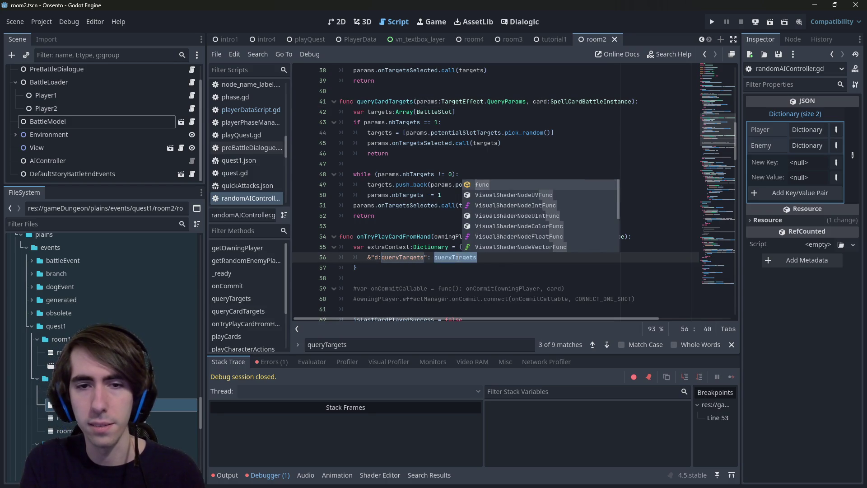
key("Left")
type("func(): queryC")
key("Tab")
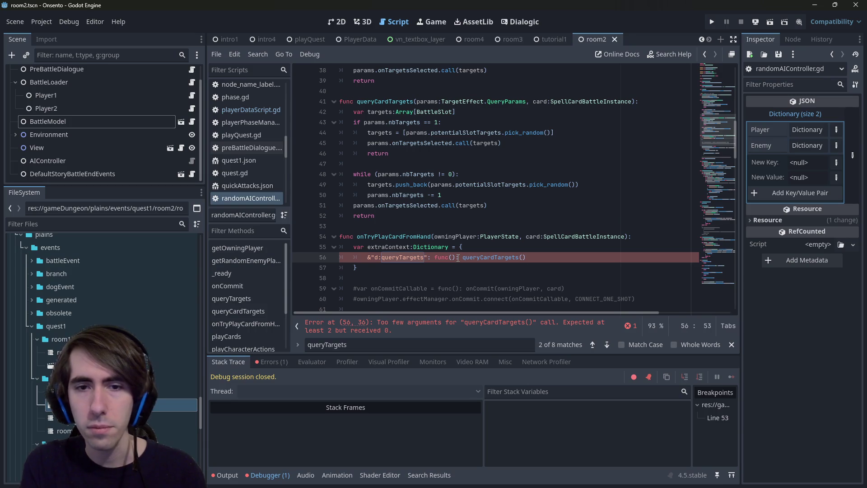
Give the lambda the params declaration and make it call queryCardTargets(params, card).
mouse_move(416, 102)
left_mouse_down()
mouse_move(465, 111)
mouse_move(532, 101)
left_mouse_up()
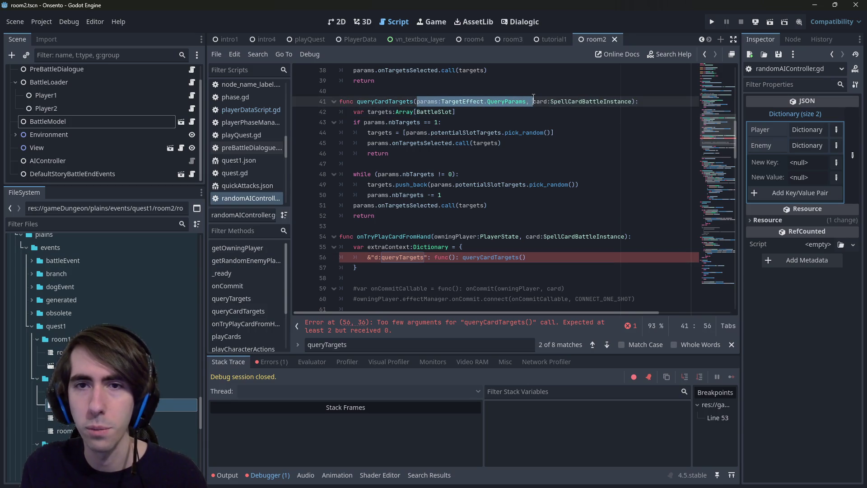
key("ctrl+c")
left_click(452, 257)
key("ctrl+v")
key("BackSpace")
key("BackSpace")
key("ctrl+Left")
key("ctrl+Left")
key("End")
key("Left")
type("params, card")
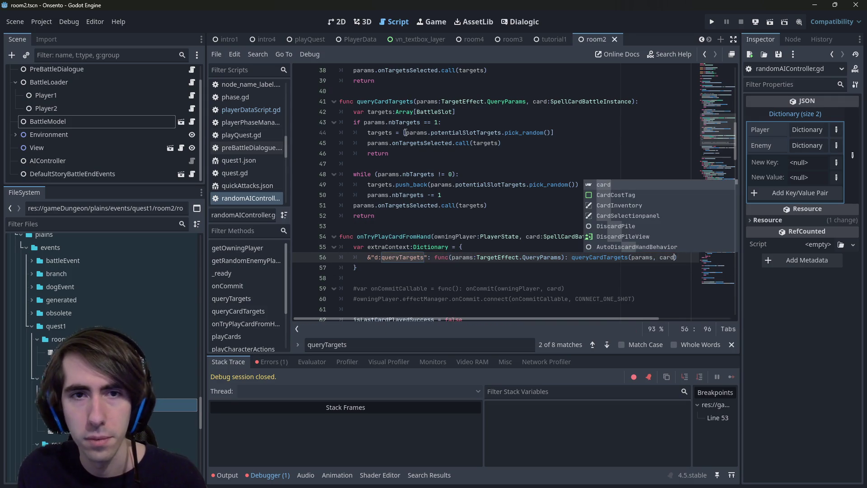
left_click(496, 125)
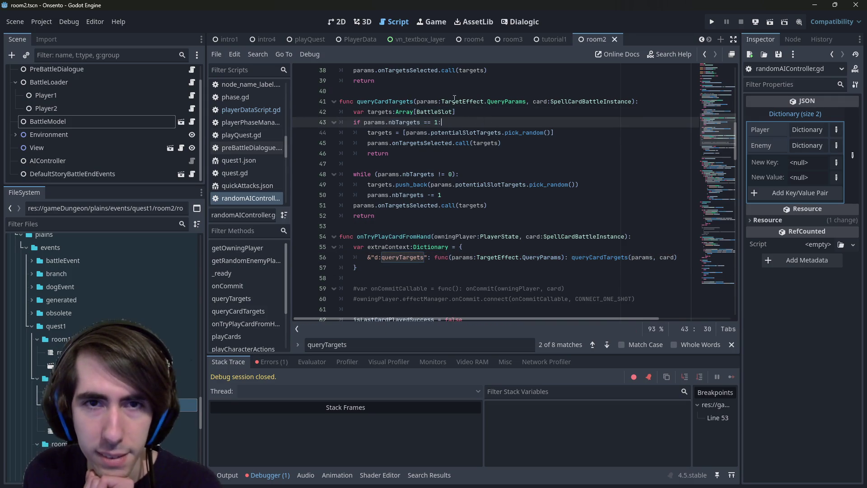
double_click(540, 102)
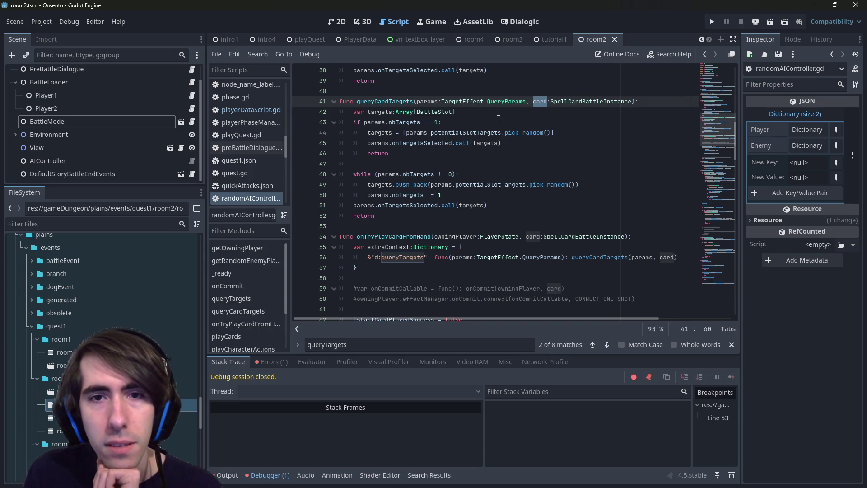
double_click(492, 132)
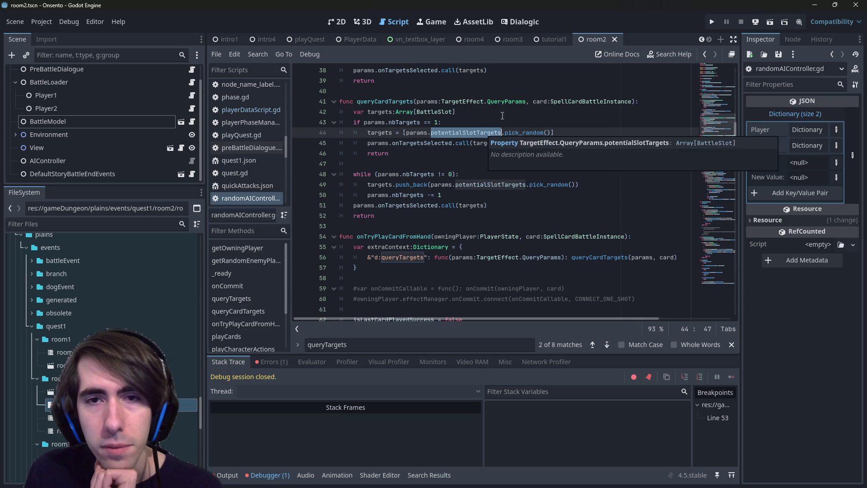
double_click(540, 102)
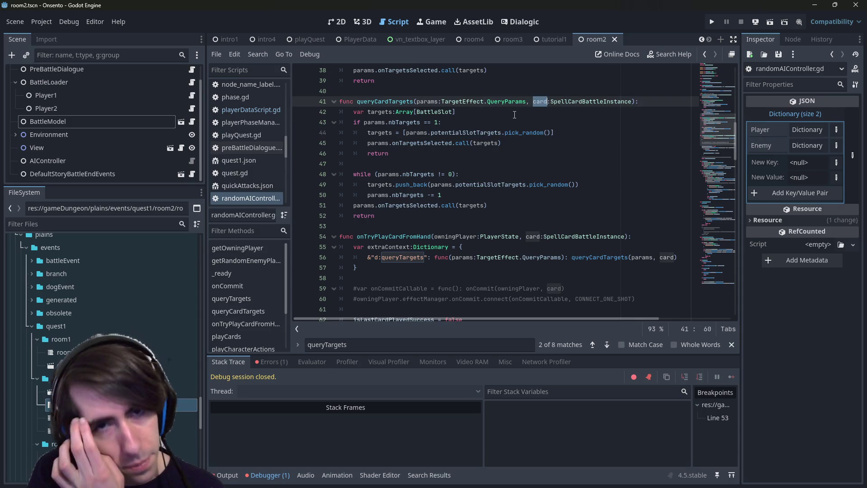
left_click(387, 122)
double_click(404, 122)
double_click(417, 174)
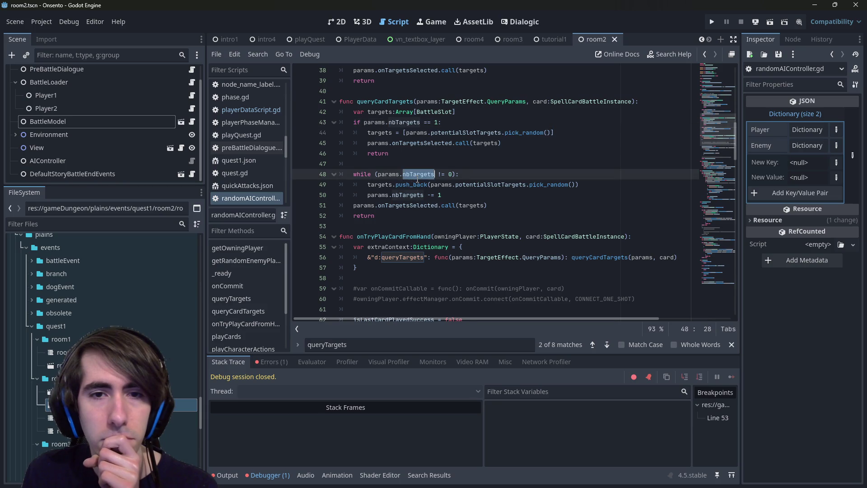
scroll(417, 179, "up", 1)
double_click(540, 132)
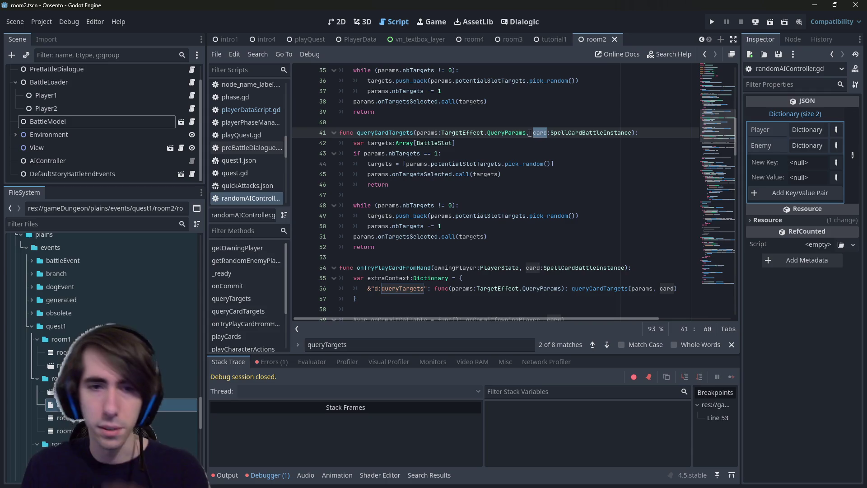
mouse_move(489, 224)
left_mouse_down()
mouse_move(340, 216)
mouse_move(341, 142)
mouse_move(341, 153)
left_mouse_up()
double_click(420, 240)
mouse_move(450, 184)
left_mouse_down()
mouse_move(325, 142)
mouse_move(283, 156)
left_mouse_up()
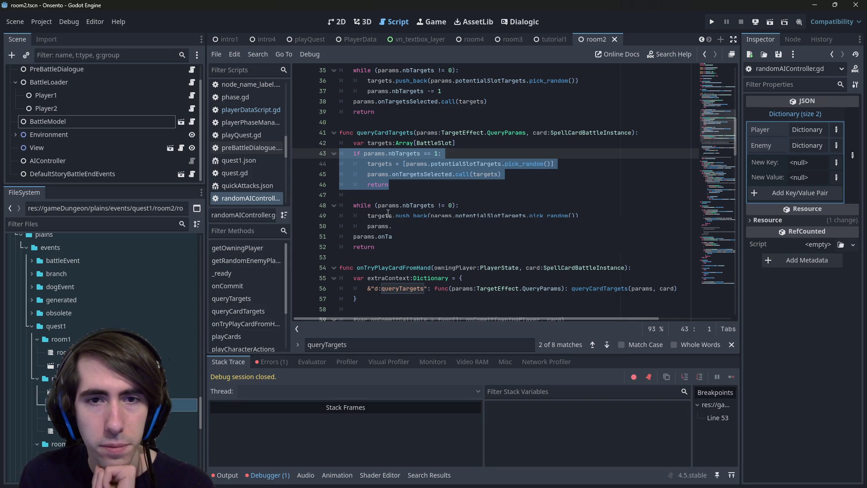
Delete the single-target if block and leftover blank line, opening a new line in the loop.
mouse_move(388, 213)
left_click_drag(405, 191, 300, 156)
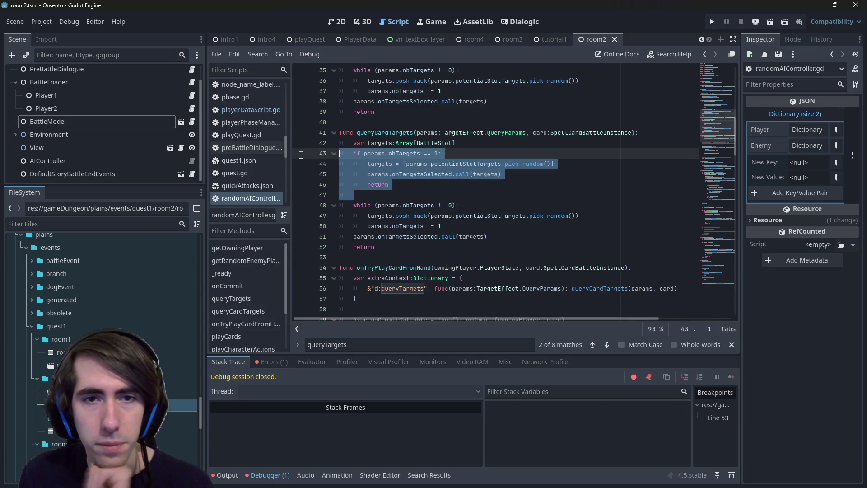
key("BackSpace")
key("BackSpace")
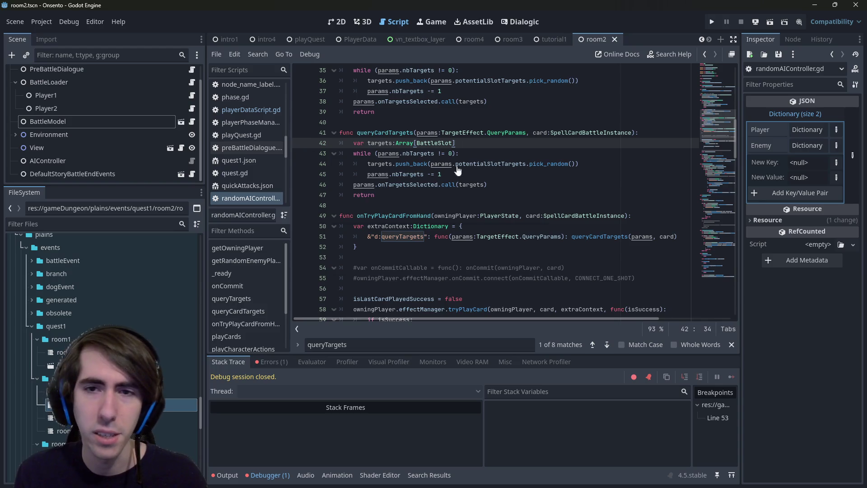
left_click(483, 153)
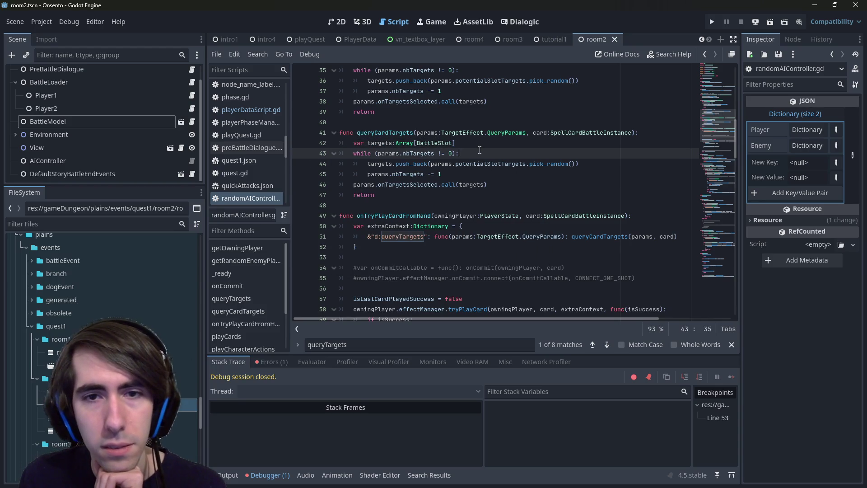
mouse_move(496, 137)
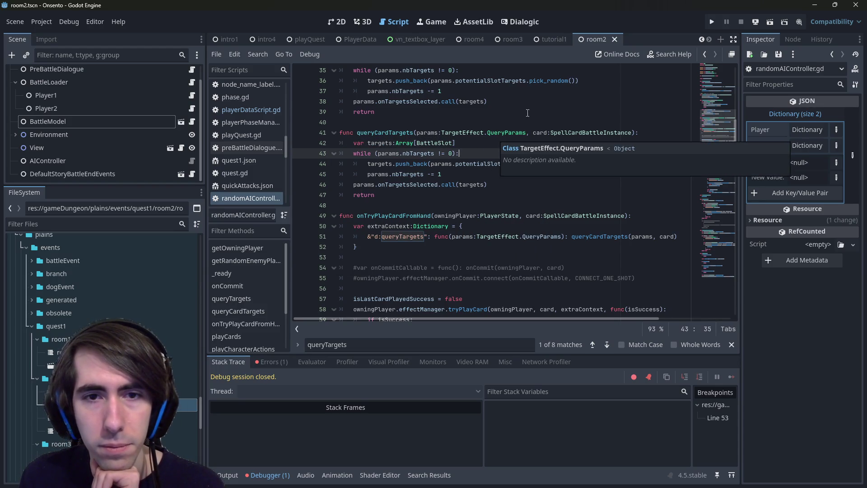
key("Return")
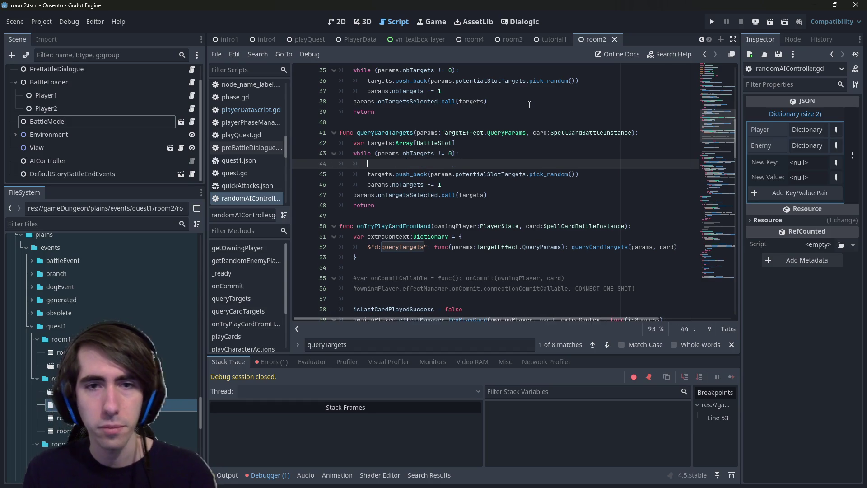
Begin the condition if (card.getEffectId() == inside the while loop.
type("if ")
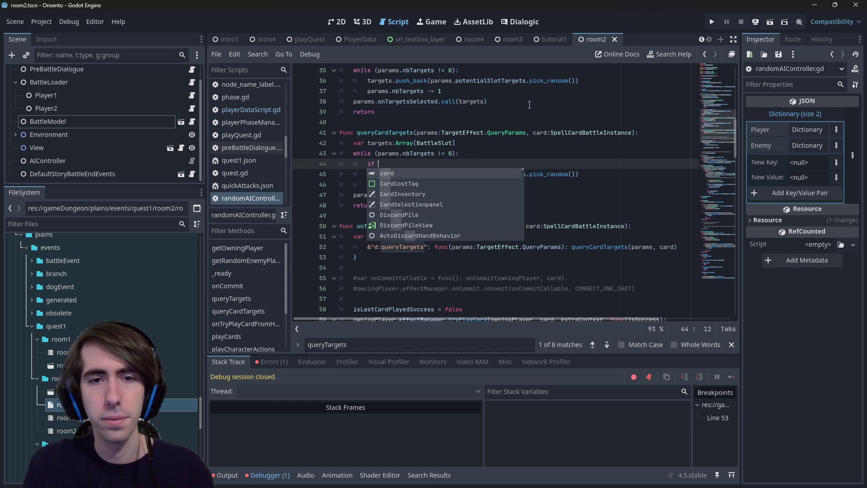
type("(card.id")
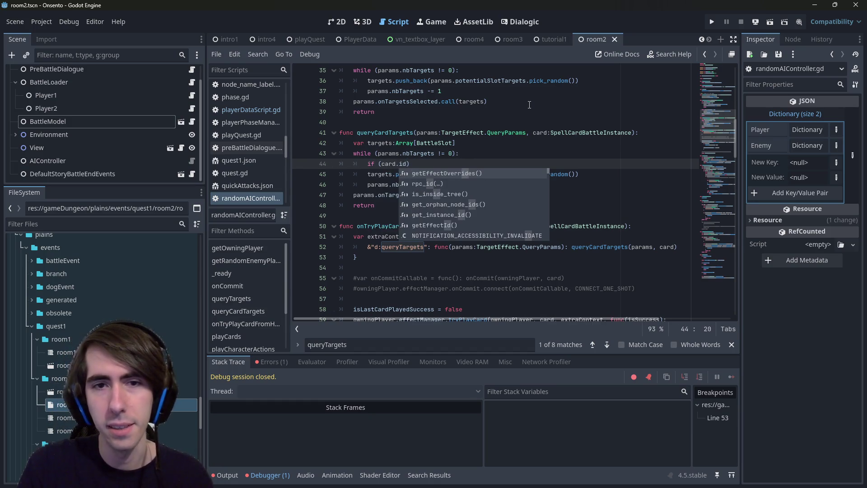
key("BackSpace")
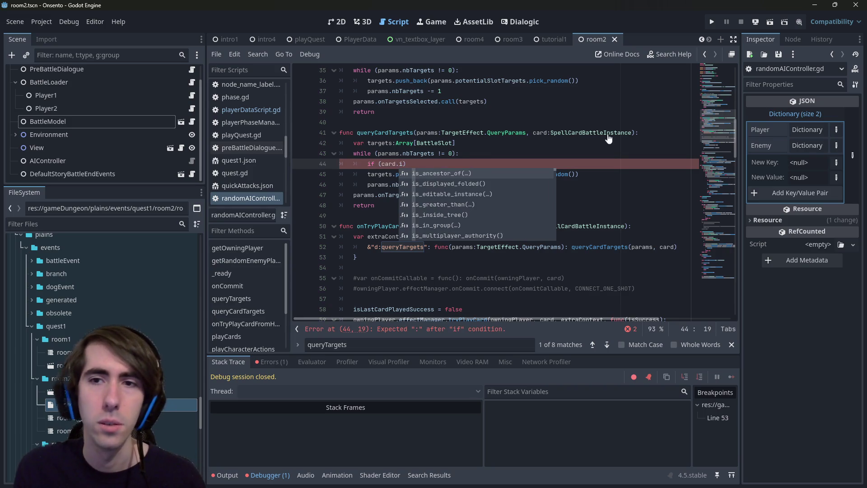
left_click(605, 132, "ctrl")
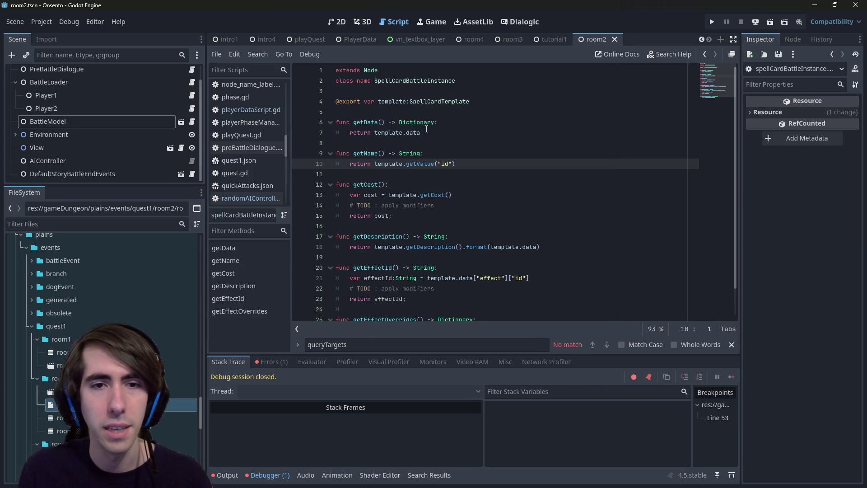
scroll(454, 150, "down", 1)
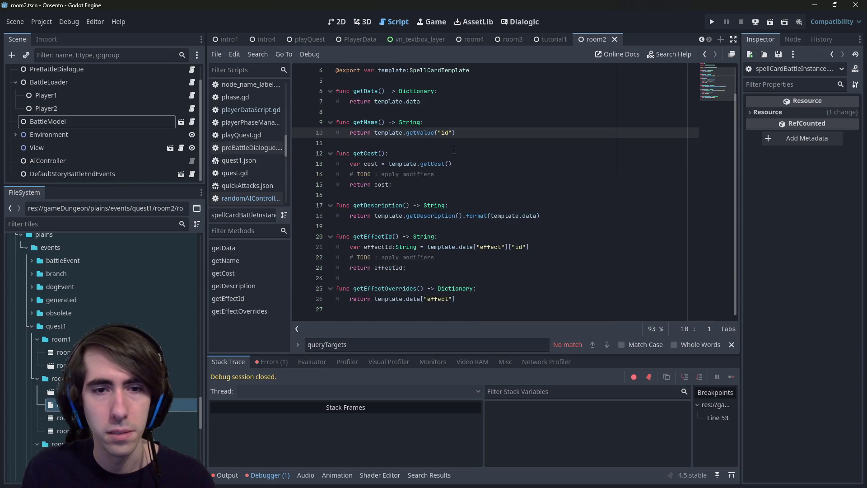
scroll(454, 150, "up", 1)
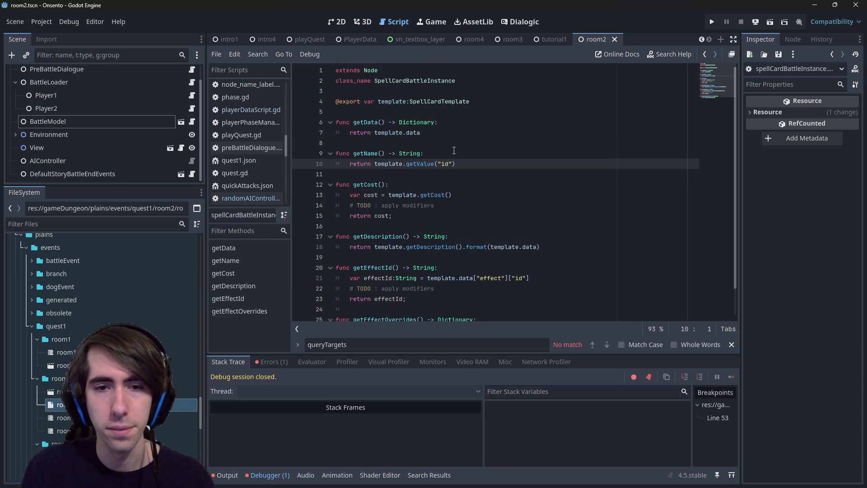
key("alt+Left")
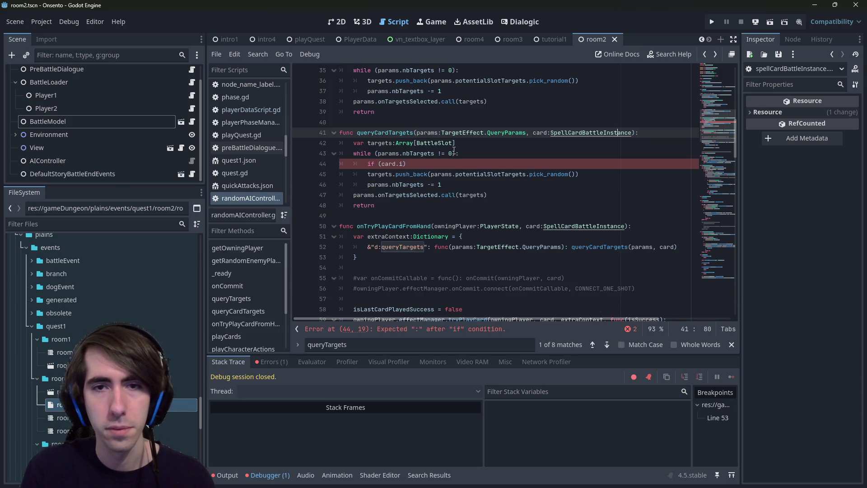
key("Down")
key("Down")
key("Down")
key("Left")
key("BackSpace")
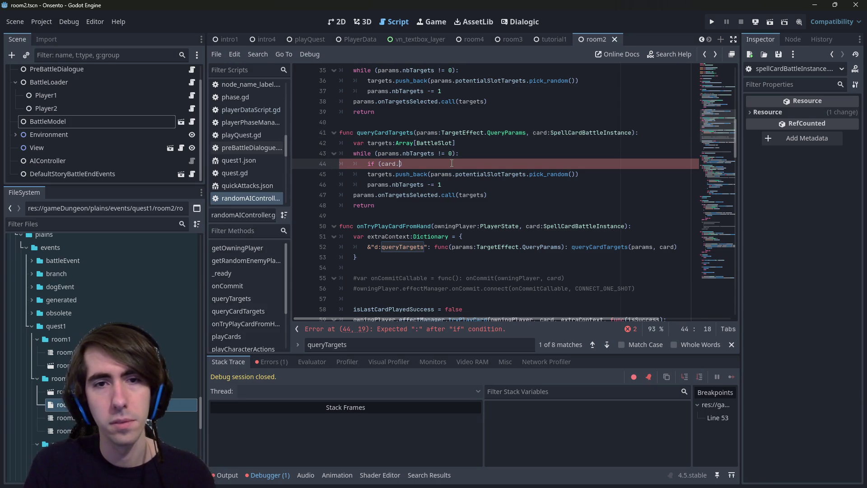
type("getId")
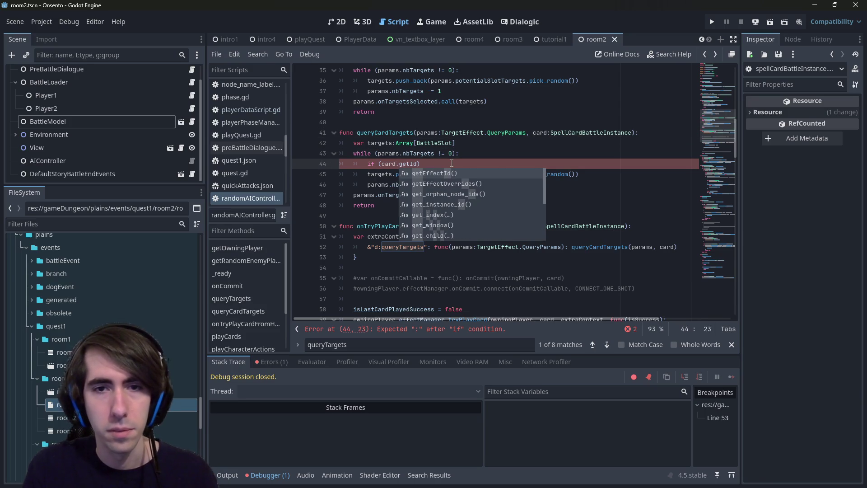
key("Return")
type("== ^")
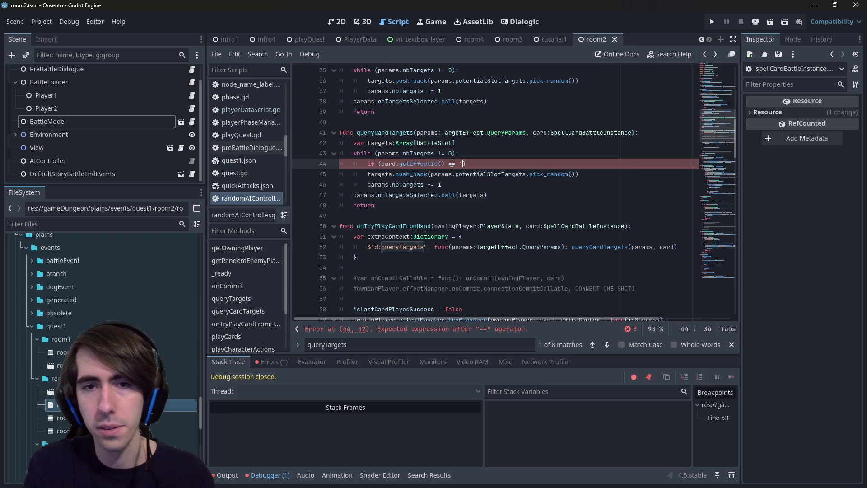
Change getEffectId's return type from String to StringName.
left_click(427, 165, "ctrl")
left_click(435, 237)
key("alt+Left")
key("alt+Right")
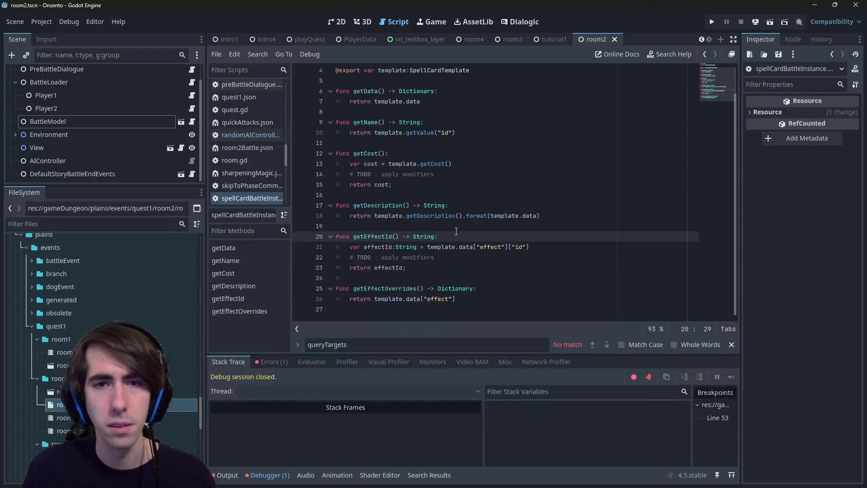
type("Name")
key("Escape")
key("alt+Left")
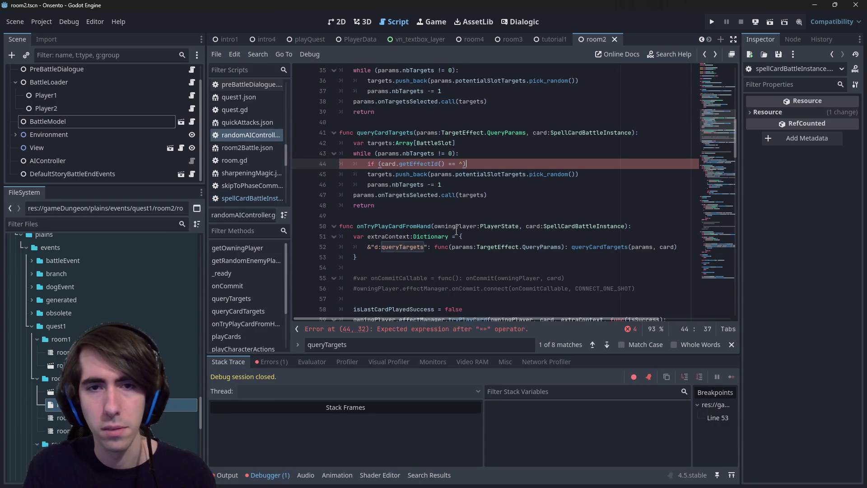
Complete the condition with &"WindControl"): and start the if block's body.
key("BackSpace")
type("&\"")
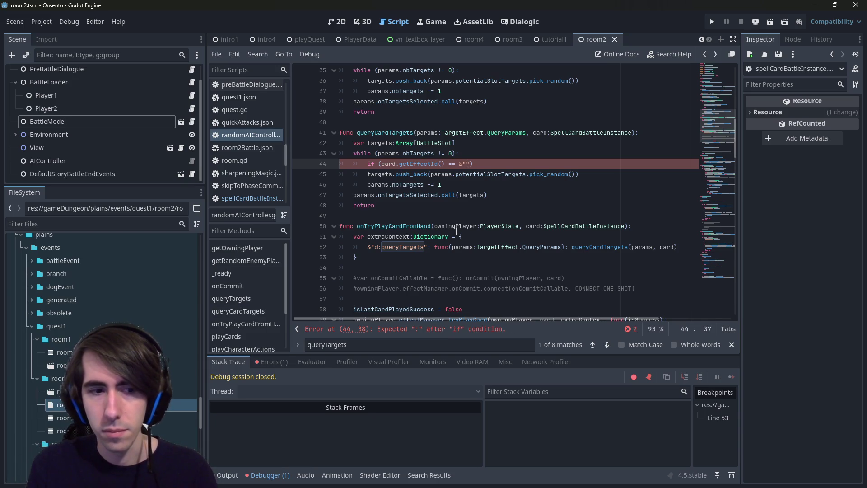
type("WindCon")
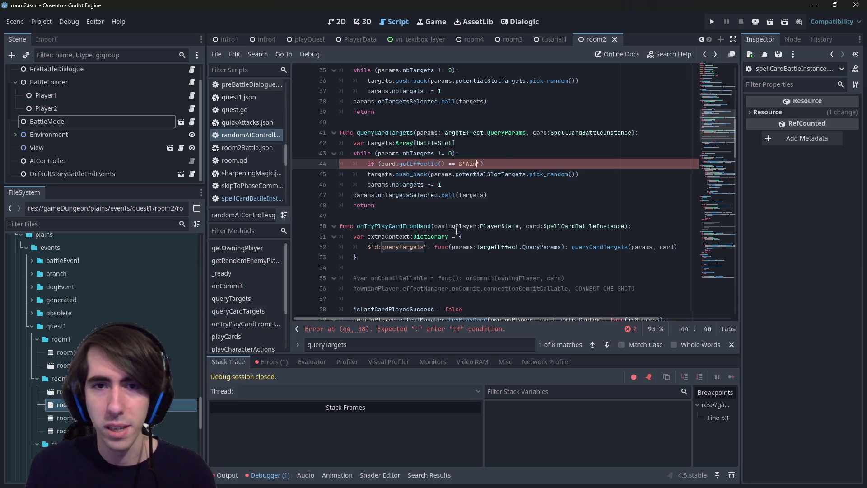
type("trol\")::")
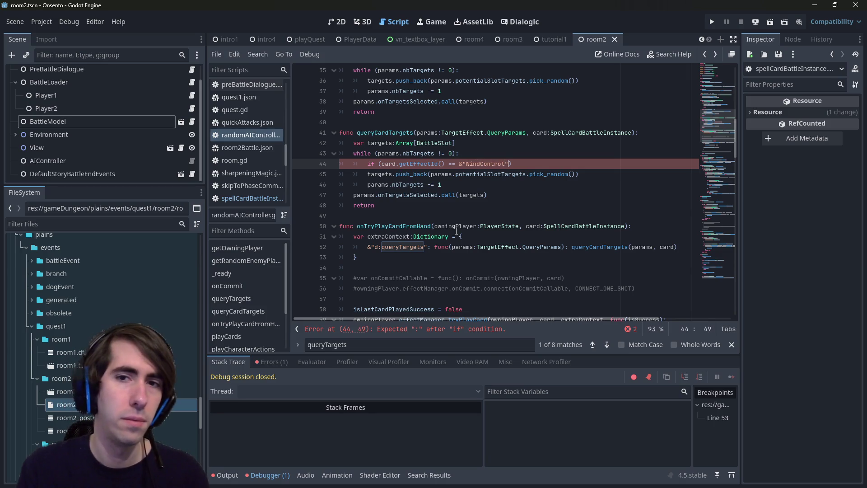
key("BackSpace")
key("Return")
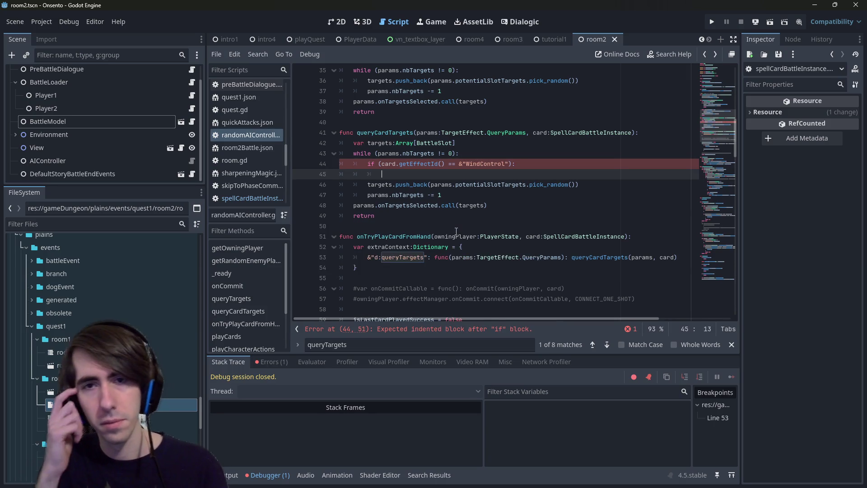